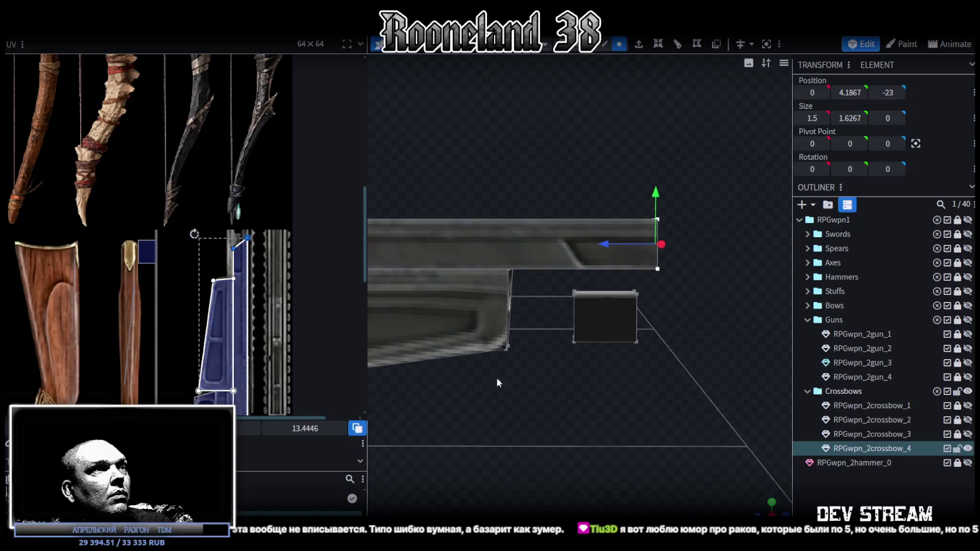
Step: Raise the rail end's two top UV vertices to line up with the texture's metal strip
scroll(235, 250, up, 2)
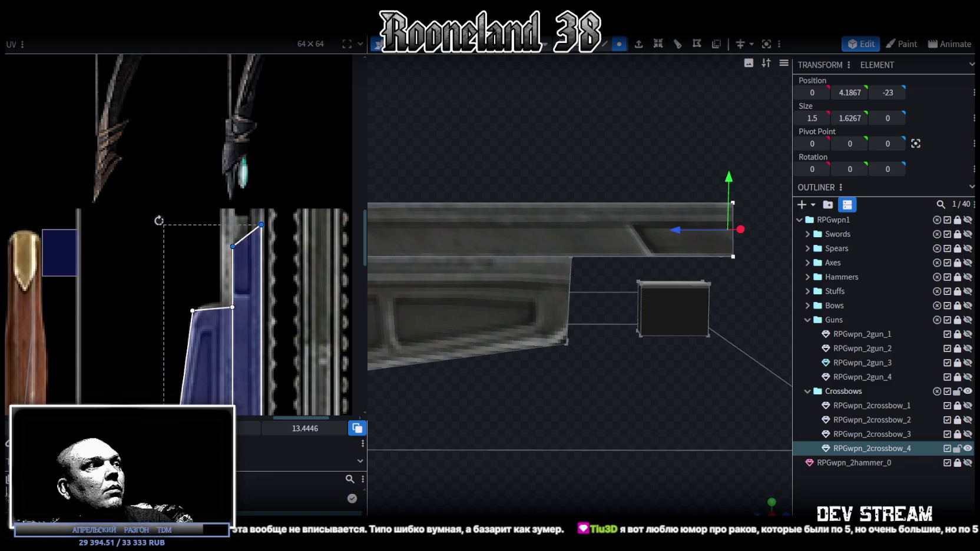
mouse_move(233, 247)
mouse_down()
mouse_move(234, 208)
mouse_move(233, 219)
mouse_up()
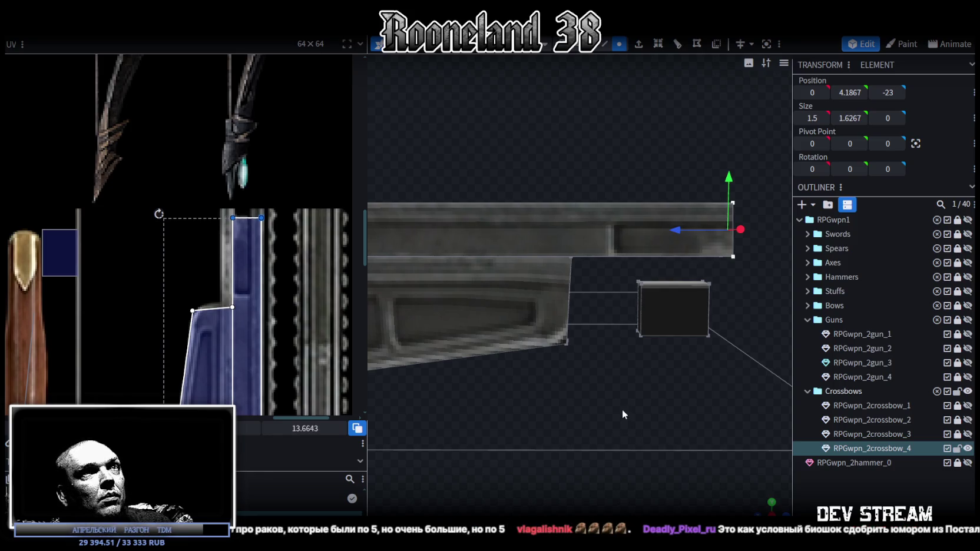
drag(680, 406, 674, 424)
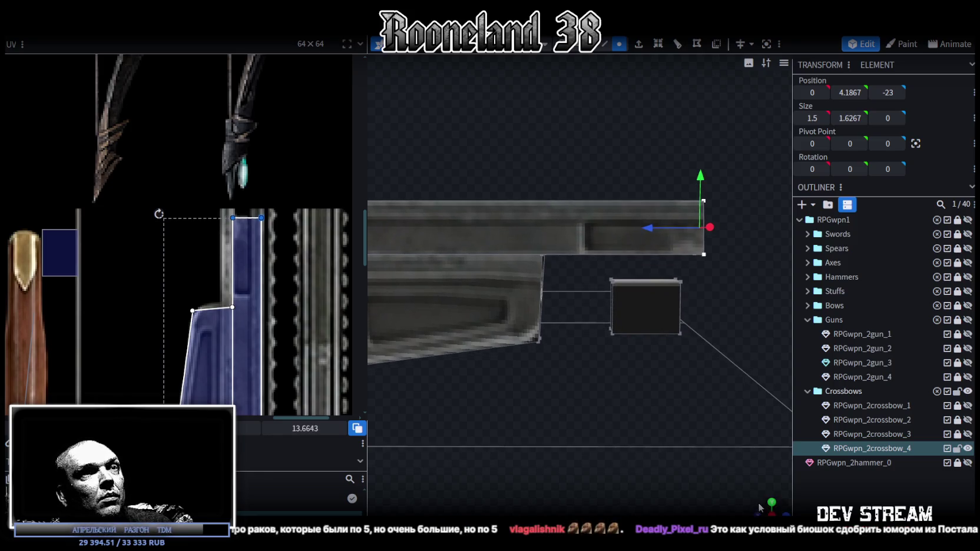
drag(760, 508, 696, 412)
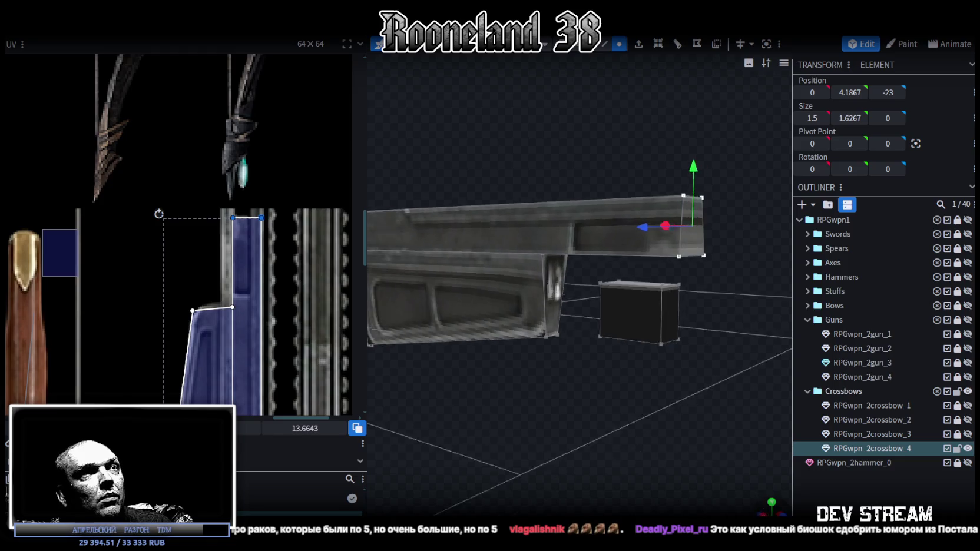
Step: In face mode, inspect the box's top, front and rail-end faces, ending on the wedge under the rail
click(604, 44)
click(626, 326)
mouse_move(625, 326)
mouse_down()
mouse_move(661, 319)
mouse_move(694, 346)
mouse_move(671, 340)
mouse_move(702, 349)
mouse_up()
click(609, 348)
mouse_move(731, 233)
mouse_down()
mouse_move(653, 365)
mouse_move(595, 372)
mouse_move(631, 358)
mouse_move(640, 410)
mouse_move(693, 394)
mouse_move(672, 329)
mouse_move(624, 276)
mouse_up()
click(585, 377)
click(625, 276)
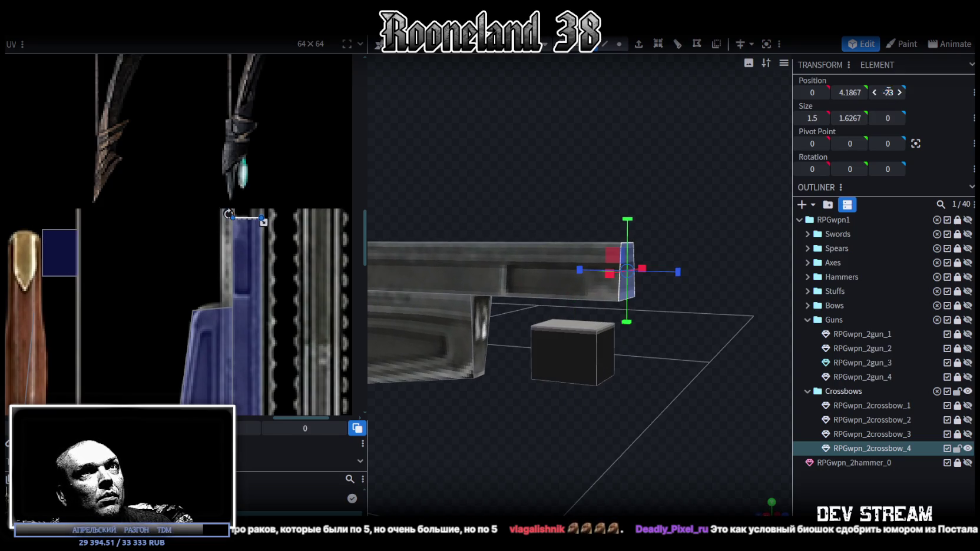
click(614, 373)
mouse_move(498, 498)
mouse_down()
mouse_move(603, 456)
mouse_move(547, 316)
mouse_up()
click(563, 360)
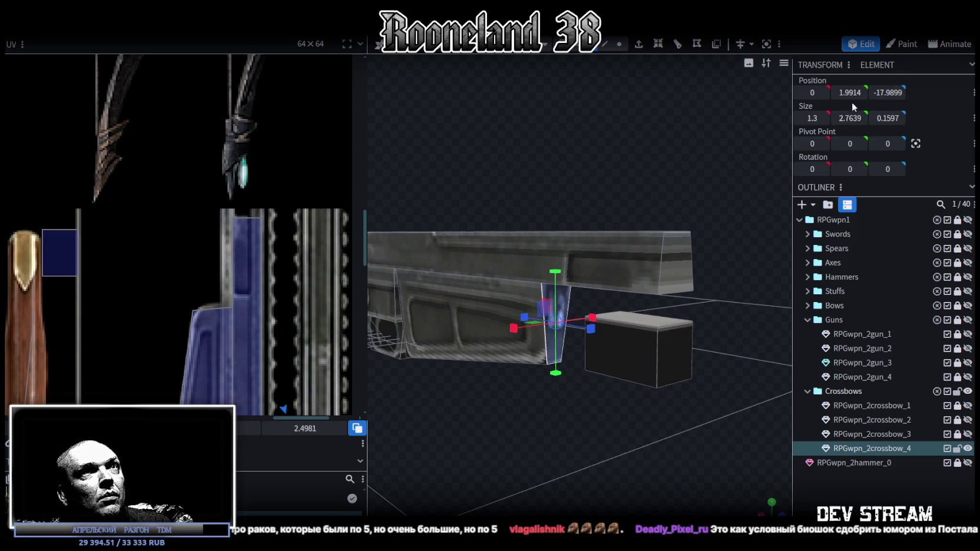
Step: Select the flat element beside the box in vertex mode and set its Position Z
mouse_move(641, 379)
mouse_down()
mouse_move(731, 434)
mouse_move(615, 315)
mouse_up()
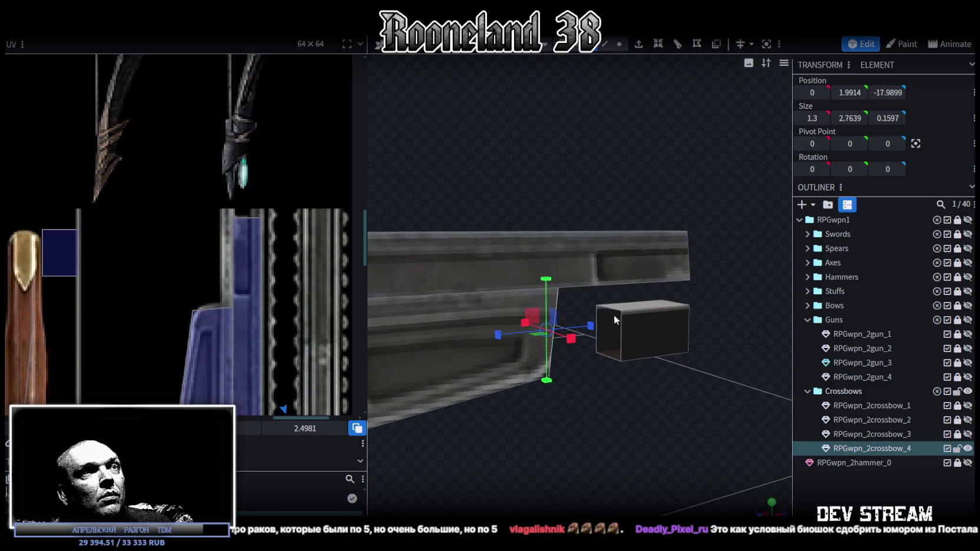
click(619, 44)
drag(723, 446, 599, 362)
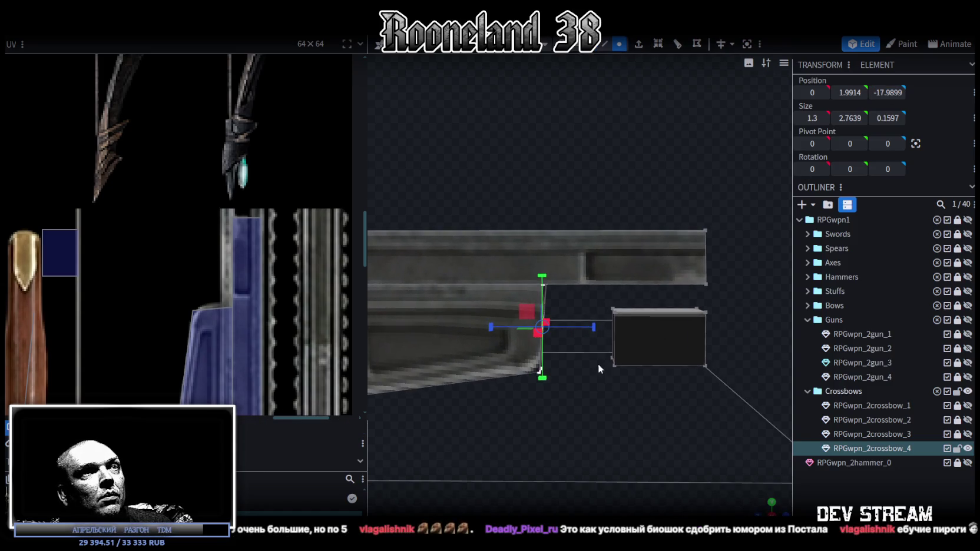
click(614, 338)
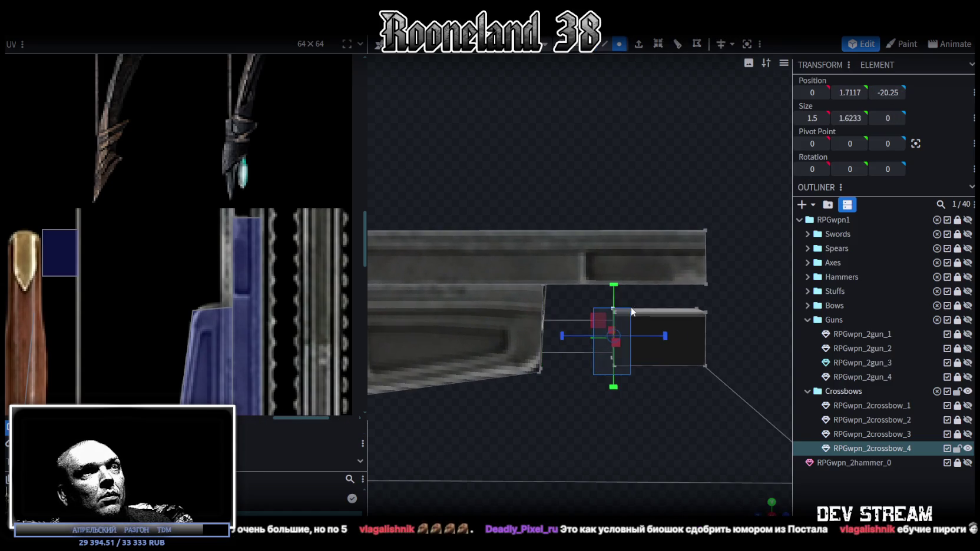
click(885, 94)
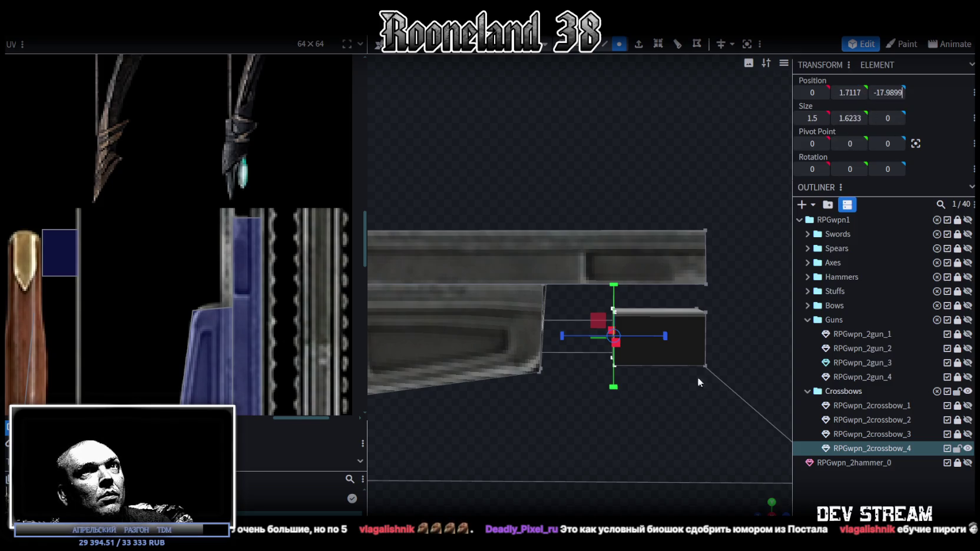
key(Return)
Step: Undo the accidental edits to the box and view it from above and the side
drag(684, 419, 760, 429)
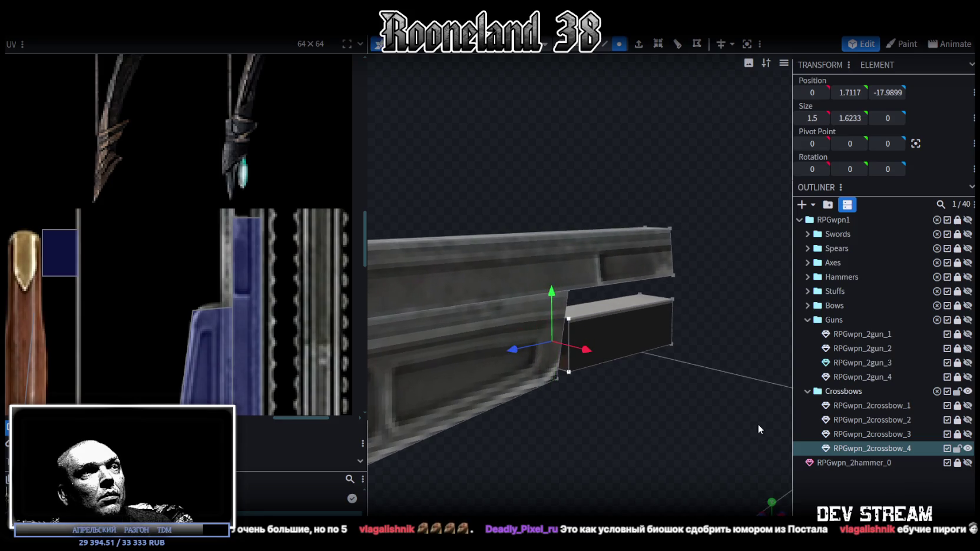
scroll(760, 429, up, 1)
click(604, 44)
scroll(622, 287, up, 2)
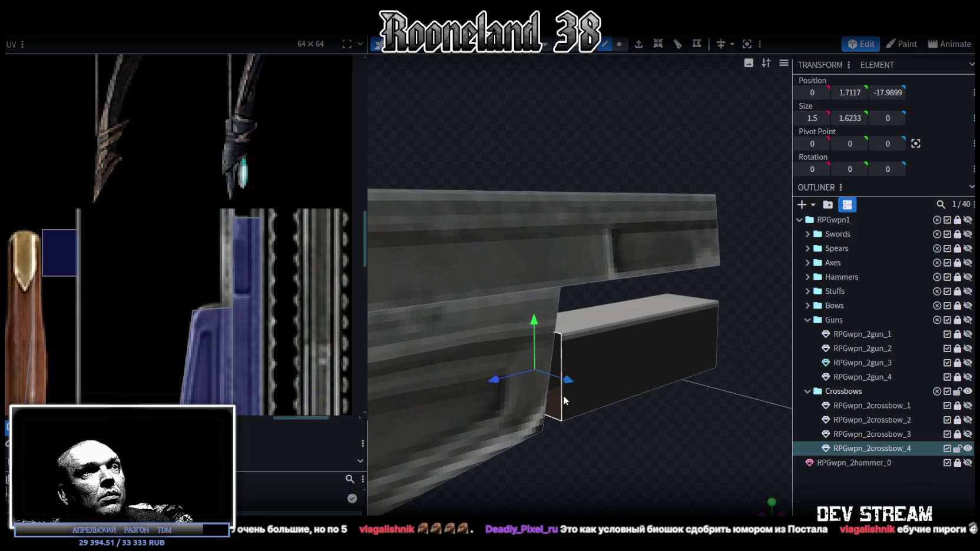
drag(563, 402, 659, 410)
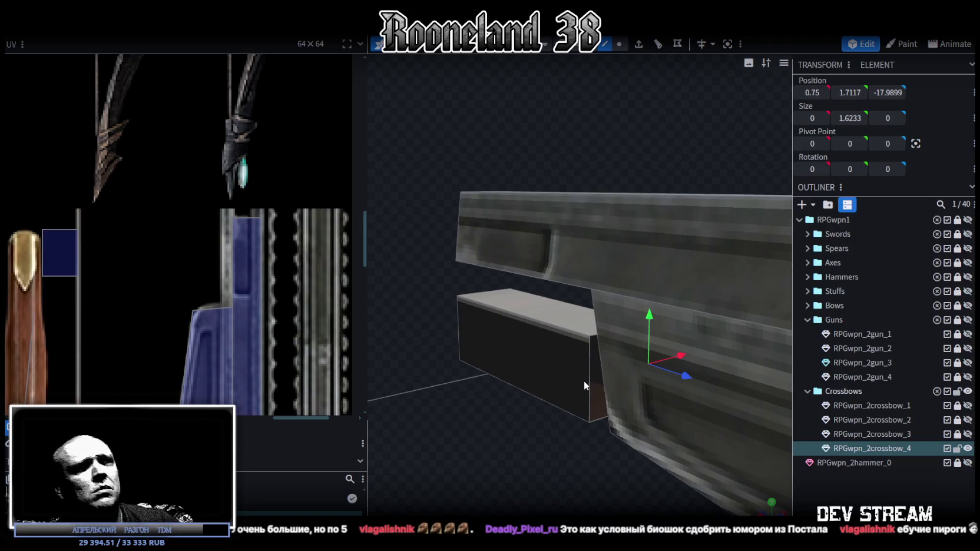
key(ctrl+z)
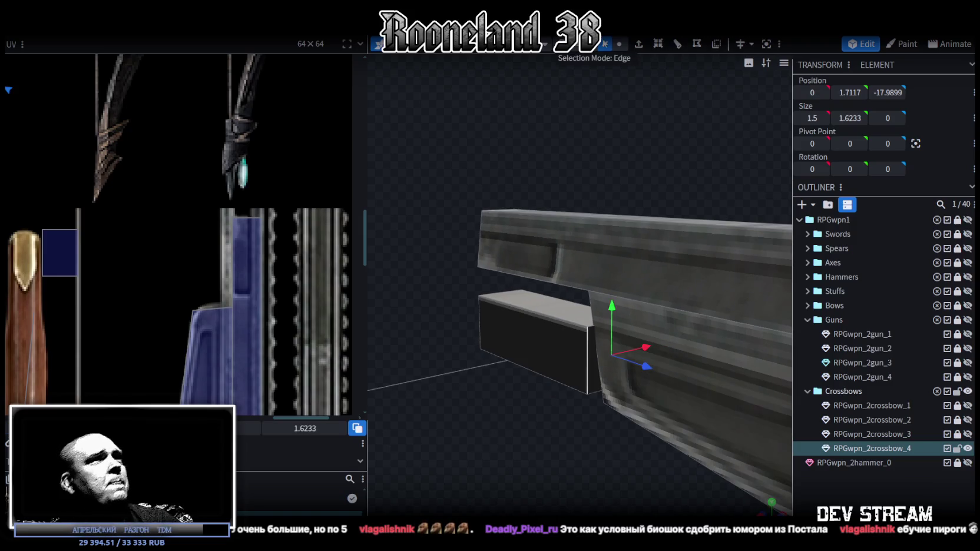
click(536, 369)
mouse_move(535, 370)
mouse_down()
mouse_move(603, 445)
mouse_move(568, 321)
mouse_up()
mouse_move(527, 273)
mouse_down()
mouse_move(500, 160)
mouse_move(507, 215)
mouse_up()
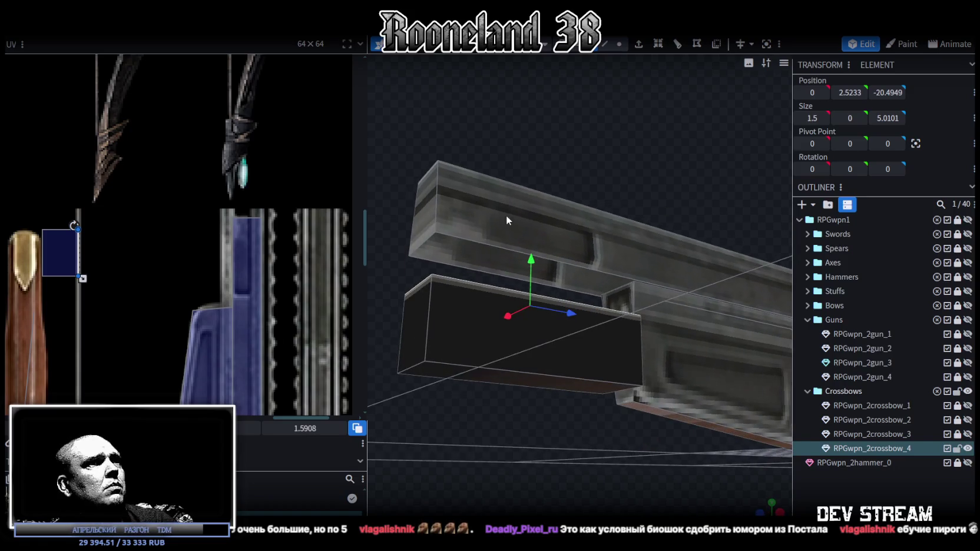
drag(555, 161, 549, 232)
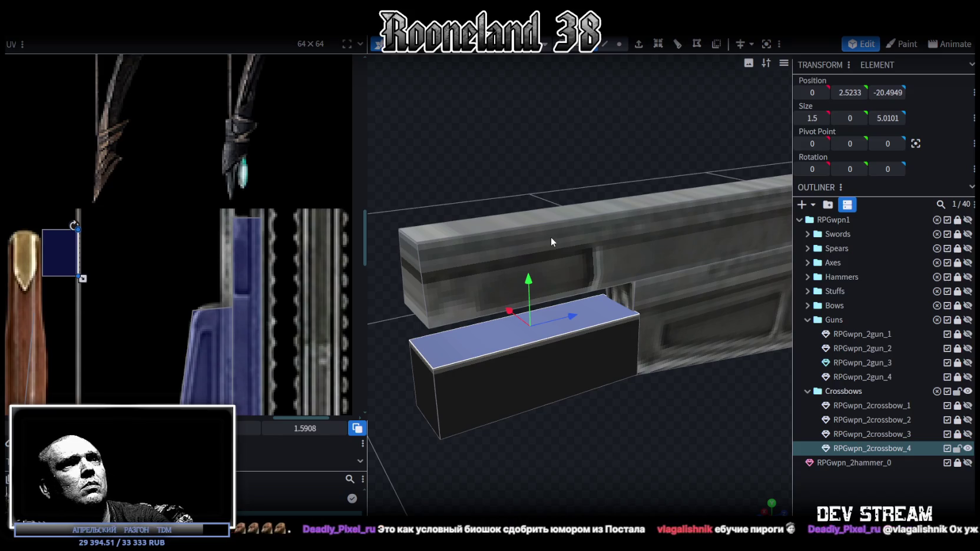
drag(455, 268, 527, 125)
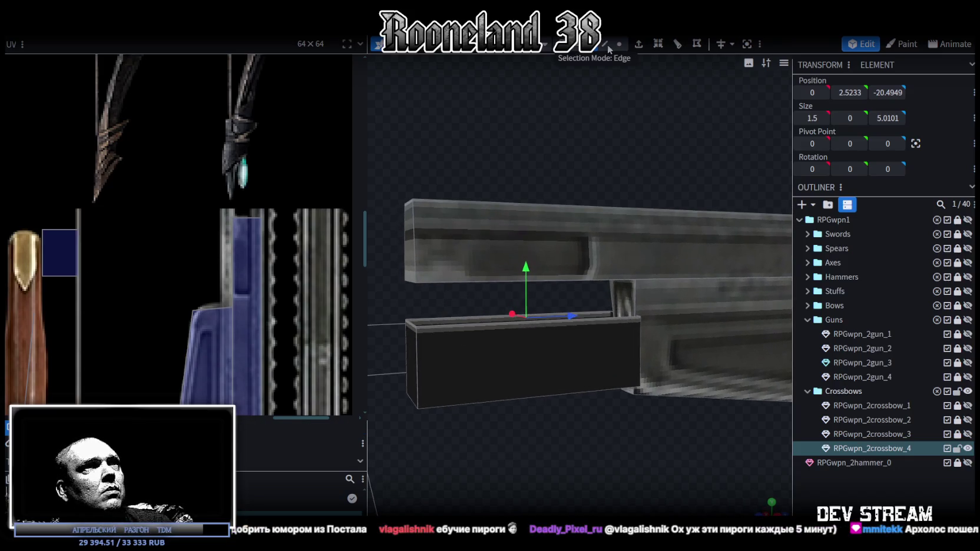
Step: Raise the box's top face Position Y so it sits flush against the rail's underside
click(470, 284)
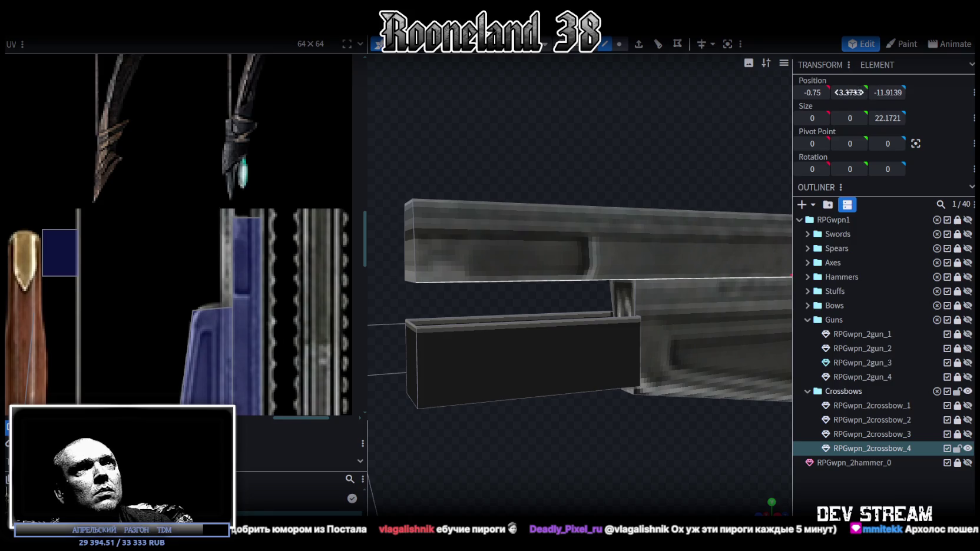
click(509, 317)
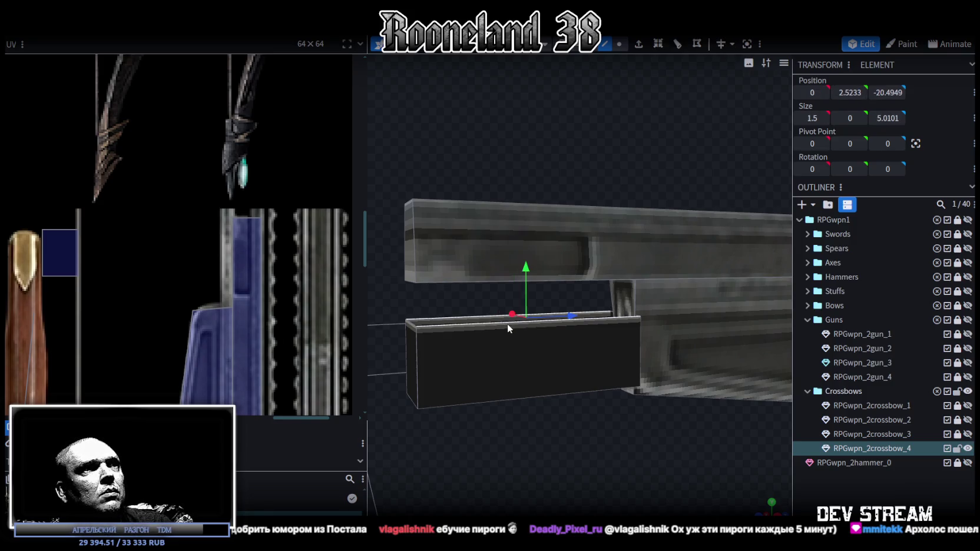
key(Return)
click(446, 192)
scroll(606, 213, down, 3)
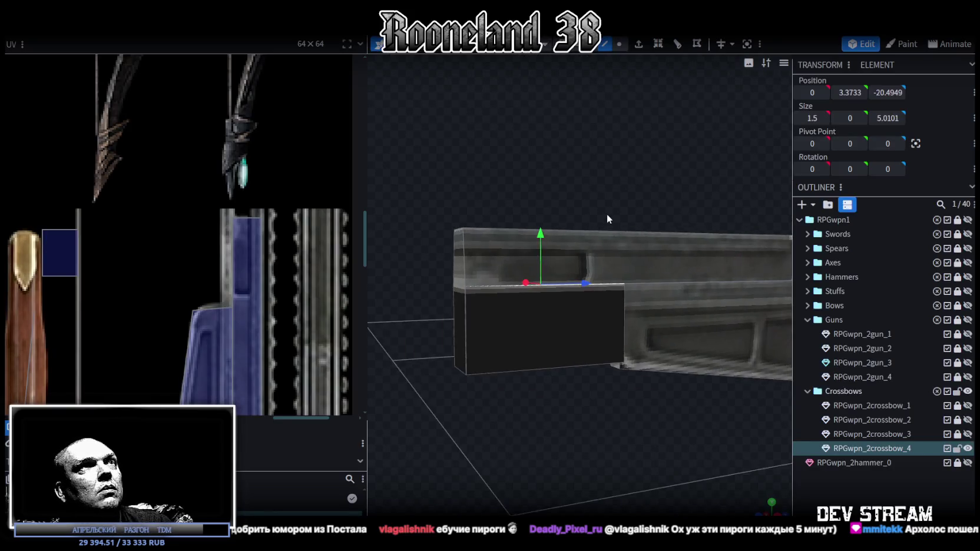
scroll(606, 213, down, 3)
scroll(607, 421, down, 3)
click(567, 403)
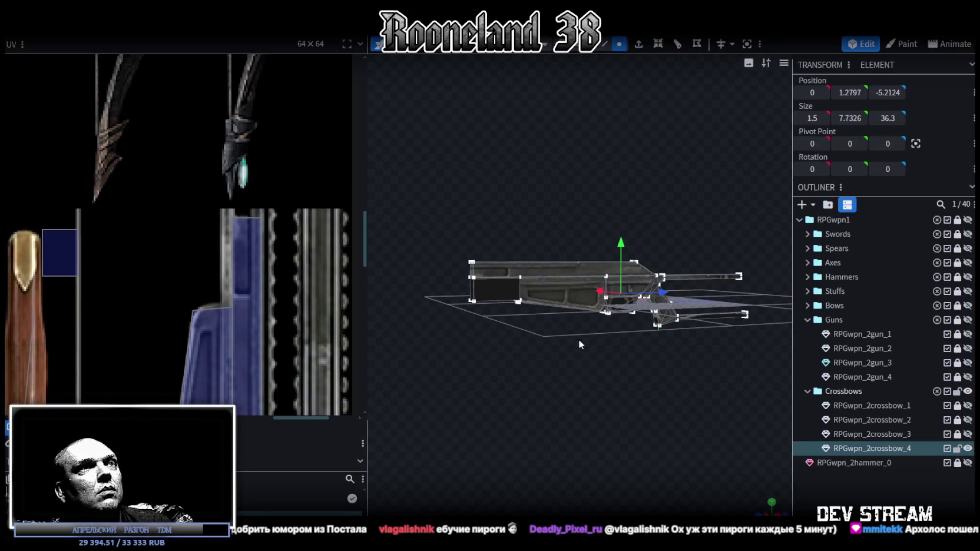
Step: Nudge the mesh and accept Auto Fix to merge the two duplicate vertices
drag(623, 240, 622, 239)
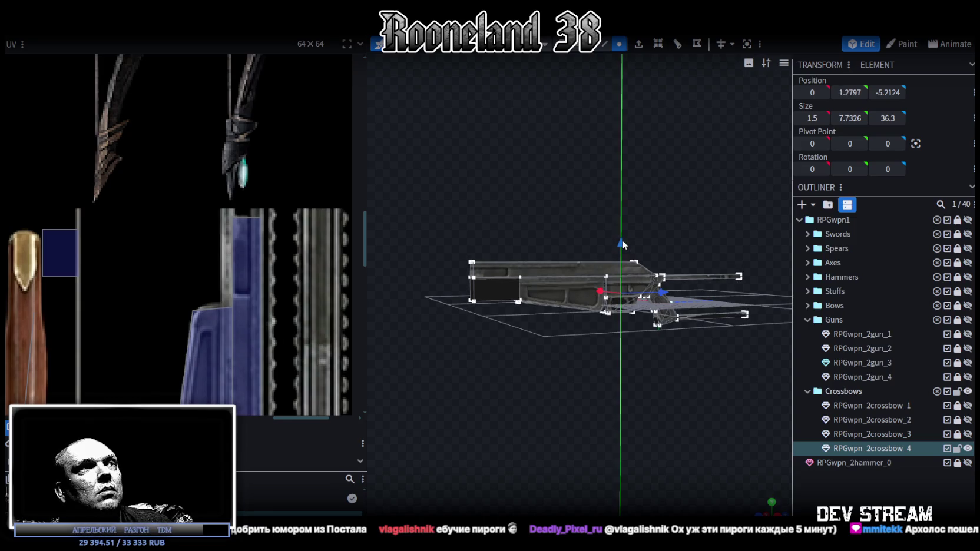
click(455, 129)
scroll(754, 466, up, 3)
scroll(600, 405, up, 3)
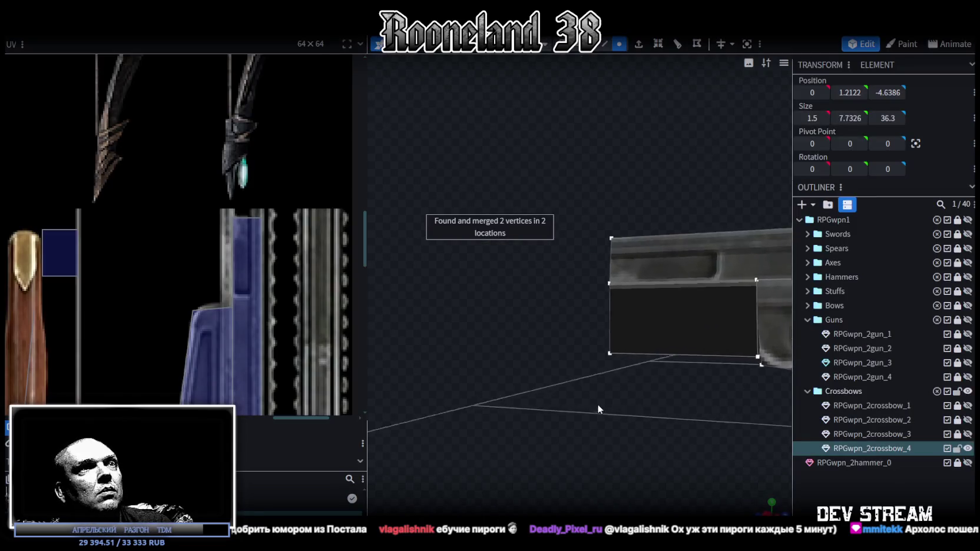
scroll(718, 404, up, 3)
drag(718, 398, 595, 401)
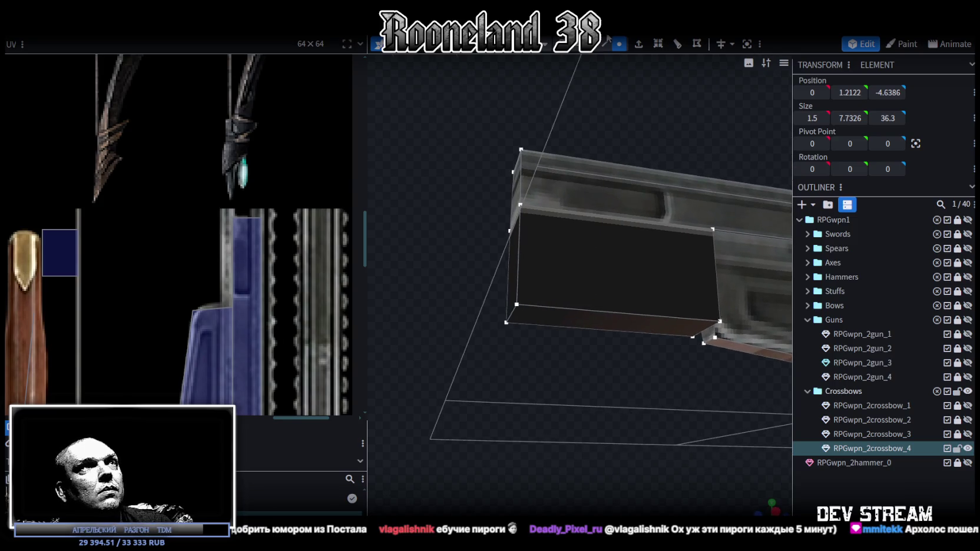
Step: Raise the block's bottom face toward the rail and extrude it into a thin bar about 1 unit tall
click(613, 277)
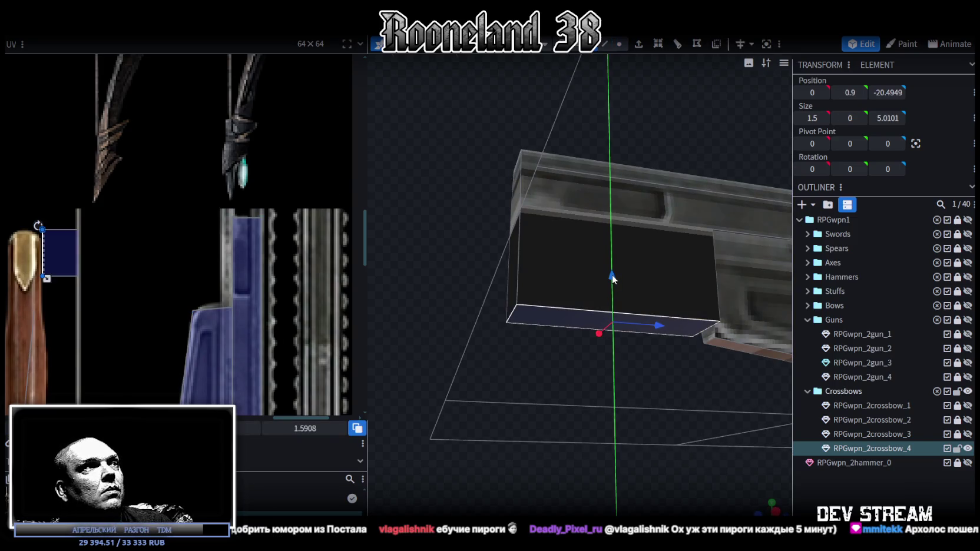
drag(612, 274, 614, 223)
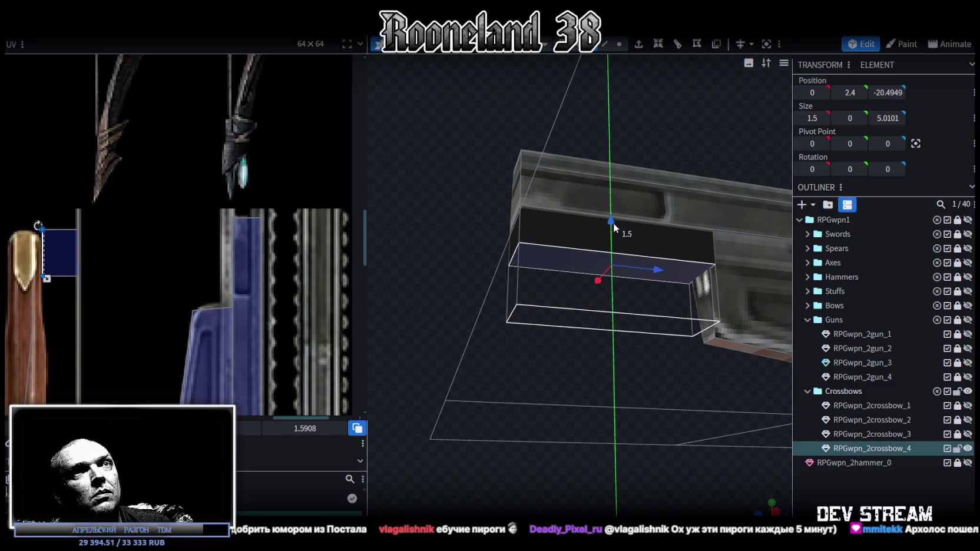
drag(594, 281, 542, 341)
mouse_move(535, 292)
mouse_down()
mouse_move(625, 370)
mouse_move(524, 380)
mouse_up()
scroll(471, 307, up, 2)
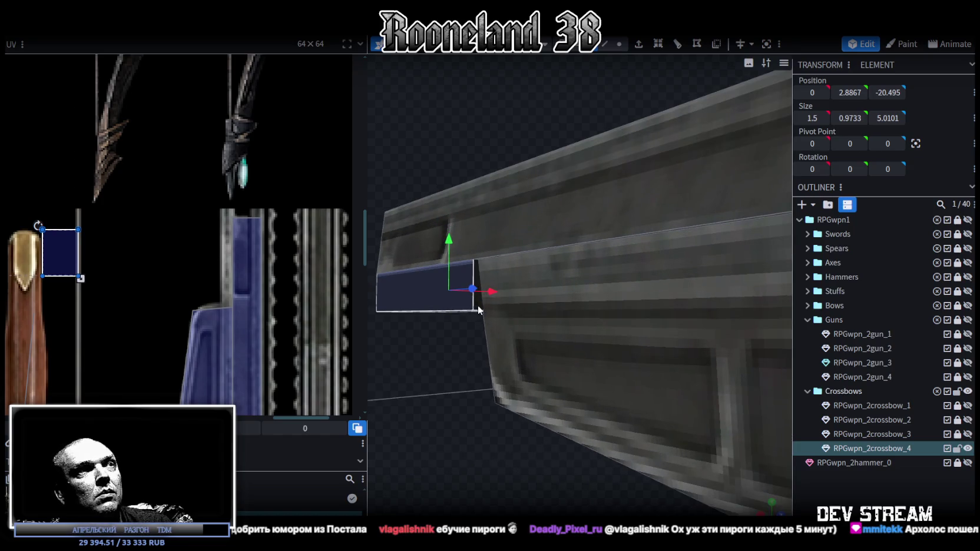
click(761, 513)
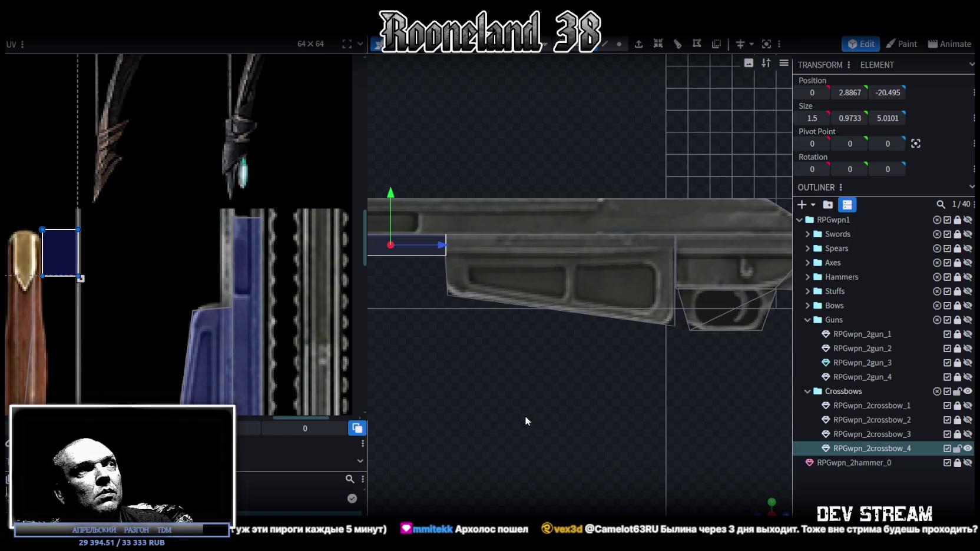
Step: Rotate the face's UV box a quarter turn and move it onto the gun texture
scroll(81, 278, down, 2)
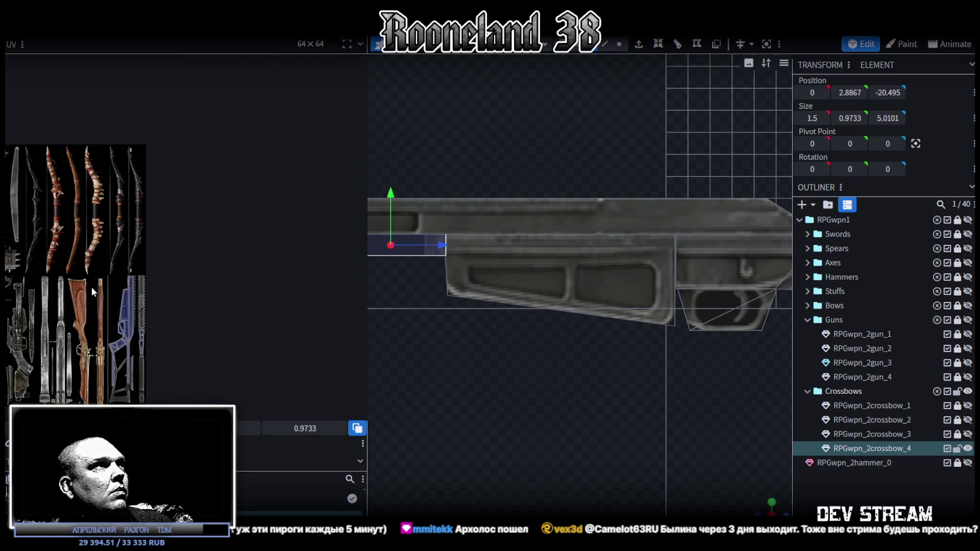
scroll(91, 288, down, 2)
scroll(124, 235, down, 1)
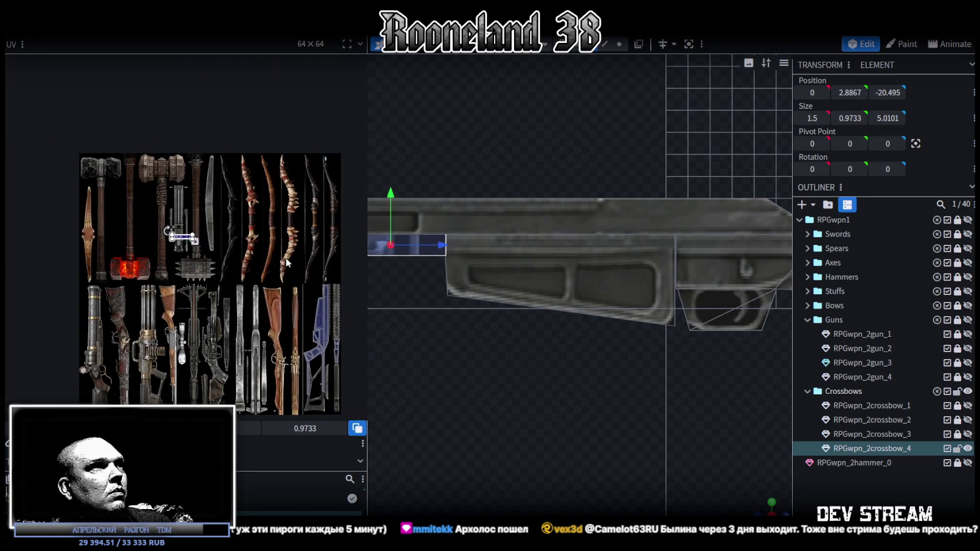
scroll(122, 228, up, 2)
scroll(245, 260, up, 2)
right_click(246, 260)
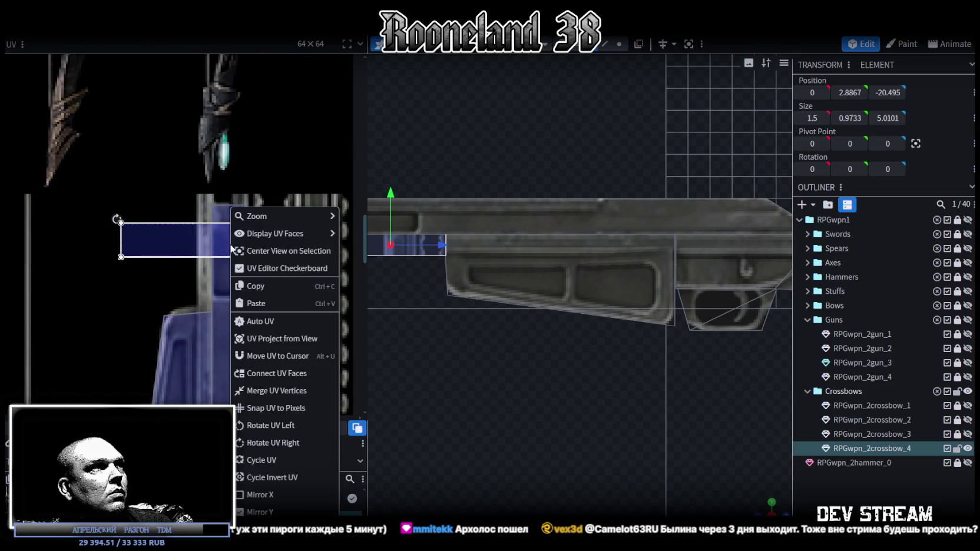
click(277, 440)
drag(206, 215, 216, 266)
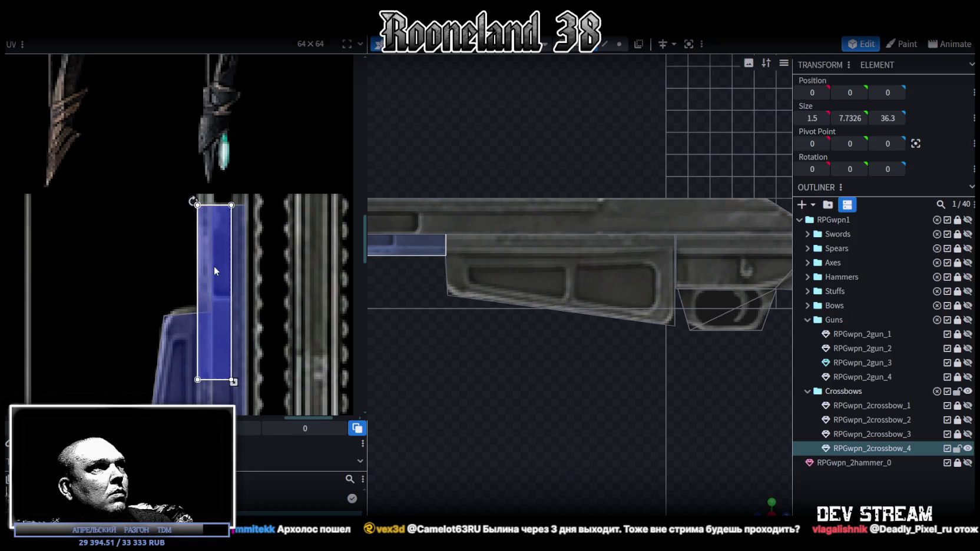
Step: Shrink the UV area into a narrow, shorter strip along the texture's edge
drag(235, 383, 212, 327)
scroll(212, 327, up, 2)
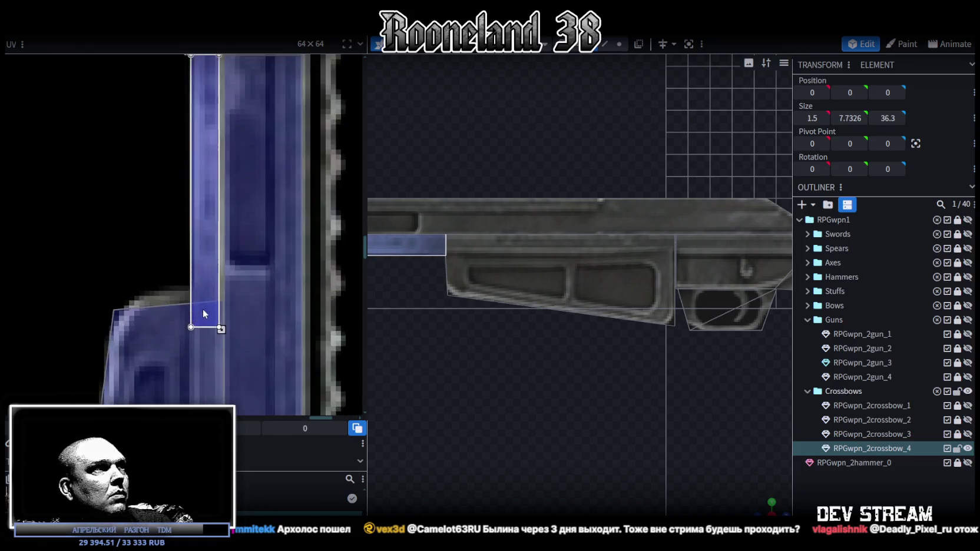
scroll(214, 329, up, 2)
drag(219, 332, 228, 293)
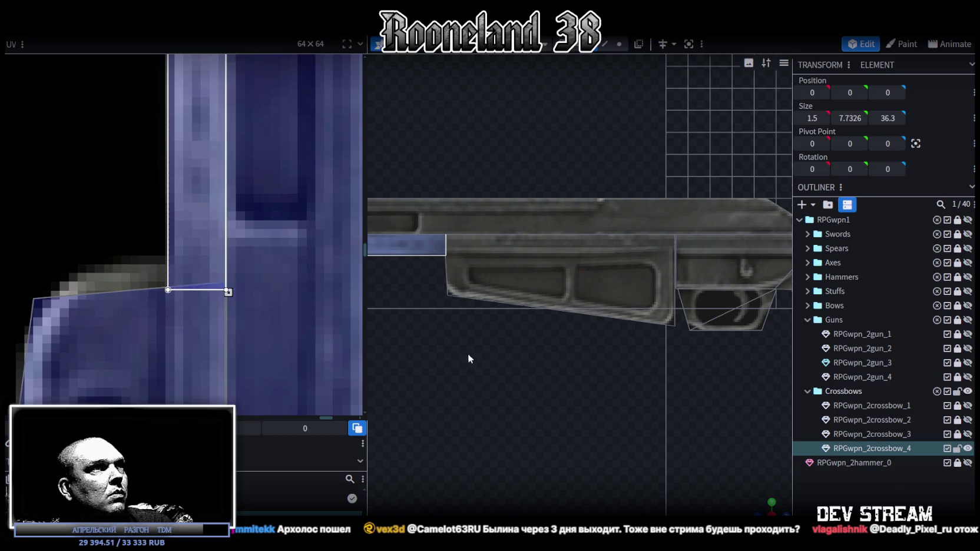
scroll(531, 363, down, 2)
Step: Reselect the crossbow_4 mesh and look down the gun
click(763, 494)
mouse_move(768, 509)
mouse_down()
mouse_move(591, 315)
mouse_move(586, 273)
mouse_up()
click(583, 303)
mouse_move(599, 331)
mouse_down()
mouse_move(642, 366)
mouse_move(580, 400)
mouse_move(609, 395)
mouse_move(609, 273)
mouse_up()
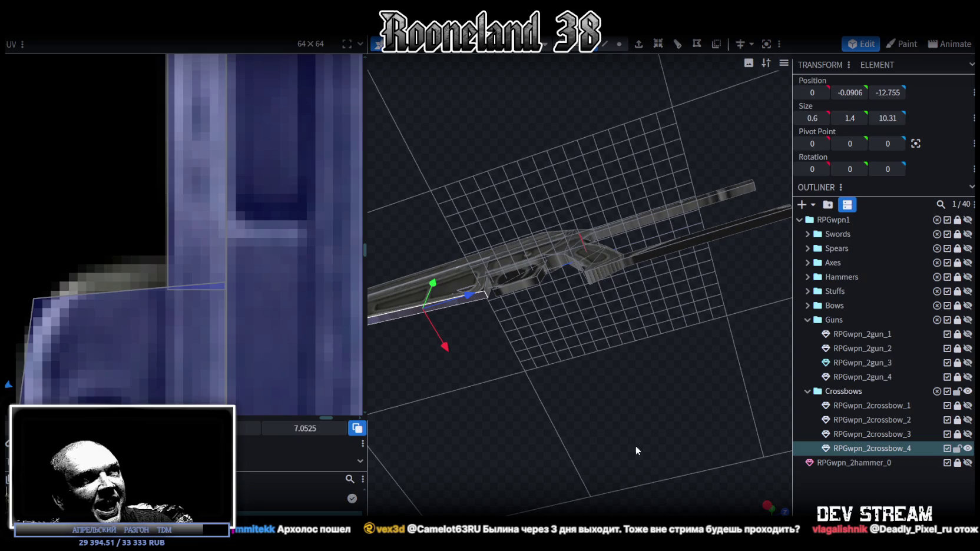
key(KP_7)
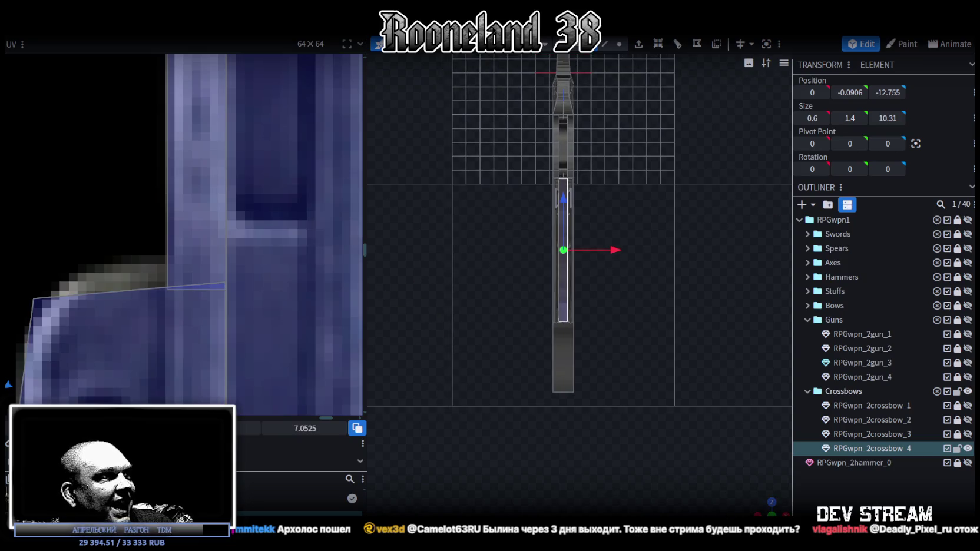
scroll(94, 288, down, 3)
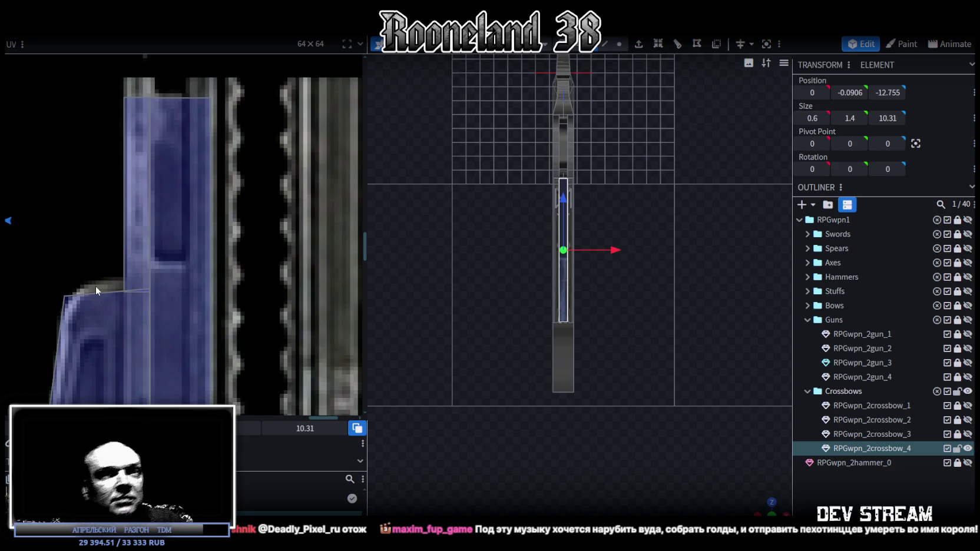
scroll(218, 239, down, 3)
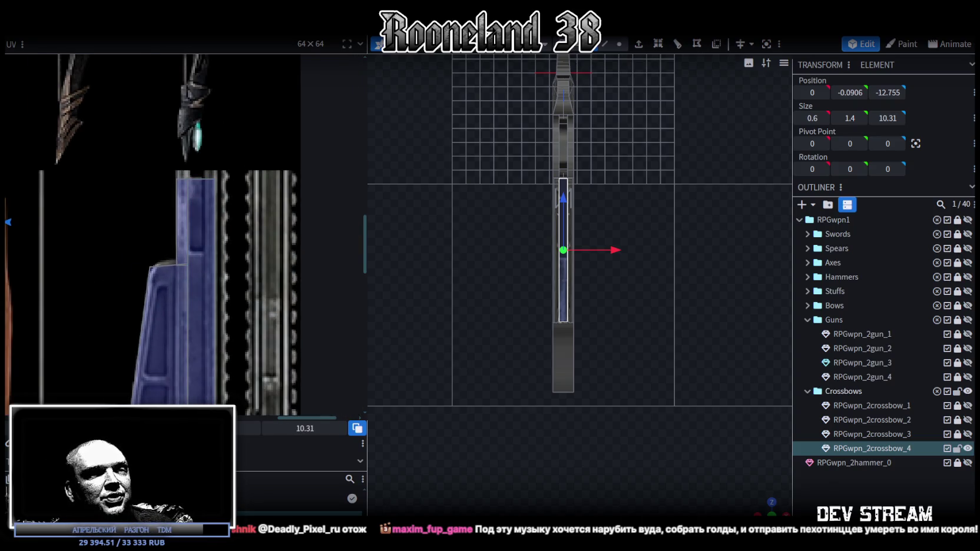
key(alt+Tab)
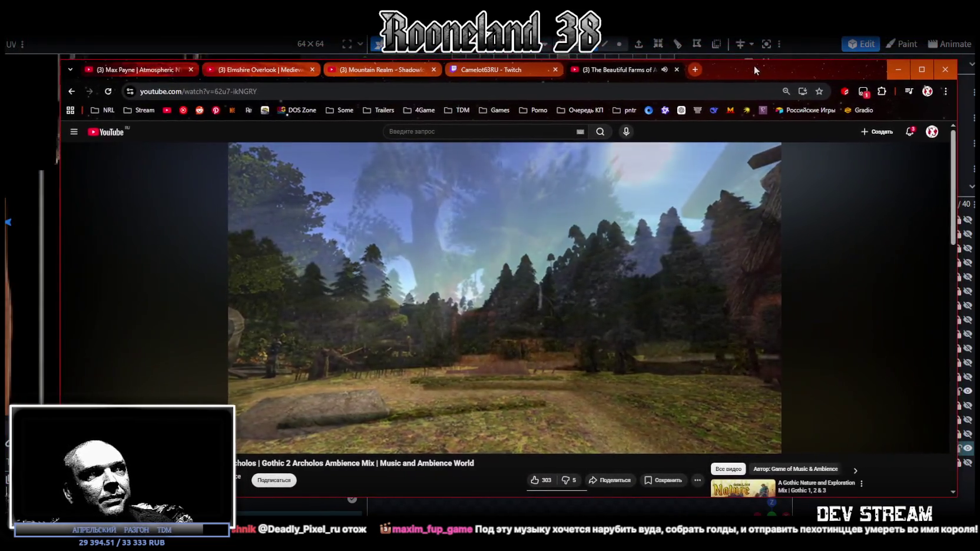
key(alt+Tab)
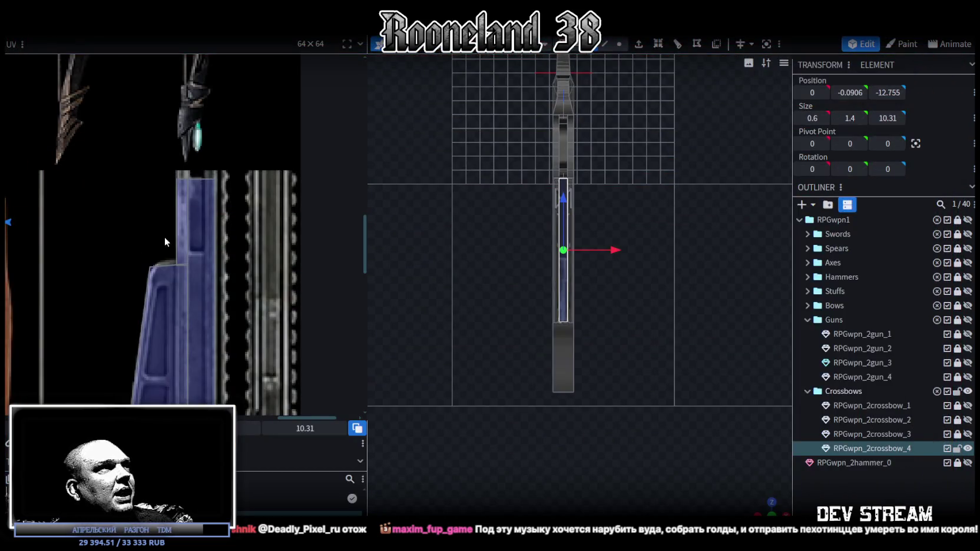
Step: Place the thin face's UV box onto the blue stock texture of the atlas
scroll(165, 242, down, 3)
scroll(159, 248, down, 1)
scroll(146, 263, up, 1)
scroll(69, 219, up, 1)
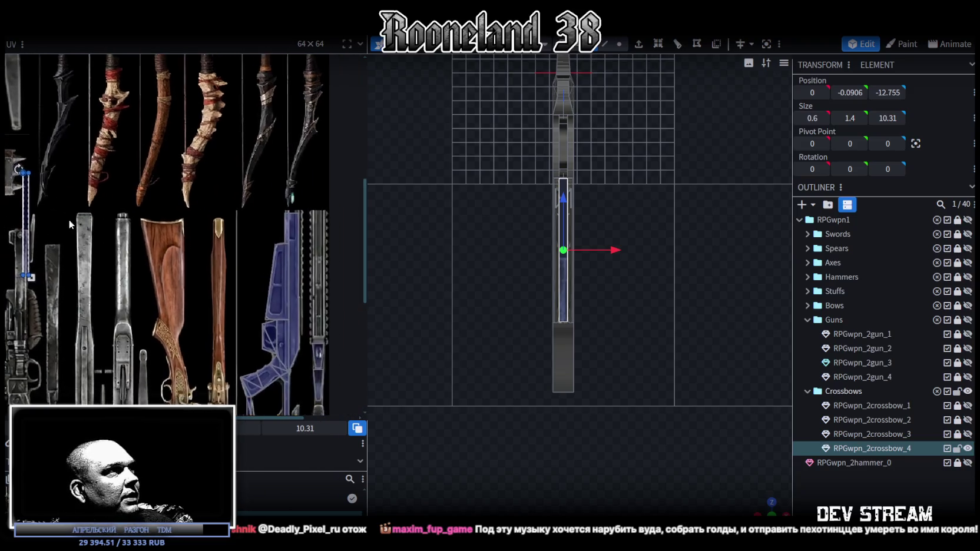
drag(26, 224, 247, 253)
scroll(247, 250, up, 2)
scroll(268, 233, down, 2)
scroll(213, 206, right, 2)
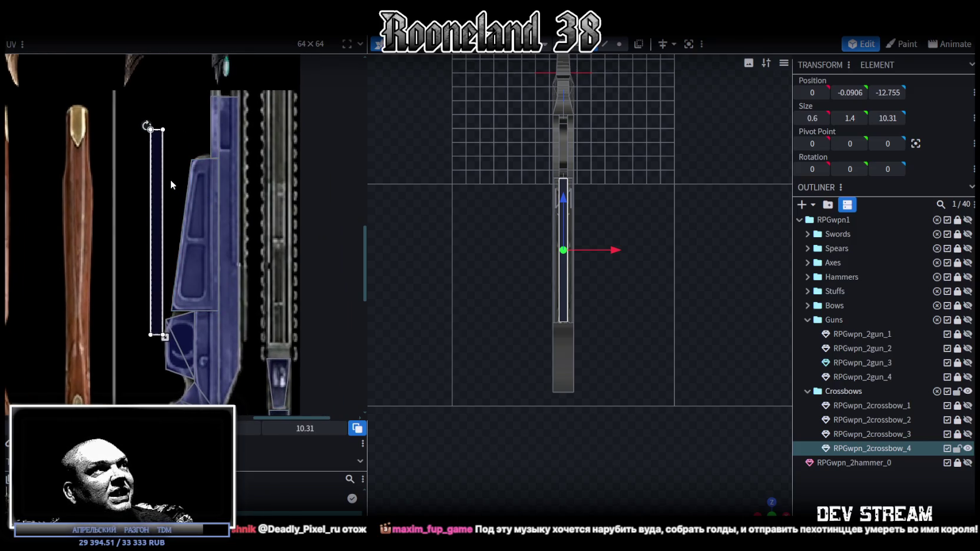
drag(159, 174, 228, 199)
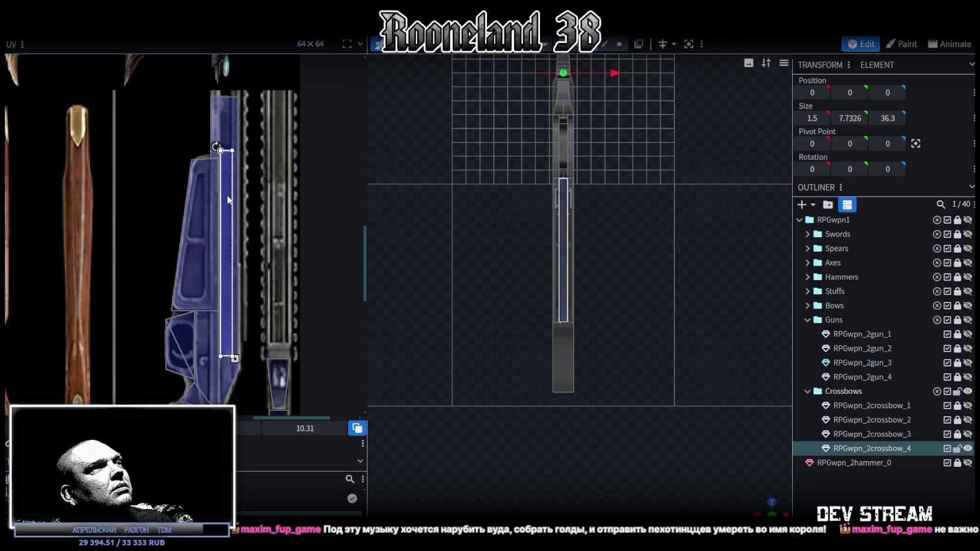
drag(228, 199, 226, 196)
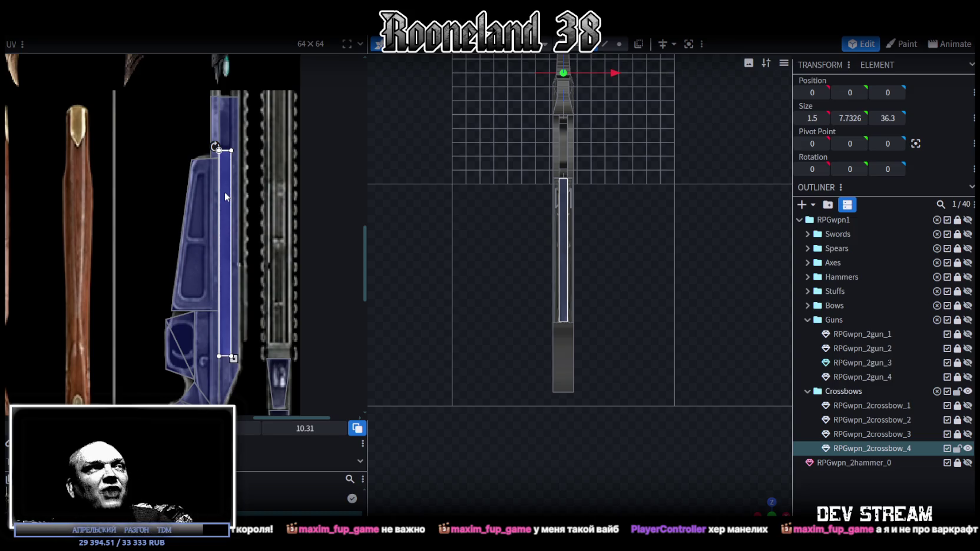
Step: Map the rail face's UV strip onto the adjacent ribbed rail column and check the underside
scroll(229, 148, up, 3)
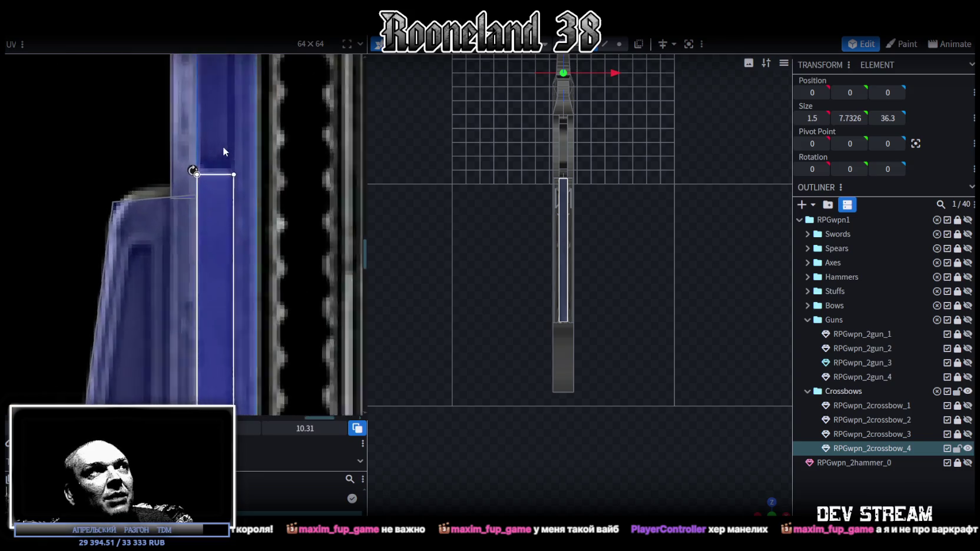
scroll(223, 146, up, 3)
scroll(630, 432, up, 3)
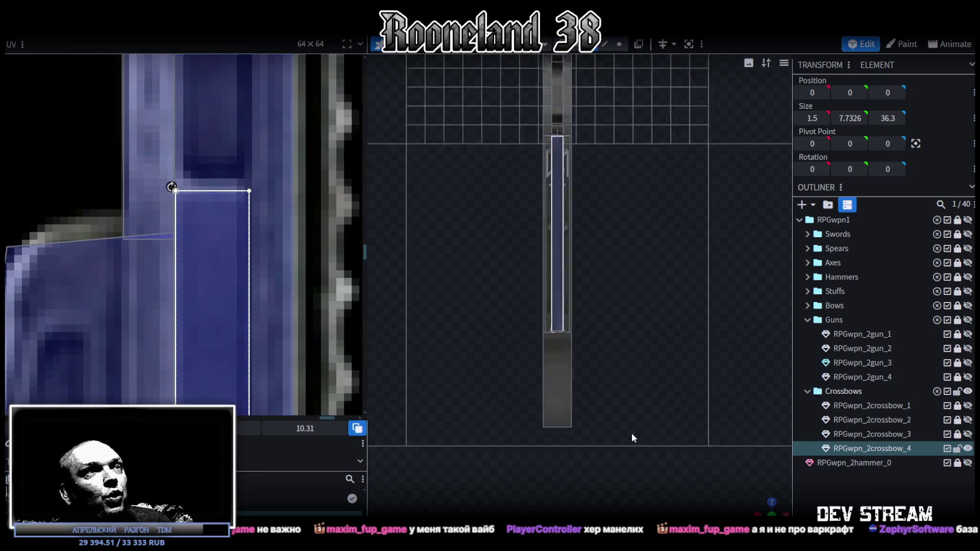
scroll(759, 473, up, 3)
mouse_move(766, 496)
mouse_down()
mouse_move(582, 423)
mouse_move(598, 431)
mouse_move(574, 457)
mouse_up()
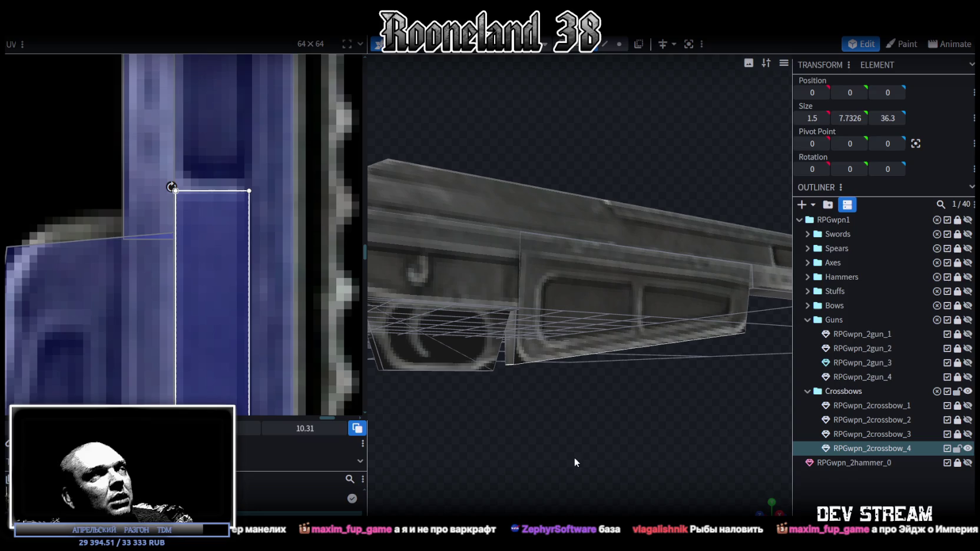
scroll(221, 218, down, 3)
scroll(252, 242, down, 2)
scroll(251, 172, down, 1)
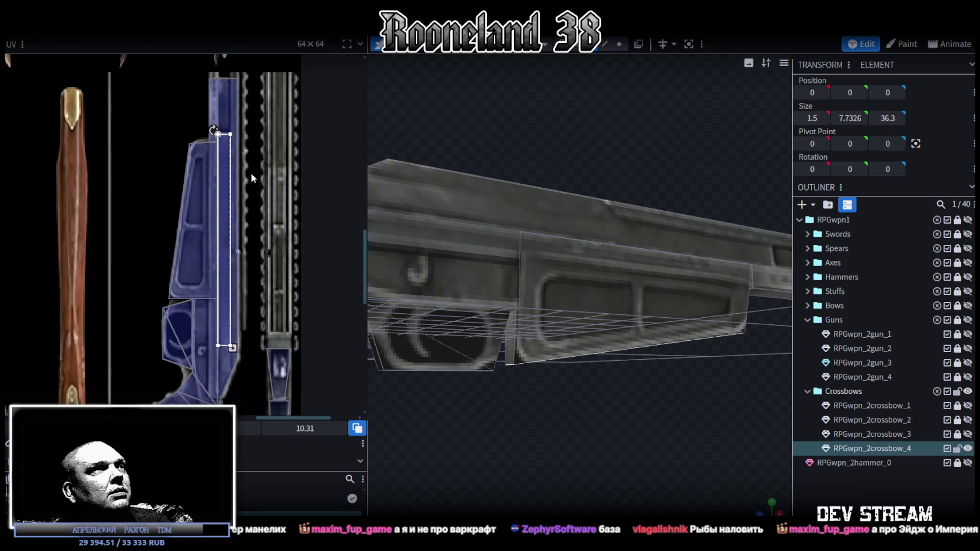
mouse_move(236, 175)
mouse_down()
mouse_move(280, 172)
mouse_move(260, 143)
mouse_up()
scroll(265, 168, up, 2)
scroll(256, 168, up, 1)
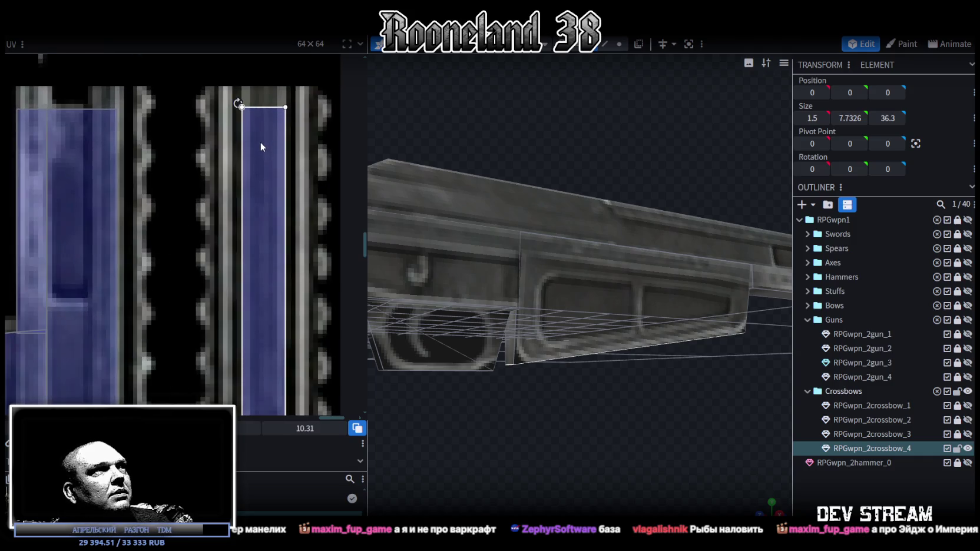
scroll(258, 152, down, 3)
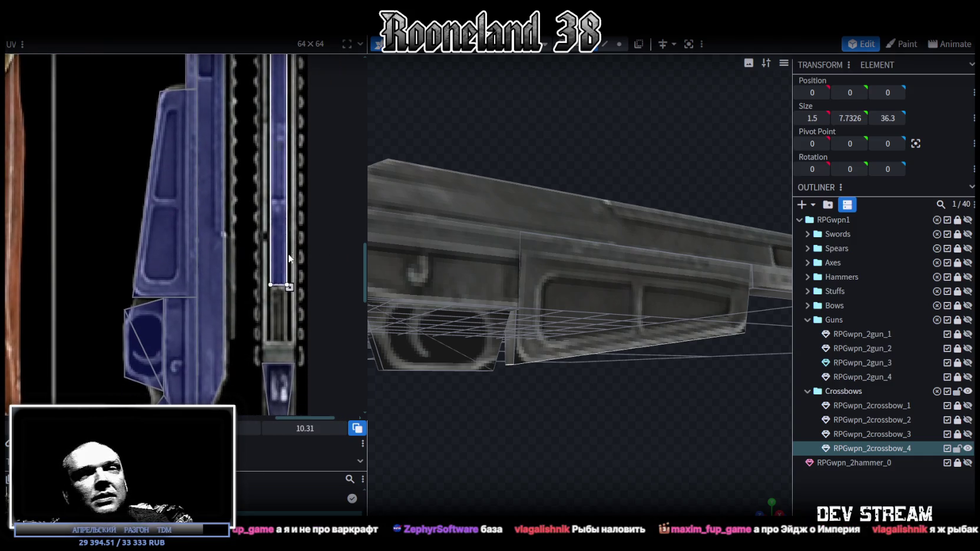
scroll(290, 277, up, 3)
scroll(287, 313, up, 2)
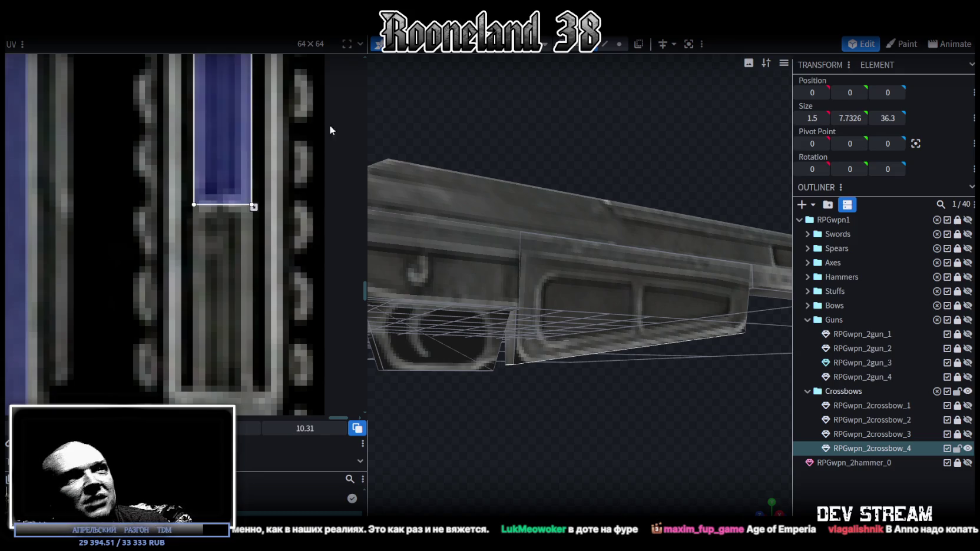
scroll(630, 411, down, 1)
scroll(630, 412, down, 3)
scroll(639, 453, up, 4)
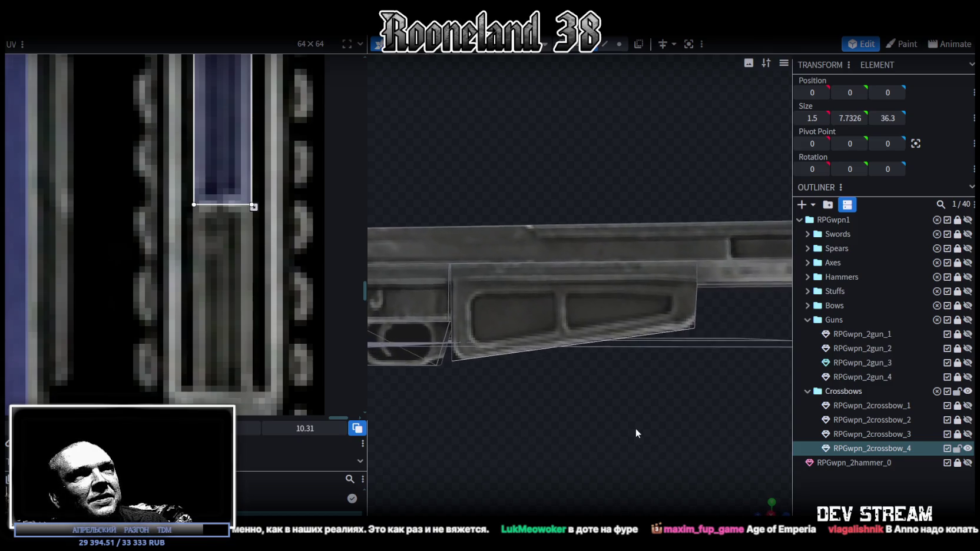
Step: Raise the stock panel's corner vertices by 0.4
scroll(636, 428, up, 1)
drag(670, 405, 659, 396)
click(619, 44)
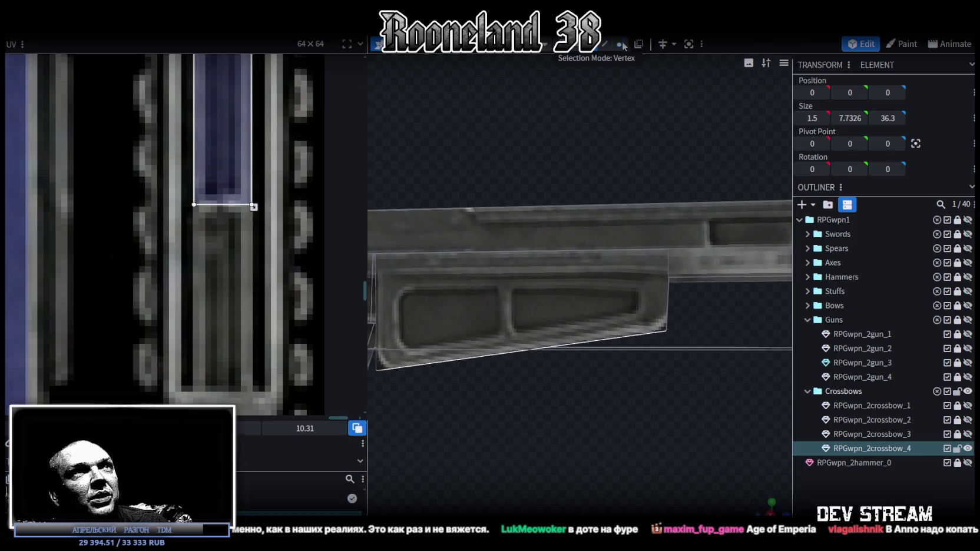
mouse_move(714, 350)
mouse_down()
mouse_move(631, 300)
mouse_move(667, 266)
mouse_up()
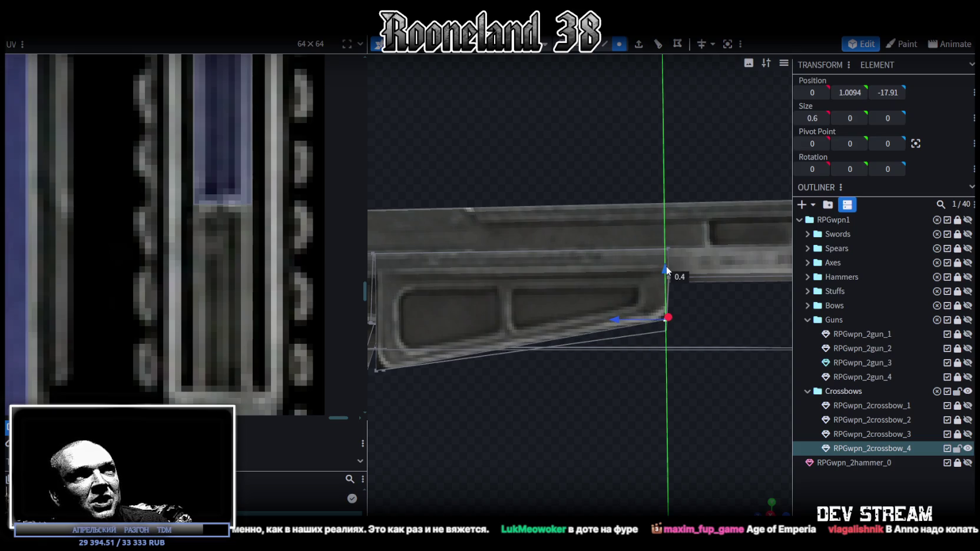
mouse_move(683, 330)
mouse_down()
mouse_move(695, 366)
mouse_move(609, 371)
mouse_move(604, 323)
mouse_move(651, 346)
mouse_move(591, 59)
mouse_up()
Step: Scale the long rail's end face in X from 1.5 to 0.9 wide
click(619, 242)
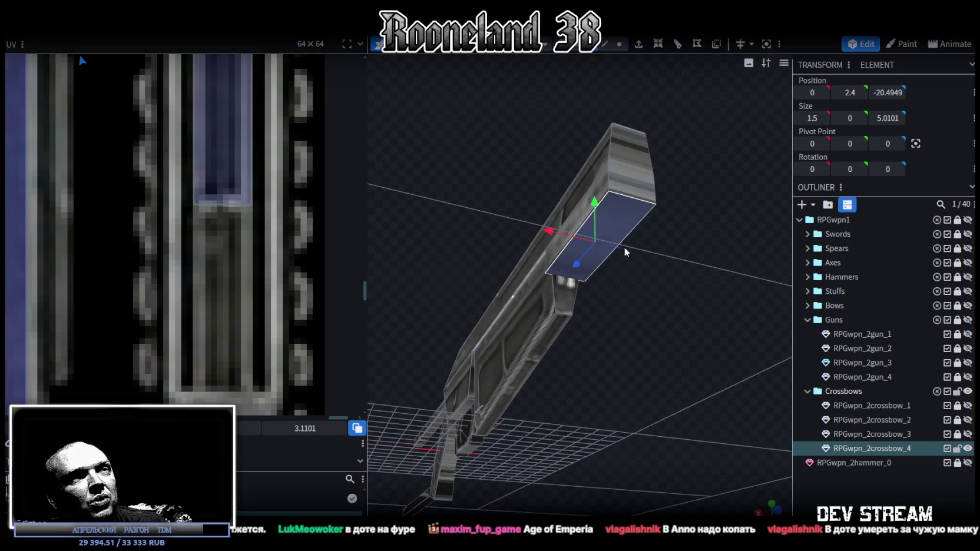
key(s)
drag(641, 253, 632, 248)
Step: Orbit to a level side view of the gun and pick the thin strip face in the UV map
mouse_move(691, 275)
mouse_down()
mouse_move(651, 338)
mouse_move(589, 376)
mouse_move(548, 332)
mouse_up()
scroll(557, 340, up, 3)
scroll(558, 341, down, 5)
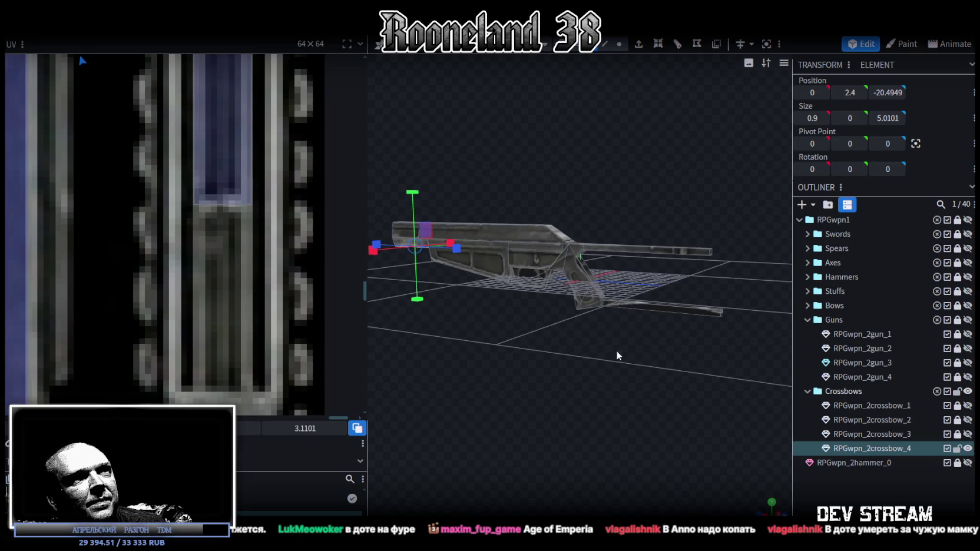
drag(617, 352, 649, 342)
scroll(648, 342, up, 3)
scroll(184, 157, down, 3)
scroll(270, 119, down, 2)
scroll(178, 226, up, 1)
scroll(117, 294, up, 3)
click(95, 353)
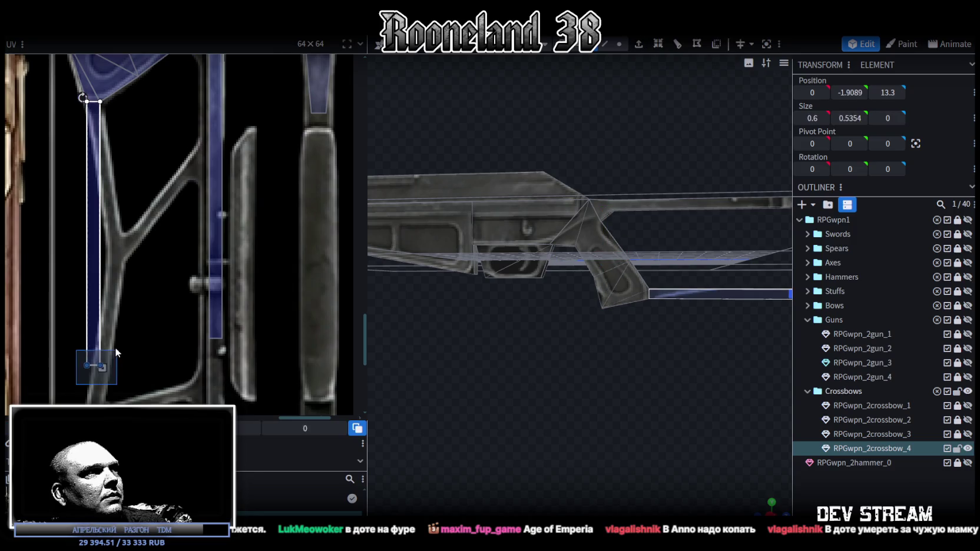
Step: Tilt the thin face's UV strip along the diagonal stock brace
scroll(104, 363, up, 1)
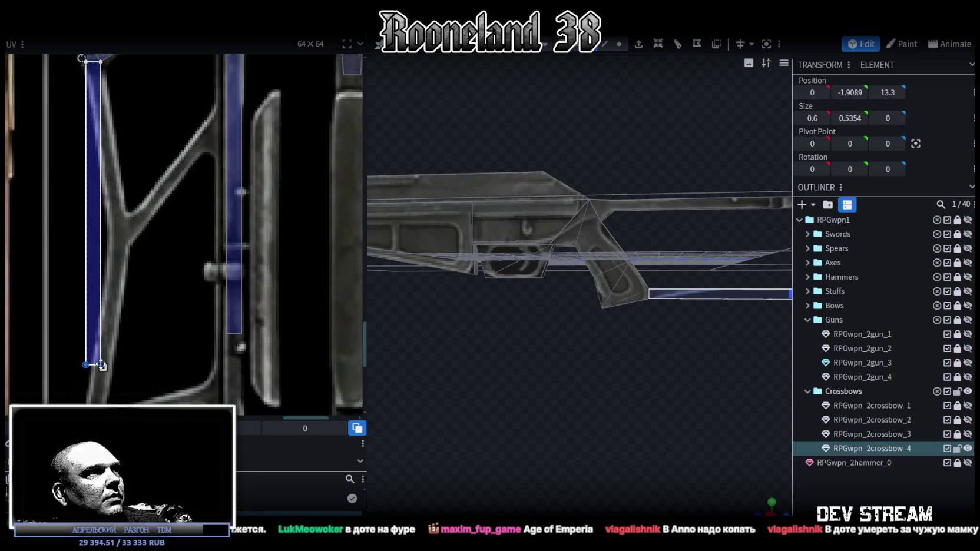
drag(103, 366, 125, 218)
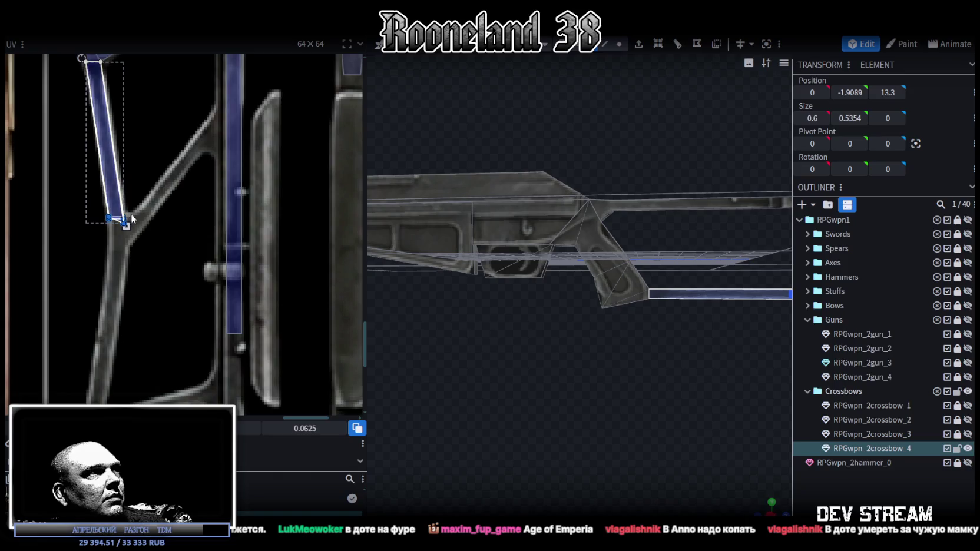
scroll(124, 201, up, 2)
scroll(220, 310, down, 1)
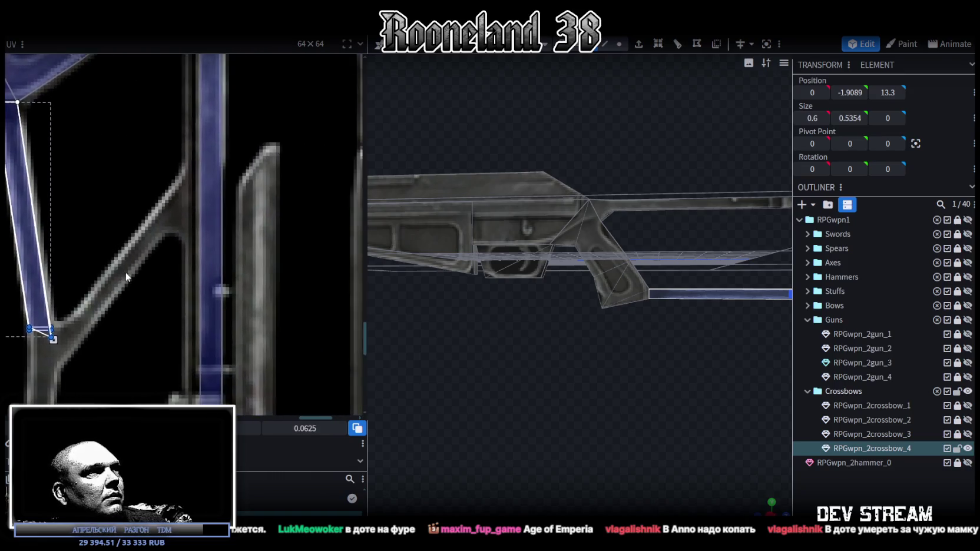
scroll(141, 278, down, 2)
scroll(218, 319, down, 2)
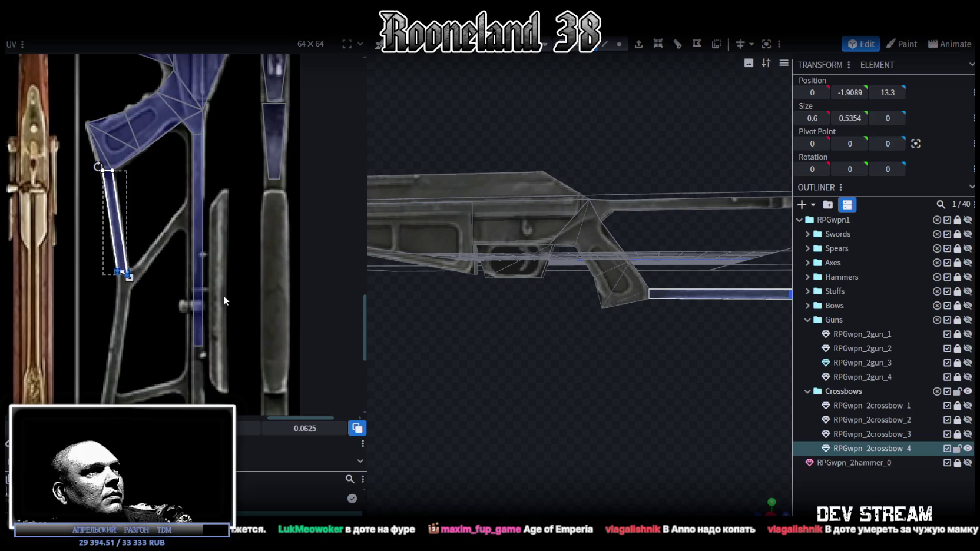
click(534, 398)
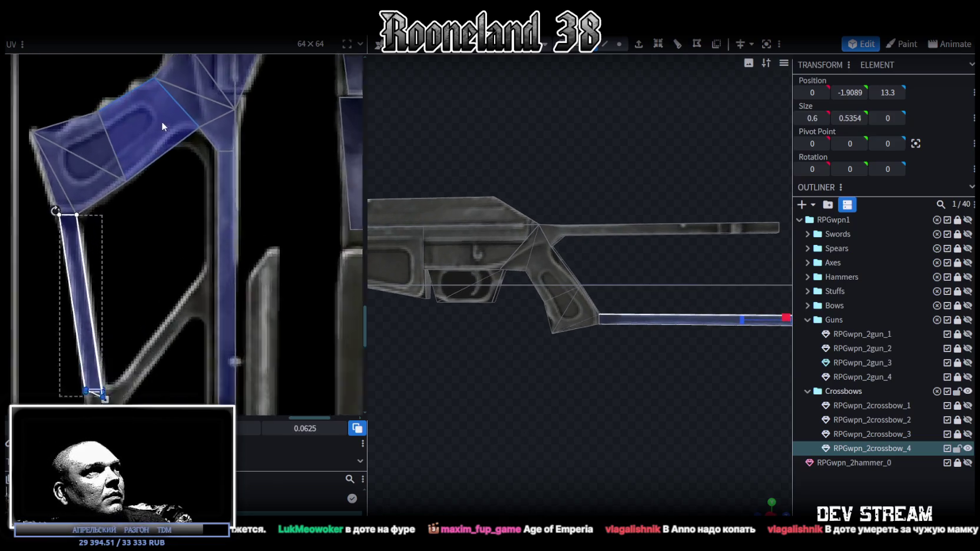
Step: Widen the tall rail face's UV strip on the atlas's narrow vertical column
scroll(161, 121, up, 3)
scroll(219, 159, down, 1)
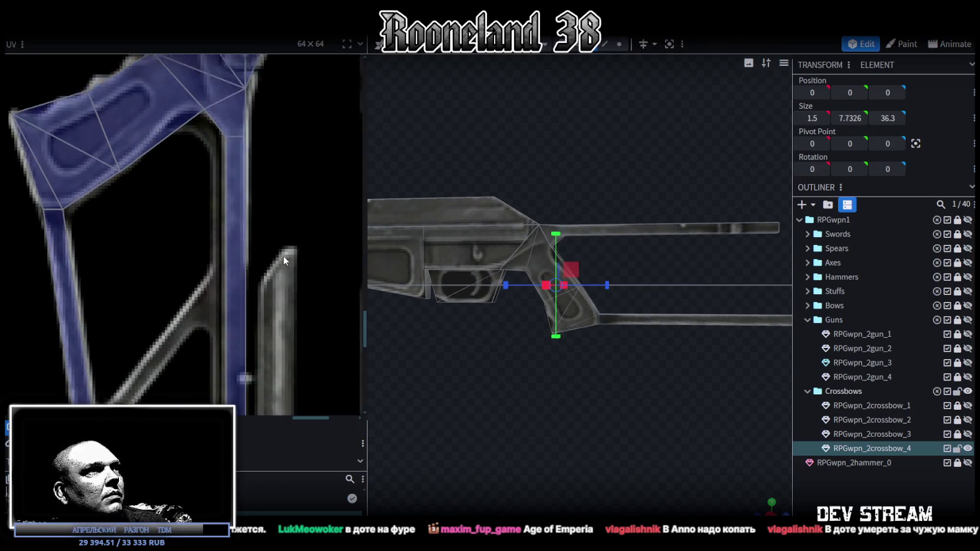
scroll(218, 143, down, 2)
drag(214, 100, 217, 312)
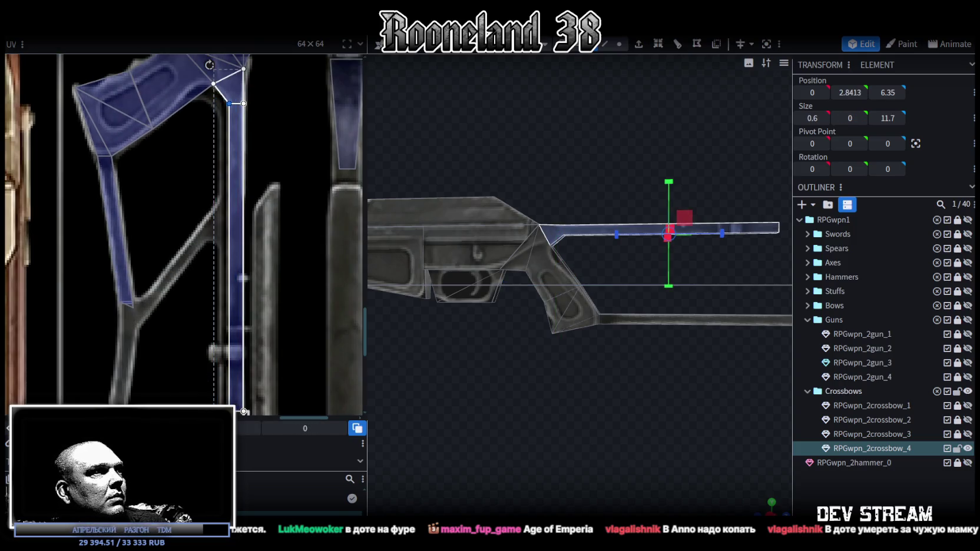
drag(229, 103, 220, 103)
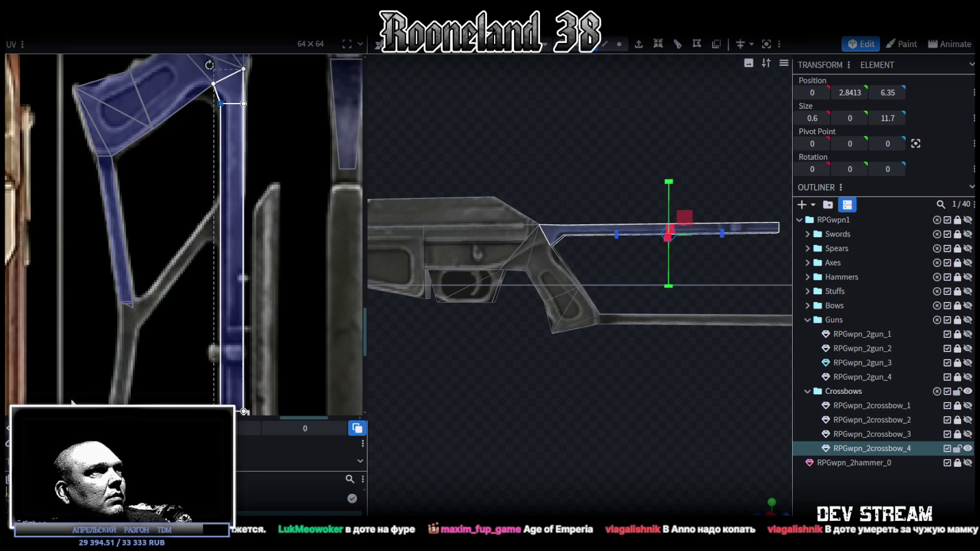
Step: Shorten the rail's front-end face UV rectangle by raising its bottom edge
scroll(210, 284, down, 2)
click(237, 319)
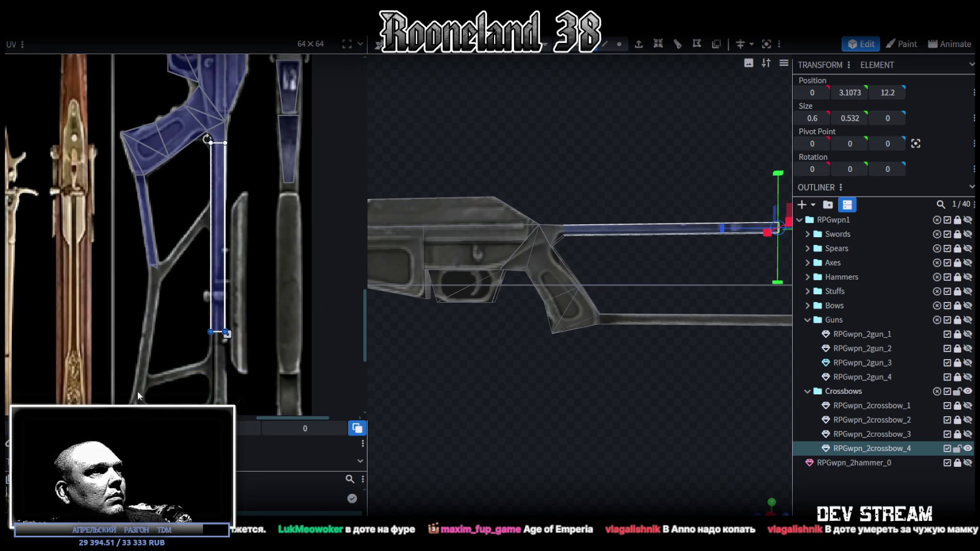
drag(226, 332, 226, 189)
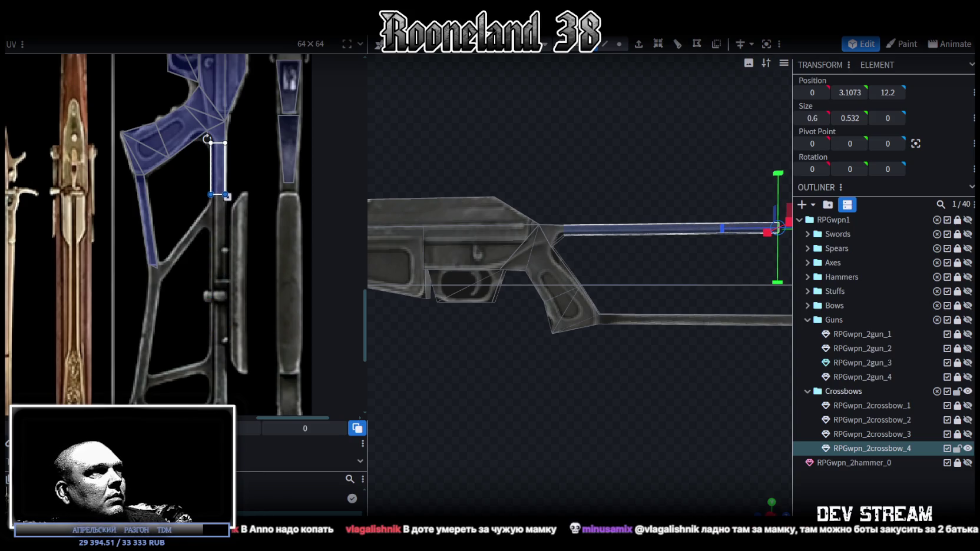
mouse_move(607, 369)
mouse_down()
mouse_move(525, 355)
mouse_move(631, 323)
mouse_move(639, 340)
mouse_up()
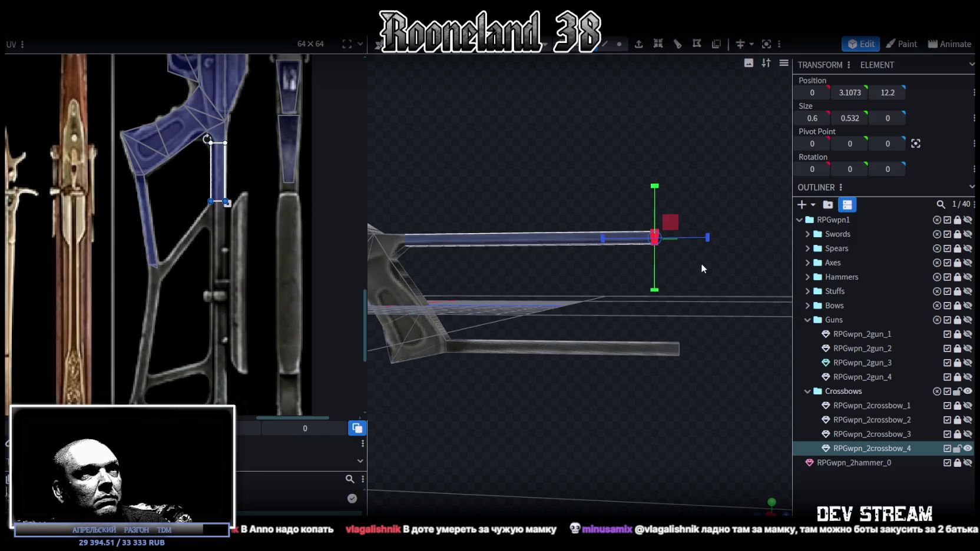
Step: Lower the thin top plate by 0.25 on Y
mouse_move(496, 292)
mouse_down()
mouse_move(482, 266)
mouse_move(517, 304)
mouse_up()
click(498, 227)
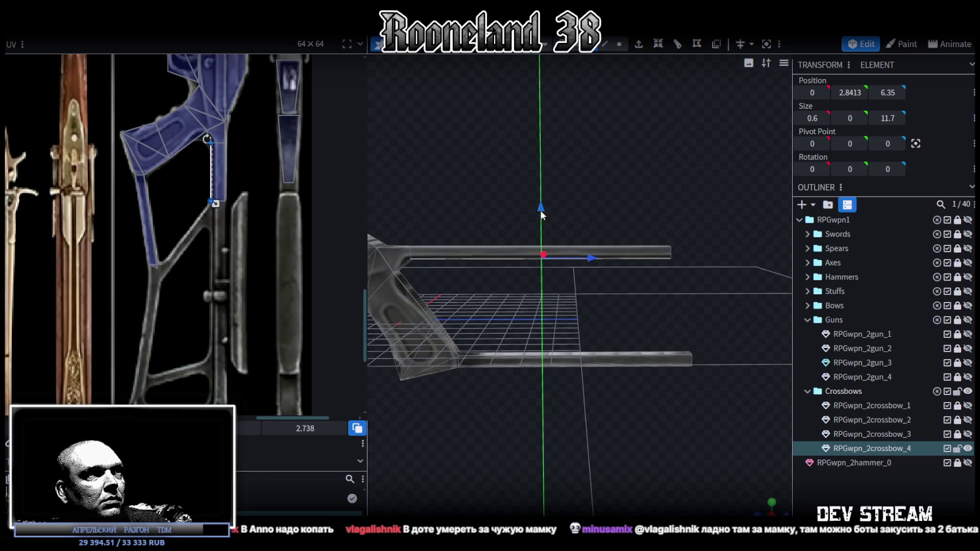
drag(541, 213, 541, 216)
mouse_move(484, 304)
mouse_down()
mouse_move(488, 286)
mouse_move(490, 294)
mouse_up()
Step: Shorten the lower bar by pulling its front-end vertices back and raising them one unit
click(619, 44)
drag(738, 159, 601, 386)
mouse_move(715, 297)
mouse_down()
mouse_move(596, 288)
mouse_move(531, 395)
mouse_move(584, 361)
mouse_up()
drag(548, 319, 595, 380)
scroll(579, 354, up, 2)
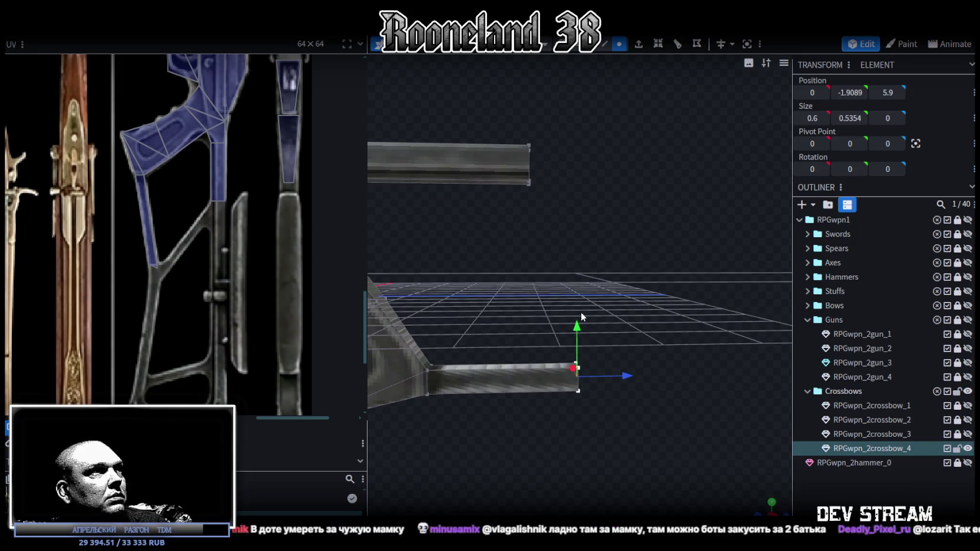
drag(578, 331, 578, 308)
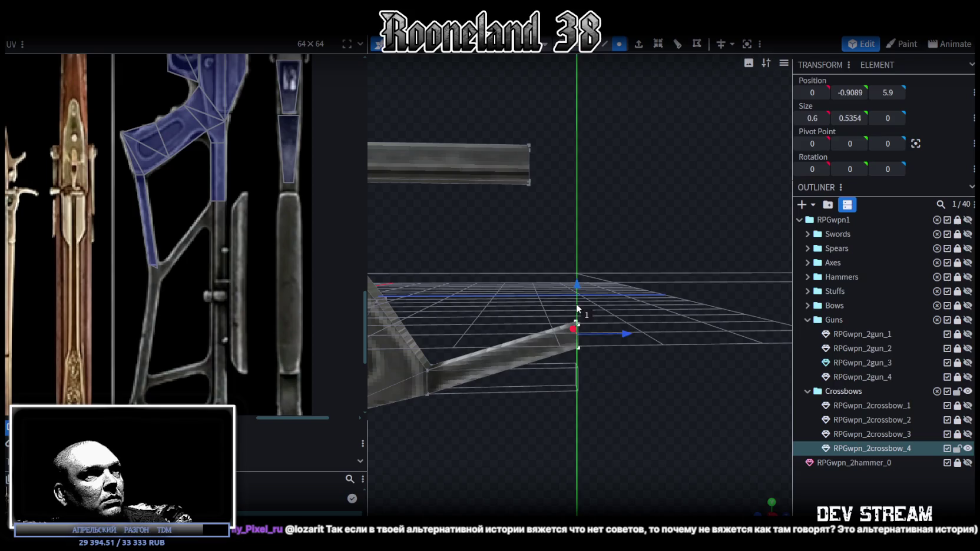
Step: Fine-tune the bar-end vertices: down 0.25, then forward 0.75 and another 0.25
drag(592, 377, 579, 300)
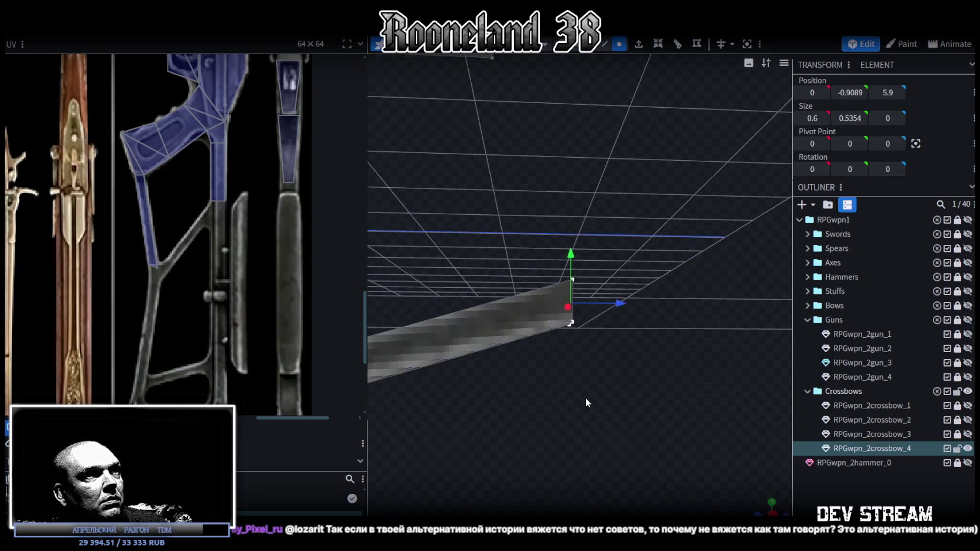
drag(571, 260, 571, 280)
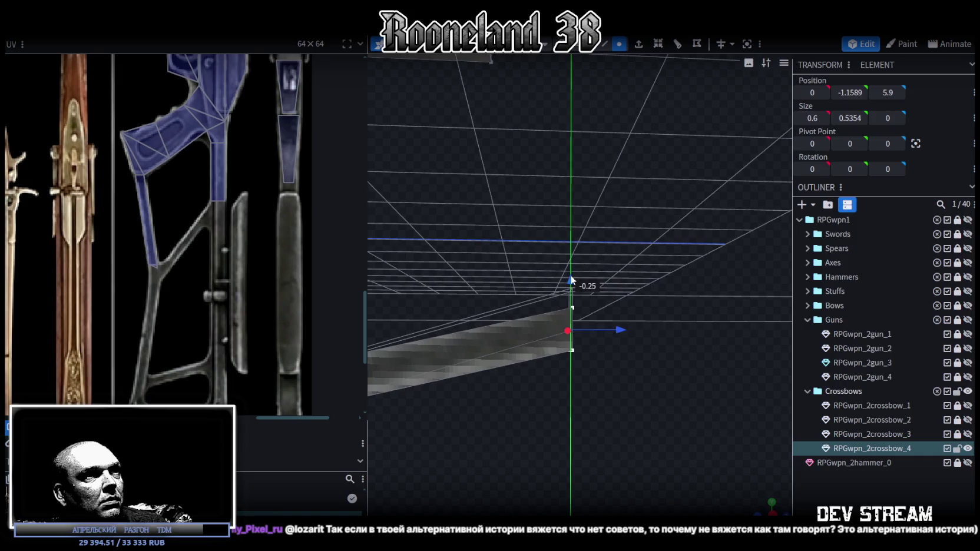
drag(620, 334, 685, 335)
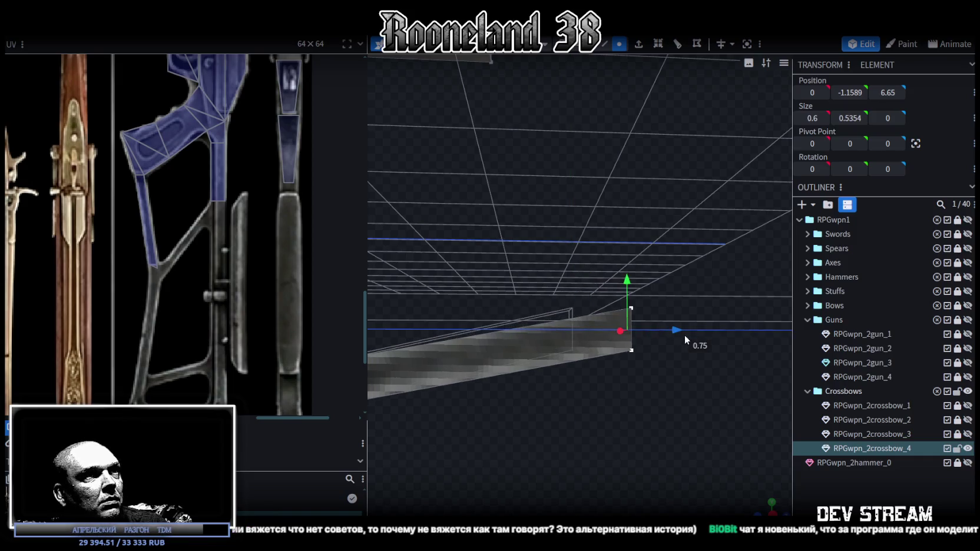
drag(582, 420, 644, 354)
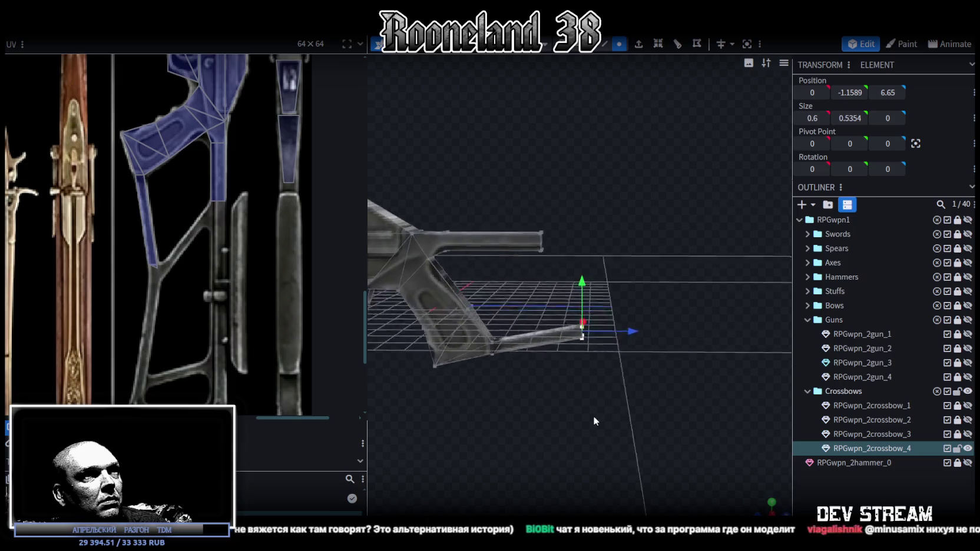
drag(647, 336, 656, 336)
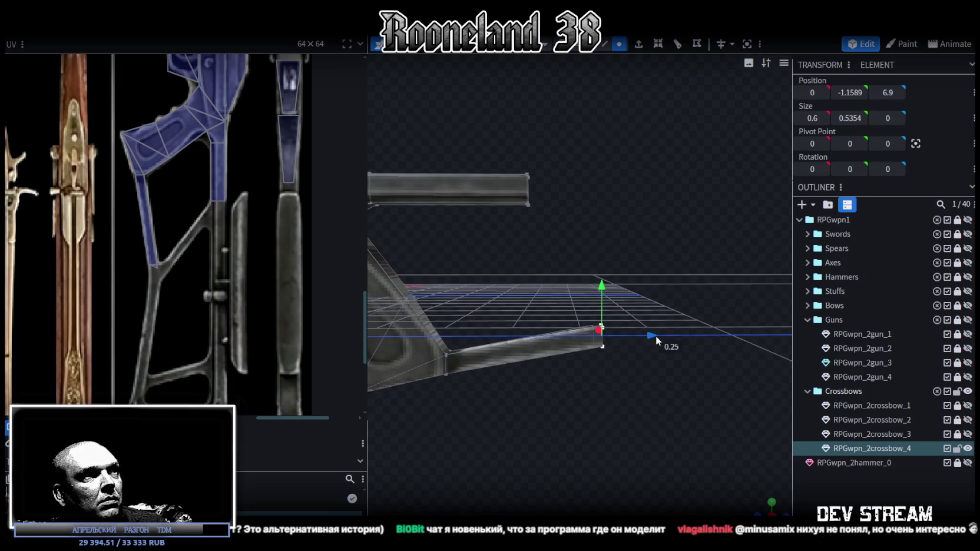
drag(582, 456, 600, 348)
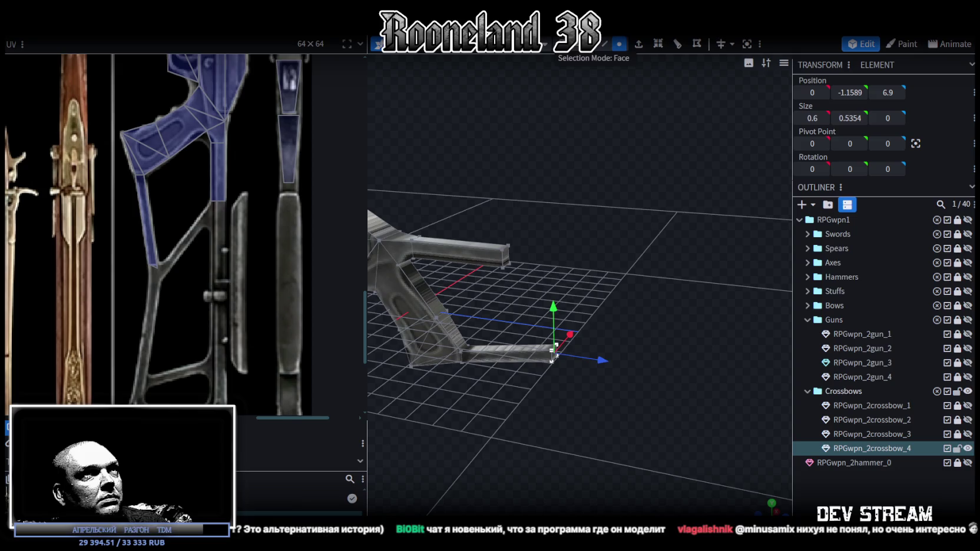
drag(543, 230, 553, 226)
click(512, 252)
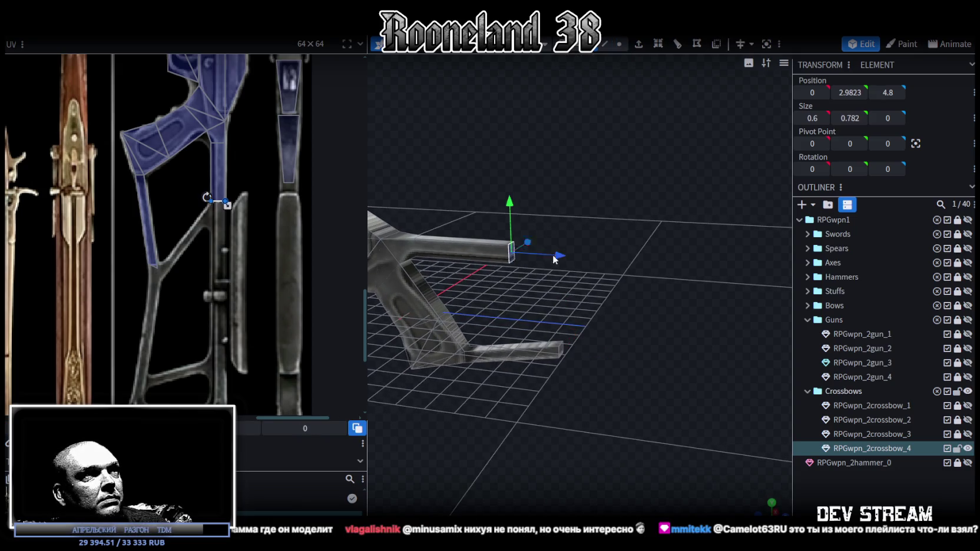
Step: Extrude the upper bar's end face forward by 2 units
drag(541, 259, 698, 106)
click(636, 44)
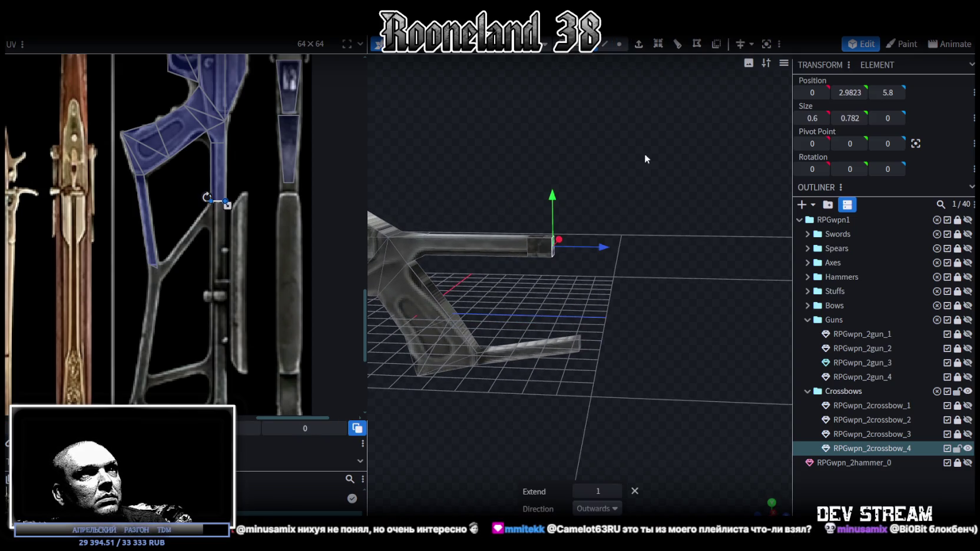
click(617, 494)
drag(623, 393, 616, 387)
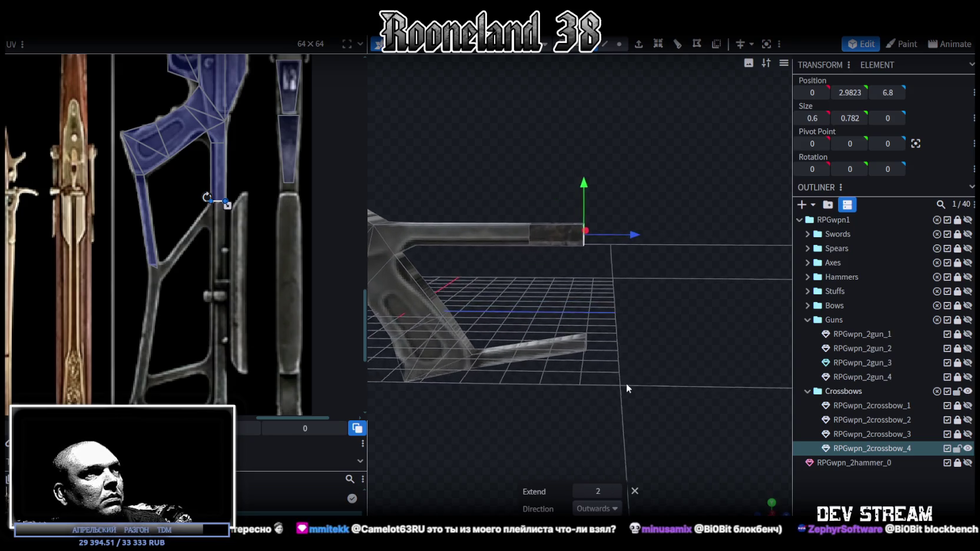
Step: Extrude the lower bar's end face forward by 2 units and close the extrude settings
click(580, 356)
mouse_move(582, 359)
mouse_down()
mouse_move(635, 395)
mouse_move(603, 387)
mouse_up()
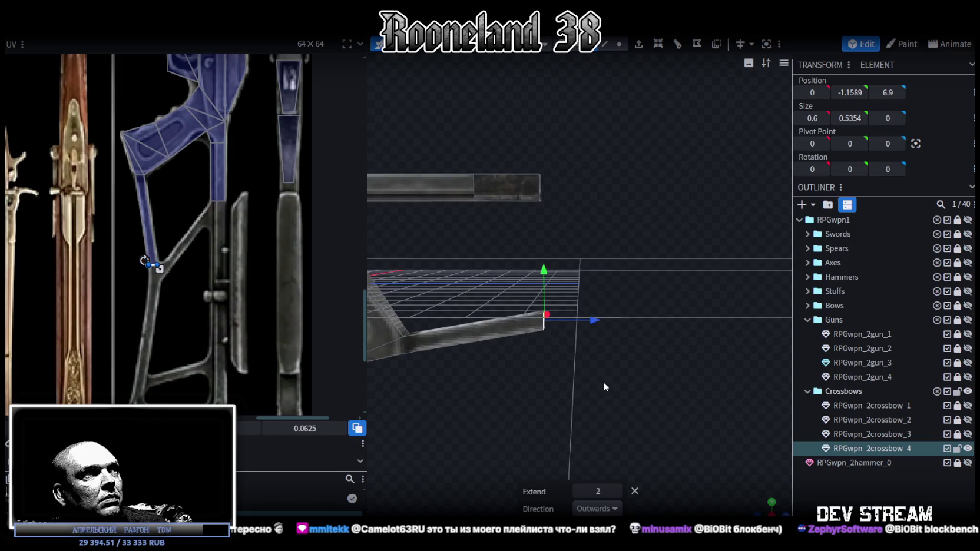
click(638, 46)
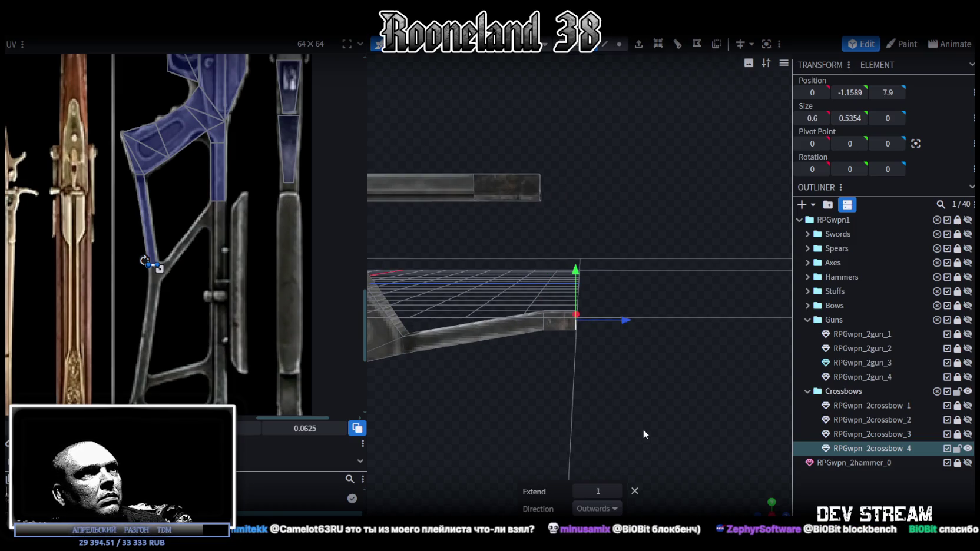
click(617, 492)
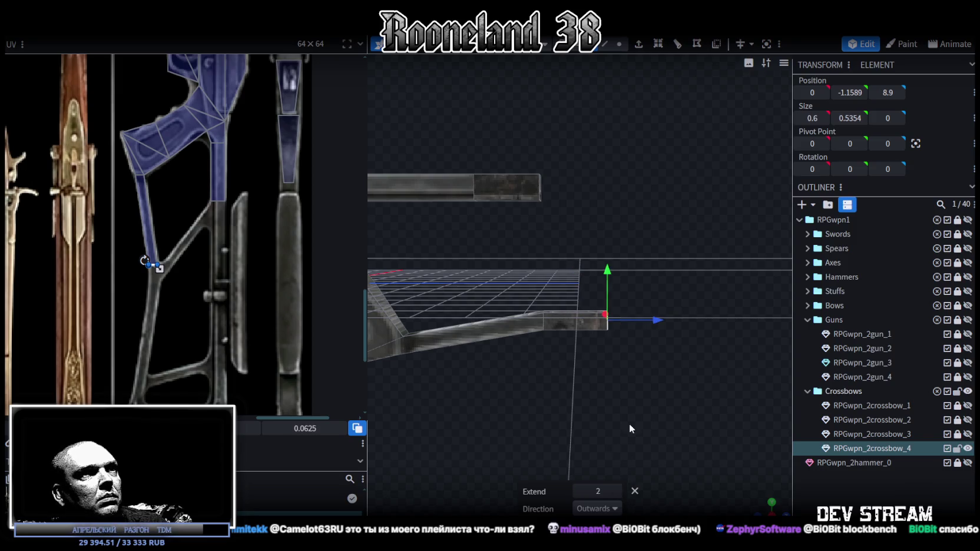
mouse_move(596, 399)
mouse_down()
mouse_move(604, 397)
mouse_move(588, 372)
mouse_move(559, 182)
mouse_move(485, 138)
mouse_move(597, 249)
mouse_move(583, 414)
mouse_up()
click(604, 362)
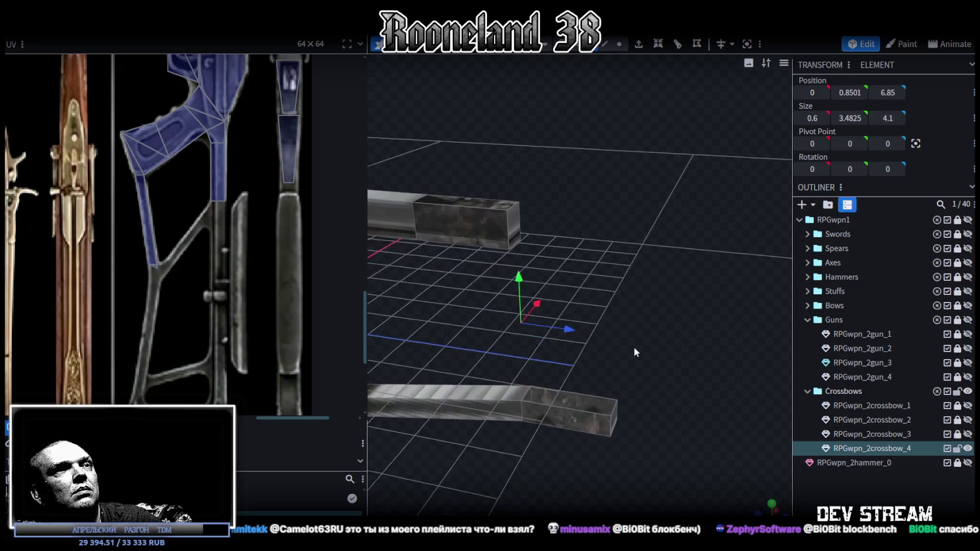
Step: Fill a face bridging an edge of the upper bar and an edge of the lower bar
drag(634, 347, 563, 130)
click(605, 44)
mouse_move(592, 196)
mouse_down()
mouse_move(631, 231)
mouse_move(475, 149)
mouse_move(550, 328)
mouse_up()
click(473, 150)
click(527, 382)
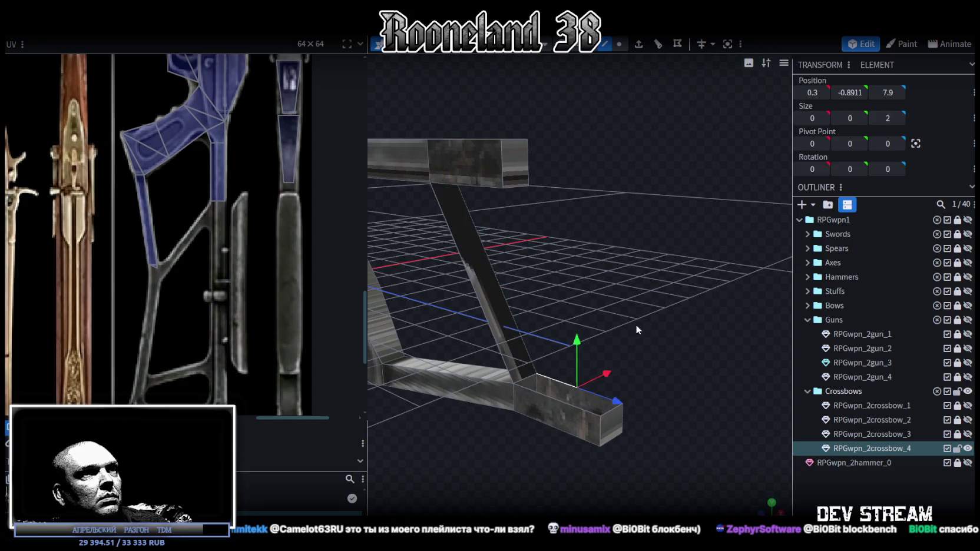
drag(635, 325, 665, 251)
shift+click(553, 124)
key(f)
Step: Shape the new strut: top corner edge back one unit, lower corner vertex forward one unit
click(540, 119)
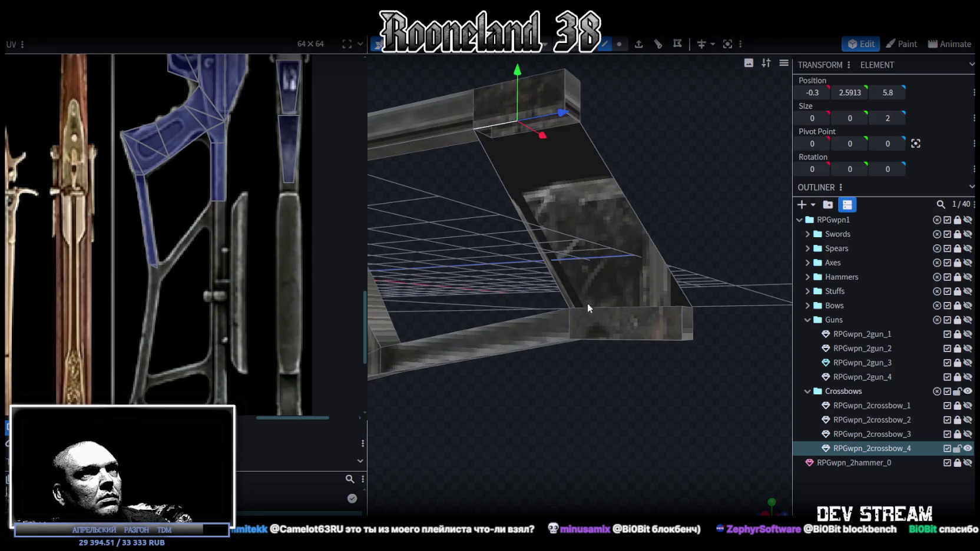
click(616, 307)
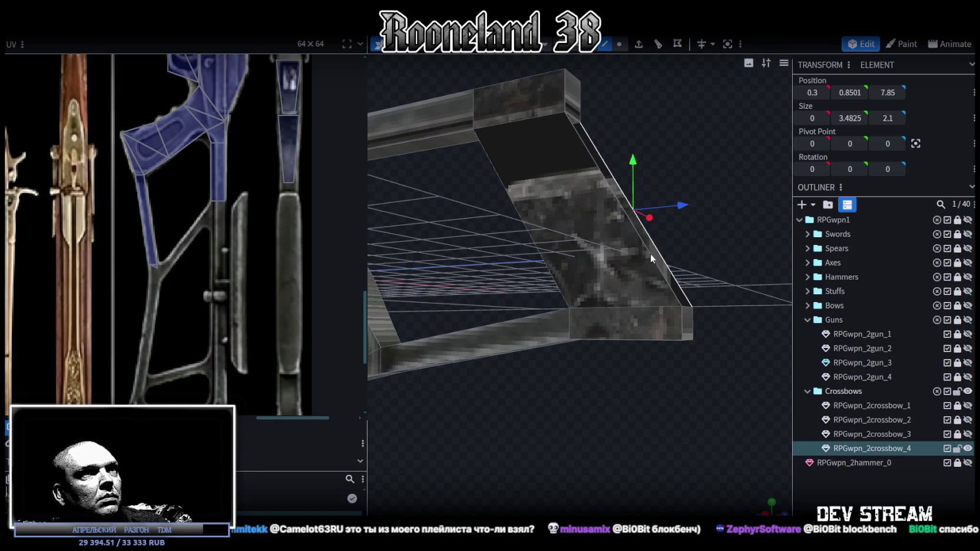
click(652, 259)
mouse_move(642, 307)
mouse_down()
mouse_move(585, 405)
mouse_move(595, 408)
mouse_up()
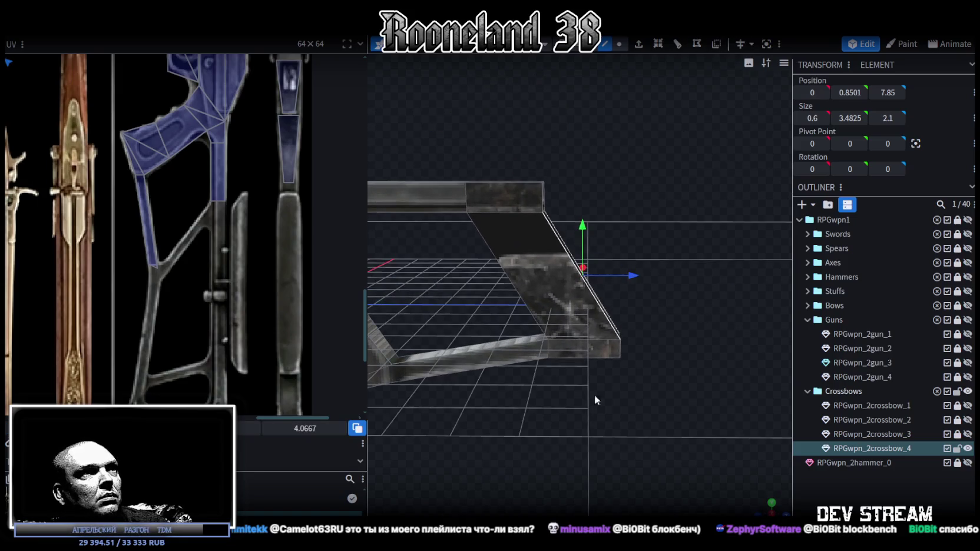
click(545, 194)
drag(592, 199, 548, 194)
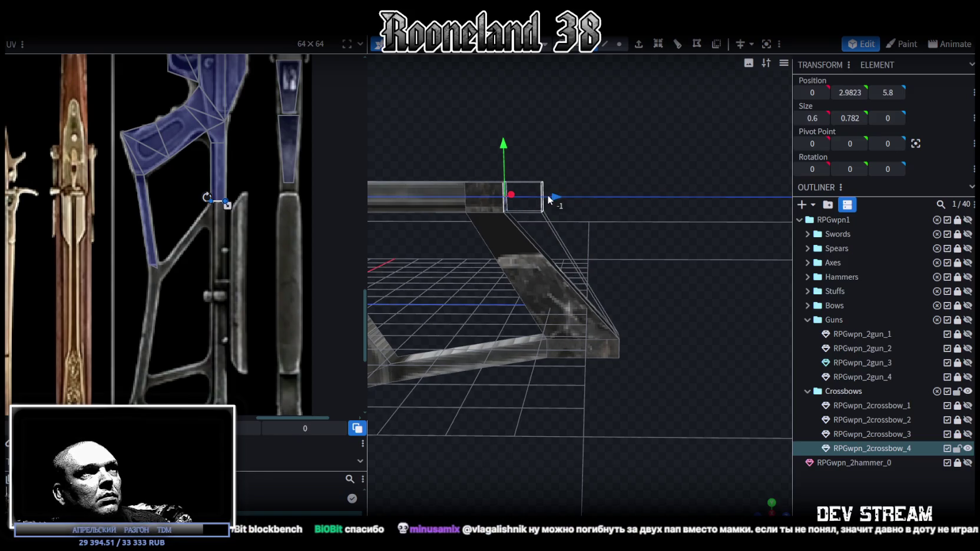
drag(601, 212, 640, 209)
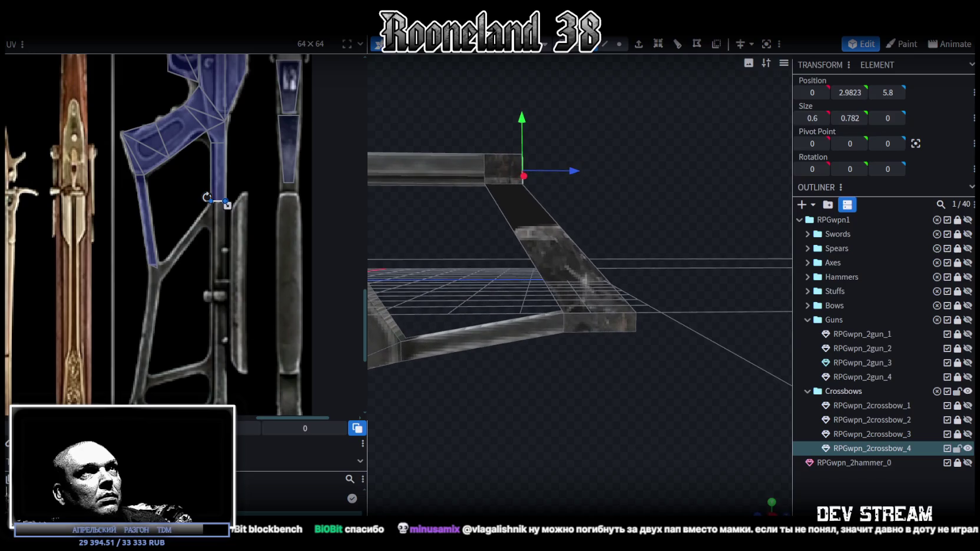
click(619, 44)
click(561, 316)
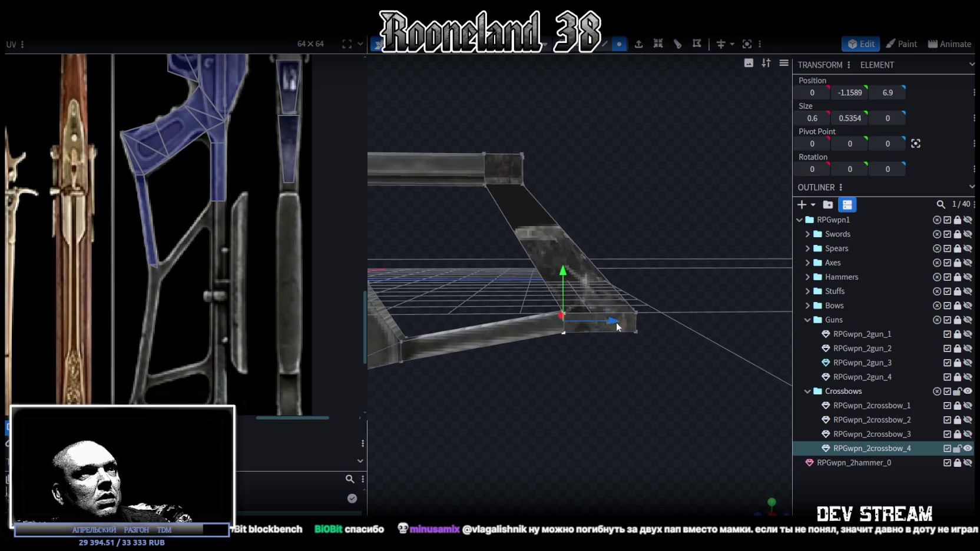
drag(609, 320, 631, 320)
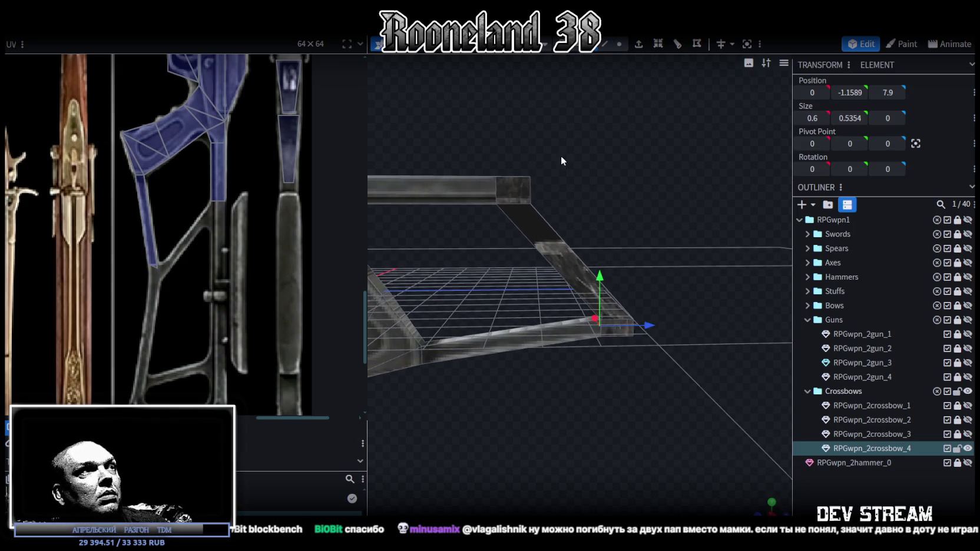
Step: Extrude the strut's bottom end face along positive Z
click(498, 242)
mouse_move(521, 240)
mouse_down()
mouse_move(555, 232)
mouse_move(539, 224)
mouse_up()
mouse_move(408, 184)
mouse_down()
mouse_move(528, 300)
mouse_move(511, 369)
mouse_move(629, 336)
mouse_move(619, 336)
mouse_up()
click(509, 383)
click(639, 44)
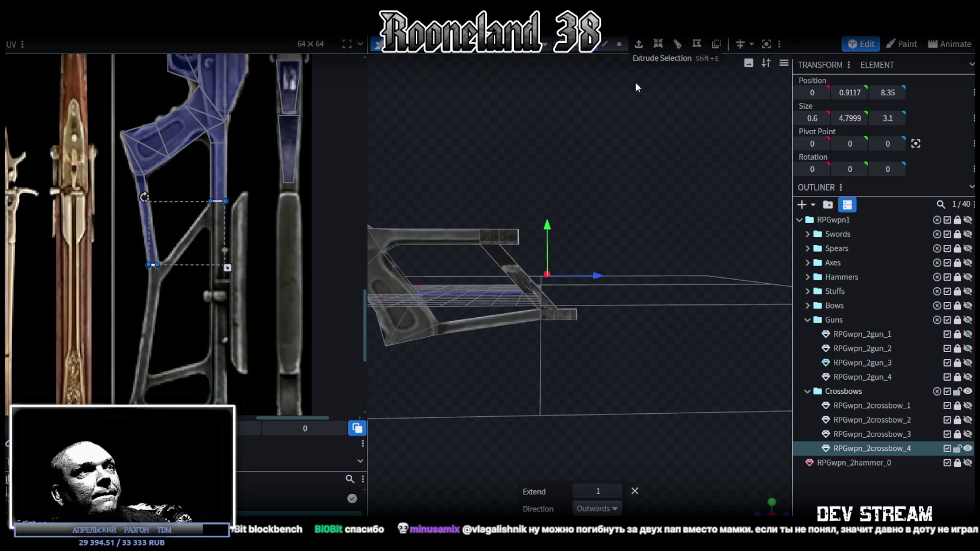
click(613, 509)
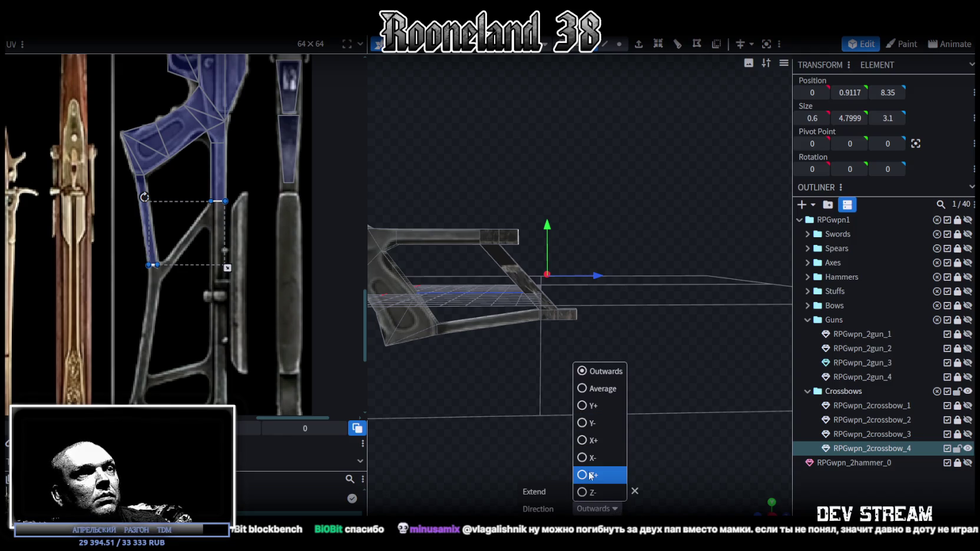
click(595, 471)
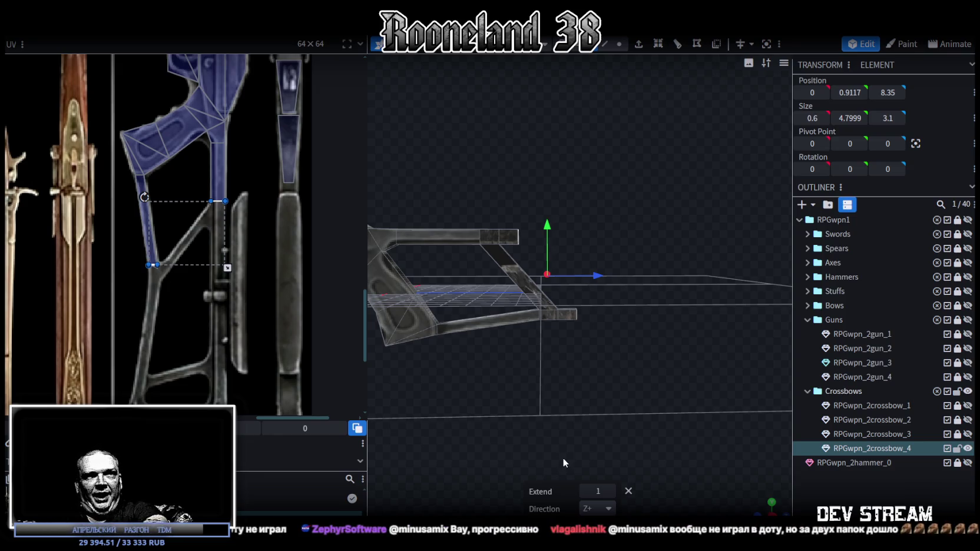
Step: Push the extruded section forward until Position Z reads 15.35
drag(599, 390, 600, 368)
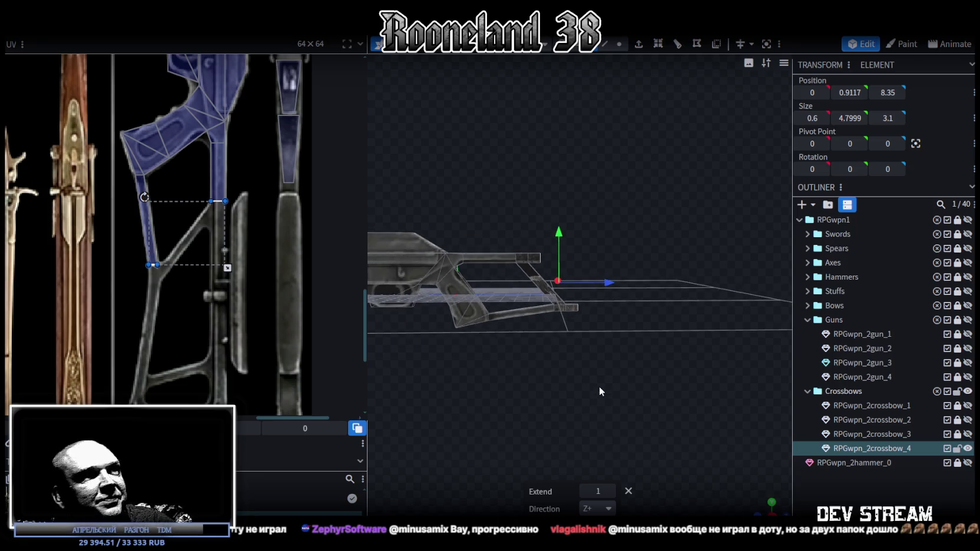
drag(594, 270, 662, 273)
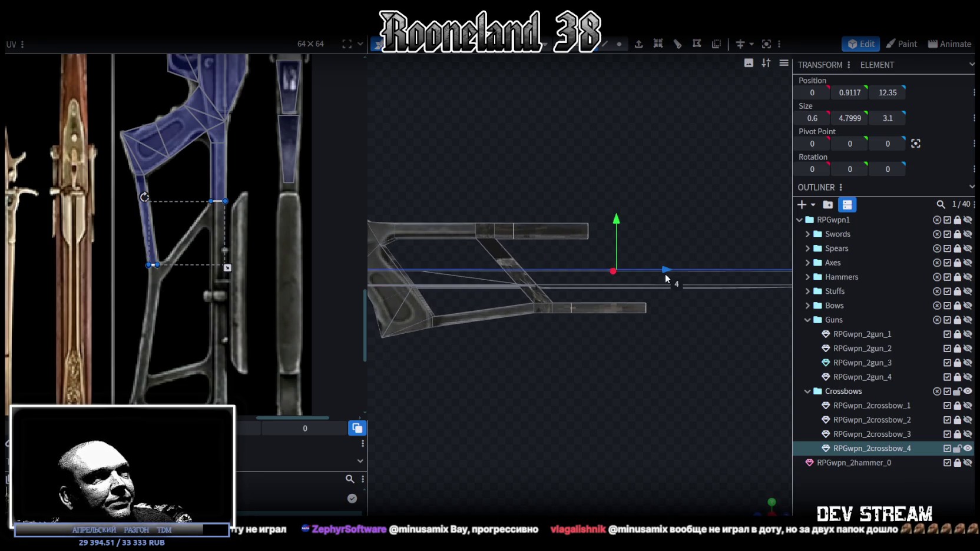
mouse_move(662, 273)
mouse_down()
mouse_move(712, 283)
mouse_move(662, 354)
mouse_move(635, 289)
mouse_up()
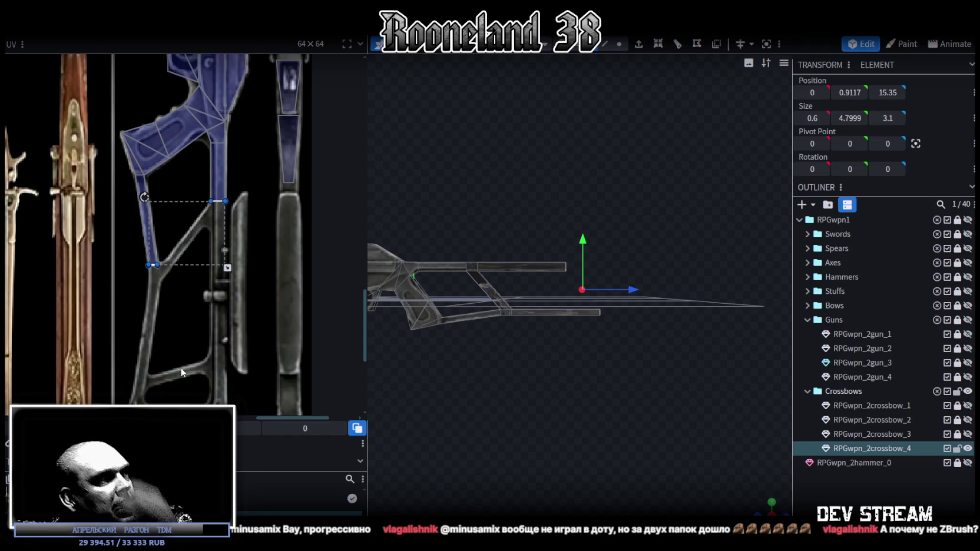
mouse_move(483, 388)
mouse_down()
mouse_move(528, 400)
mouse_move(494, 422)
mouse_move(505, 446)
mouse_move(563, 429)
mouse_move(407, 419)
mouse_move(452, 447)
mouse_move(586, 399)
mouse_move(611, 407)
mouse_move(575, 429)
mouse_move(575, 415)
mouse_move(593, 420)
mouse_move(691, 390)
mouse_up()
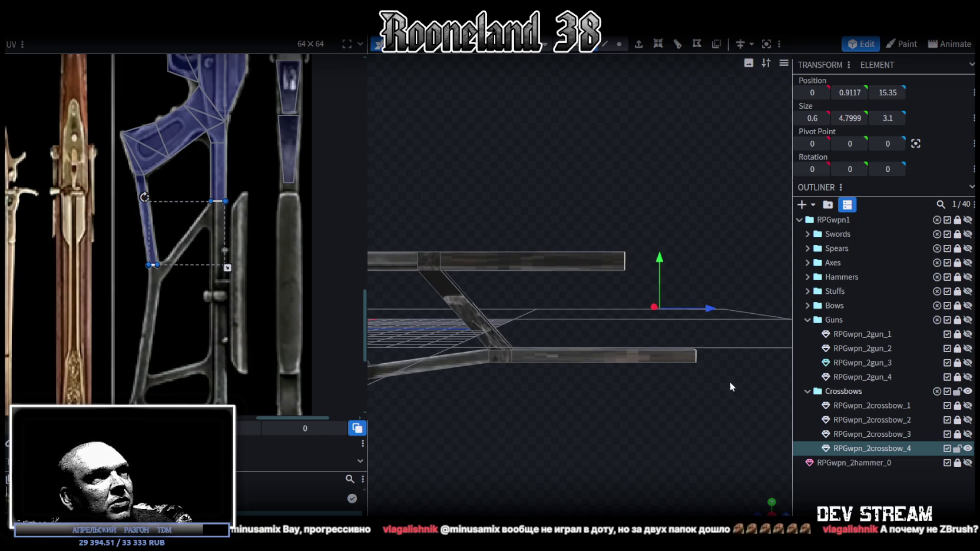
Step: Pull the bar's two end vertices back one unit
click(621, 45)
drag(732, 390, 669, 319)
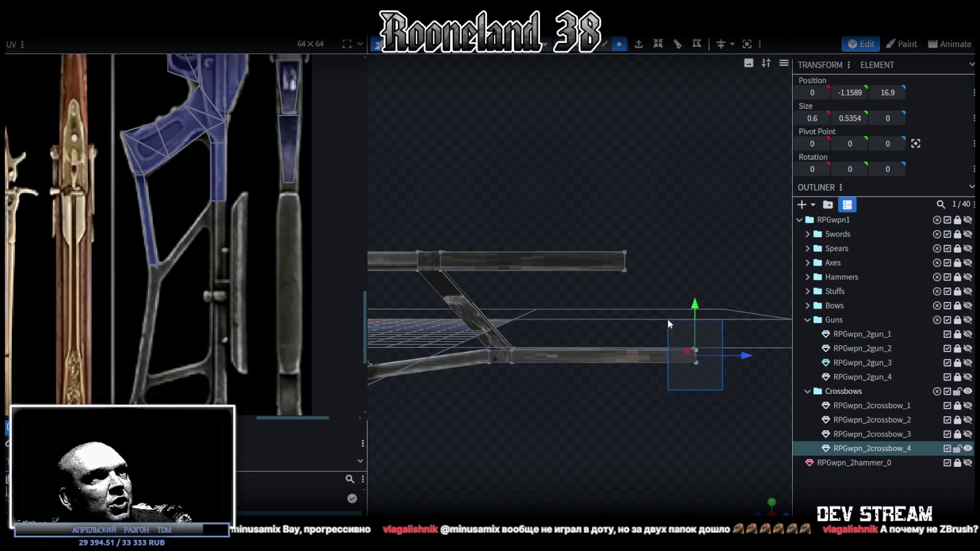
mouse_move(744, 359)
mouse_down()
mouse_move(697, 352)
mouse_move(692, 360)
mouse_up()
click(654, 219)
Step: Select and inspect the end faces of the upper and lower bars
click(625, 262)
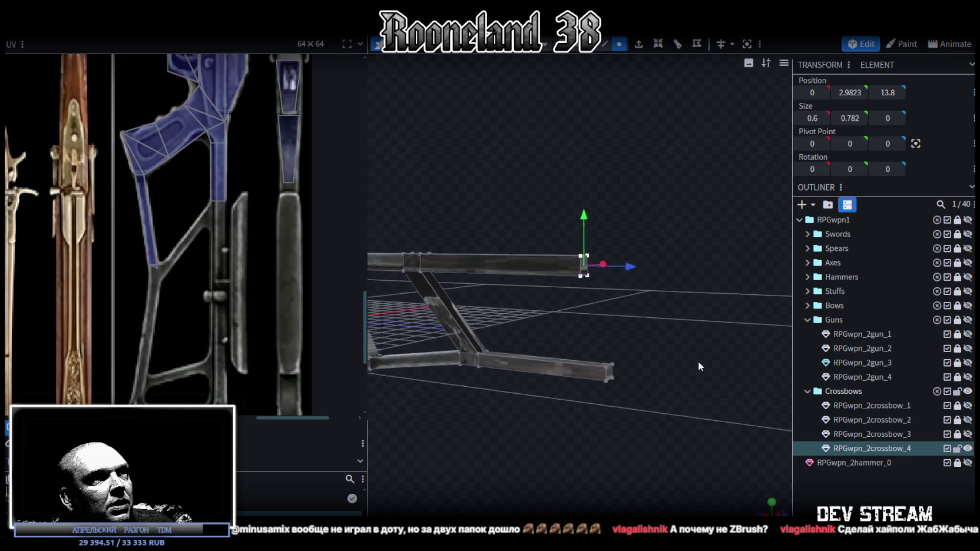
drag(701, 277, 684, 261)
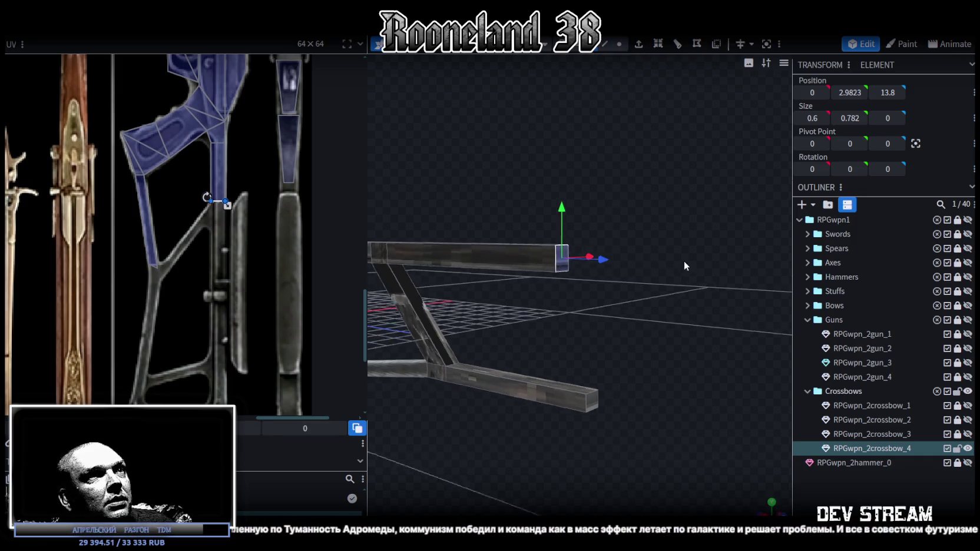
click(584, 404)
click(557, 260)
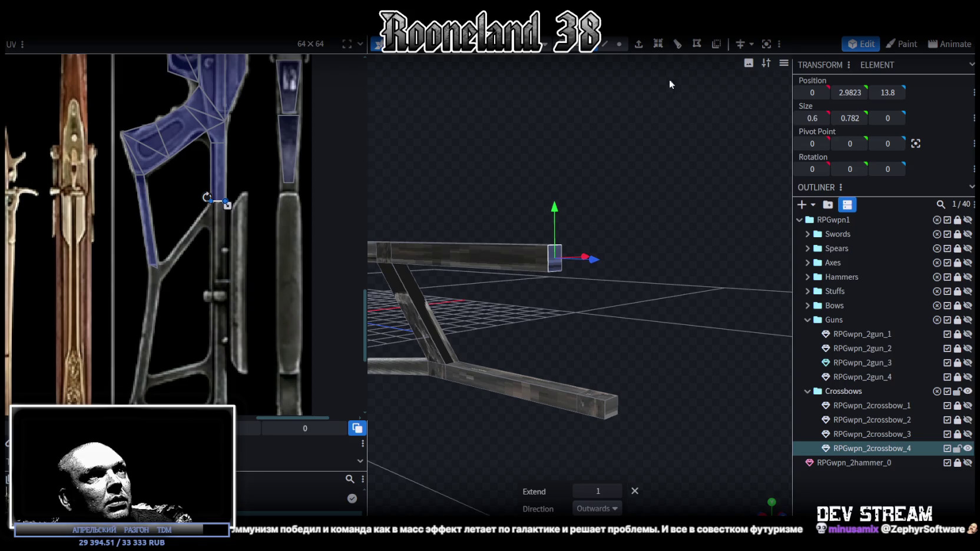
mouse_move(689, 239)
mouse_down()
mouse_move(575, 217)
mouse_move(665, 436)
mouse_up()
click(549, 441)
drag(618, 300, 625, 271)
Step: In edge mode, select the beam-end edges, a diagonal strut face and the front strut
click(605, 45)
drag(672, 244, 602, 220)
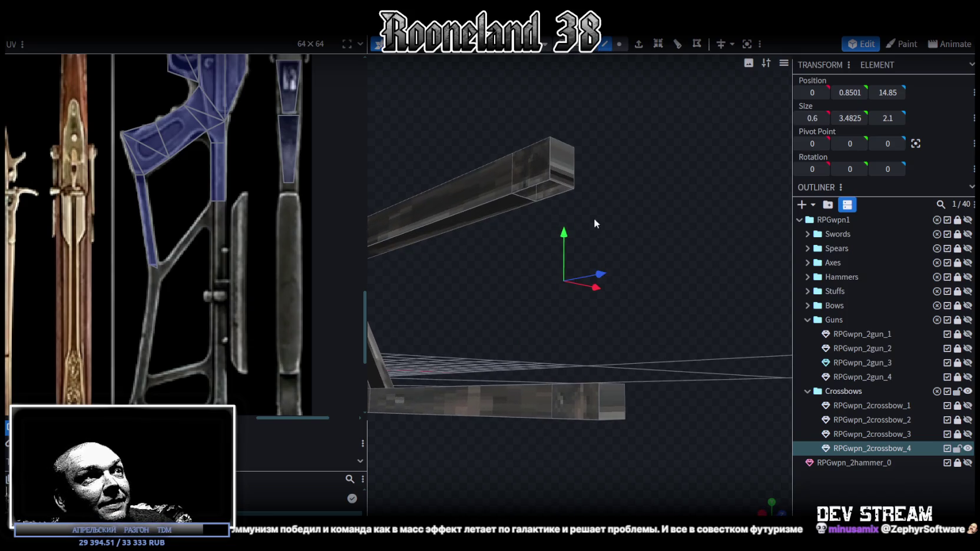
click(525, 201)
drag(637, 263, 549, 417)
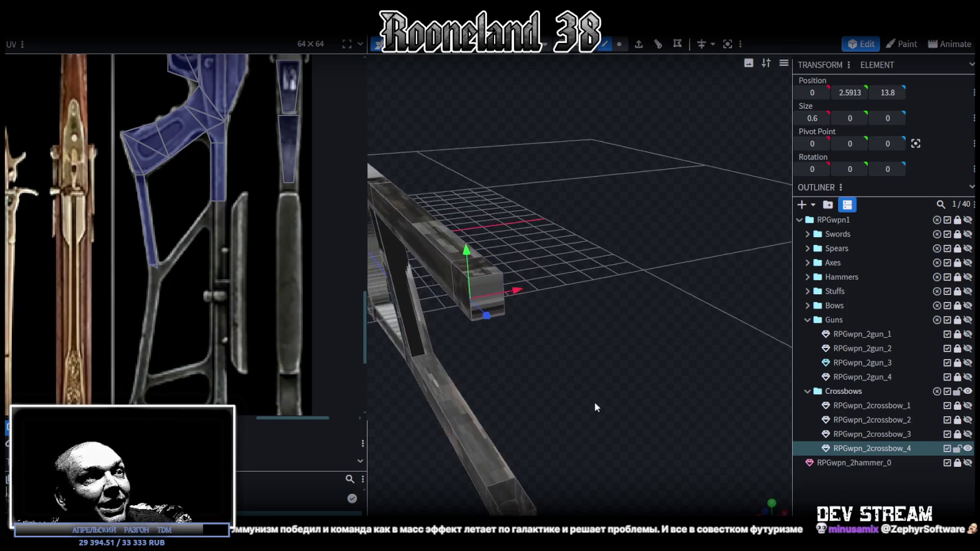
click(549, 418)
drag(606, 403, 610, 178)
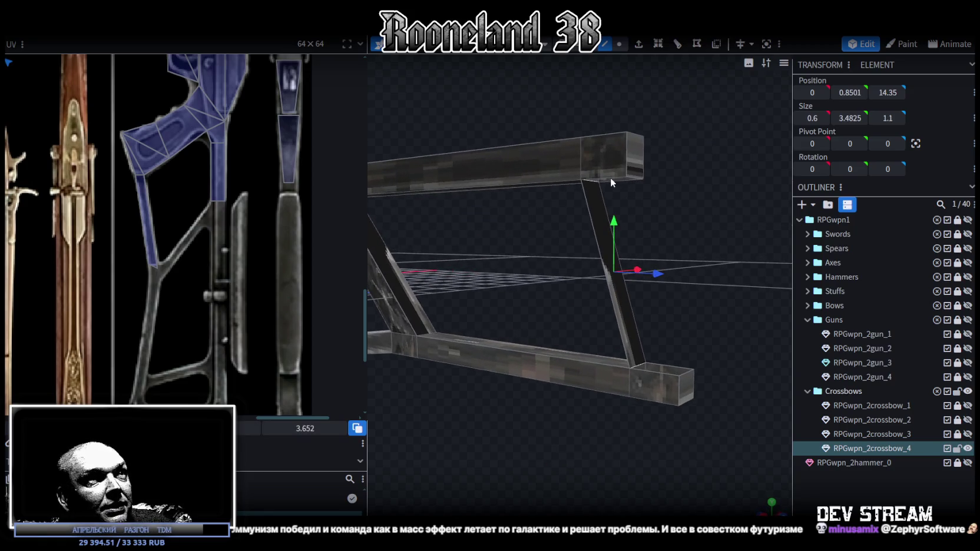
click(620, 182)
mouse_move(638, 188)
mouse_down()
mouse_move(652, 394)
mouse_move(683, 321)
mouse_move(662, 314)
mouse_up()
click(651, 394)
click(528, 178)
click(483, 348)
mouse_move(458, 316)
mouse_down()
mouse_move(749, 403)
mouse_move(671, 354)
mouse_up()
Step: Lower the strut's bottom block by a net half unit and shift the strut's top back 0.25
click(615, 315)
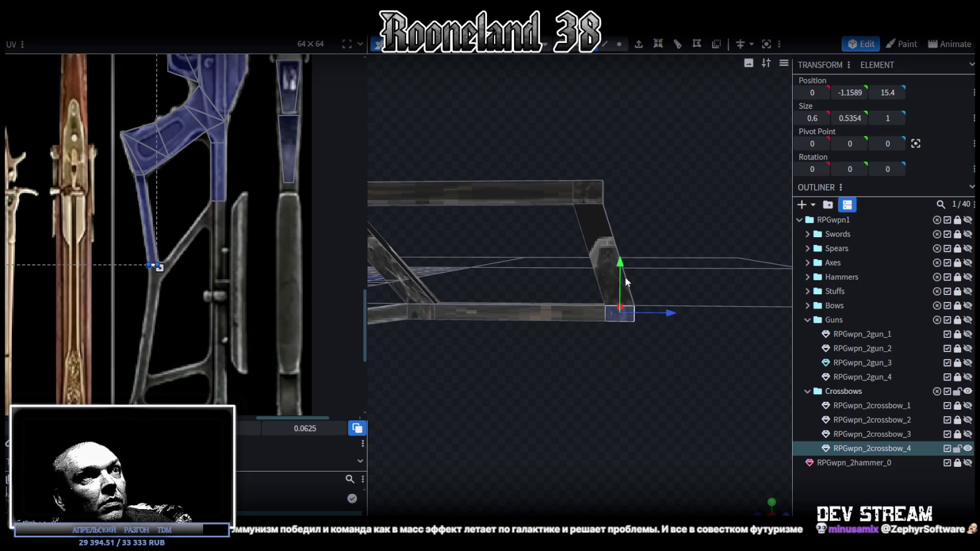
mouse_move(623, 269)
mouse_down()
mouse_move(623, 294)
mouse_move(619, 279)
mouse_up()
mouse_move(520, 462)
mouse_down()
mouse_move(519, 387)
mouse_move(521, 411)
mouse_move(553, 391)
mouse_move(555, 400)
mouse_move(636, 391)
mouse_move(636, 380)
mouse_move(622, 379)
mouse_move(657, 306)
mouse_up()
click(657, 200)
mouse_move(748, 291)
mouse_down()
mouse_move(730, 197)
mouse_move(714, 194)
mouse_up()
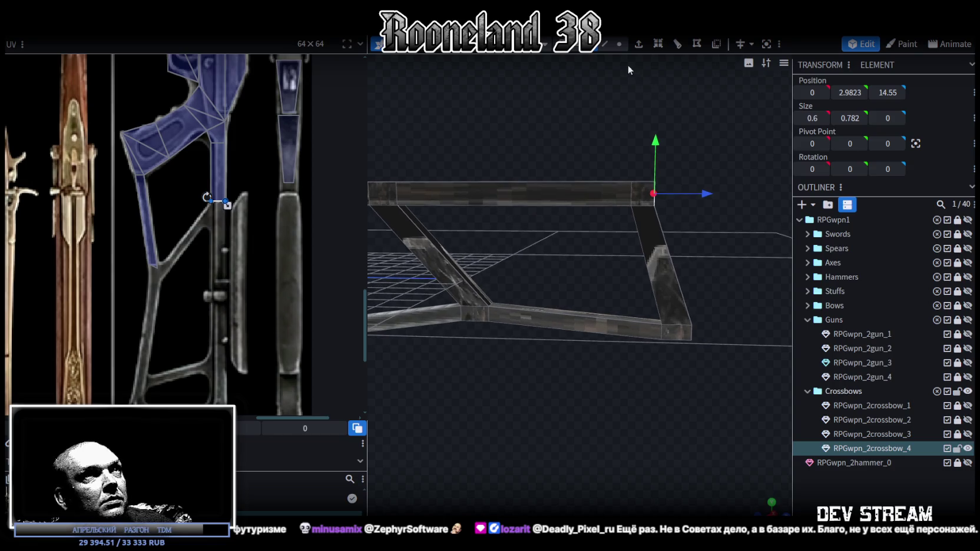
Step: Select the front strut's bottom vertices, then an edge and the strut itself
click(619, 44)
mouse_move(640, 399)
mouse_down()
mouse_move(672, 318)
mouse_move(718, 329)
mouse_move(663, 400)
mouse_move(672, 397)
mouse_up()
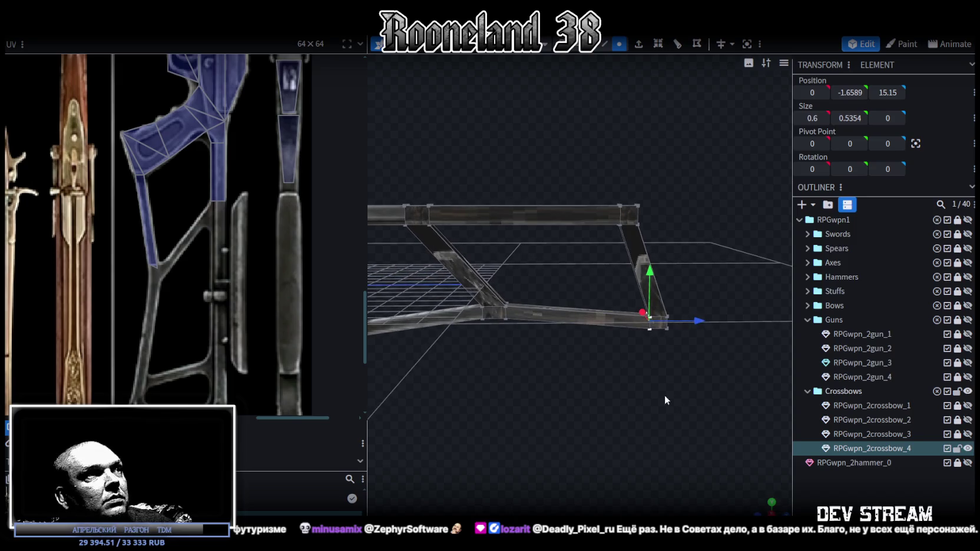
scroll(255, 345, down, 4)
mouse_move(577, 412)
mouse_down()
mouse_move(524, 407)
mouse_move(603, 413)
mouse_move(621, 426)
mouse_up()
click(606, 44)
click(570, 277)
click(547, 261)
drag(626, 443, 603, 433)
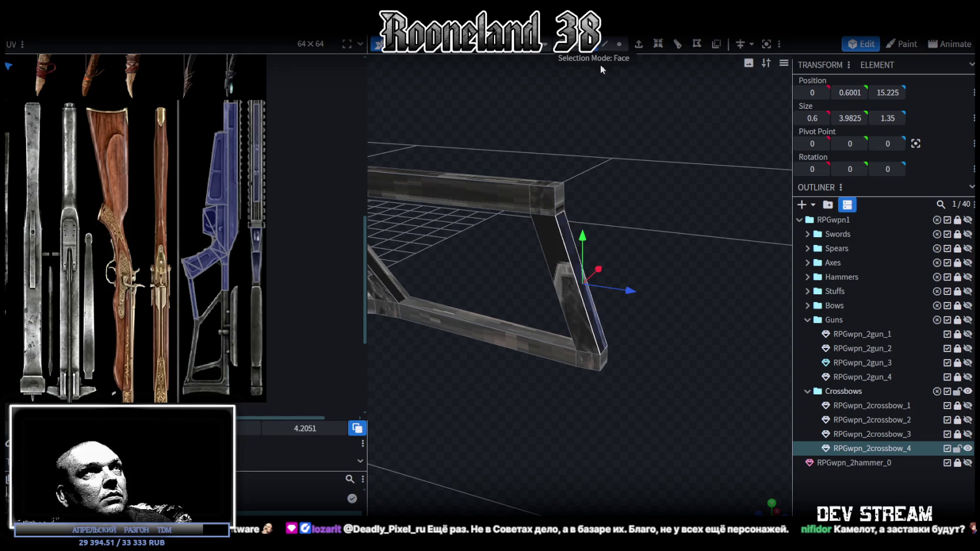
Step: Extrude the strut's top and bottom end faces twice, one unit each
click(559, 197)
shift+click(602, 361)
mouse_move(603, 366)
mouse_down()
mouse_move(554, 357)
mouse_move(610, 367)
mouse_up()
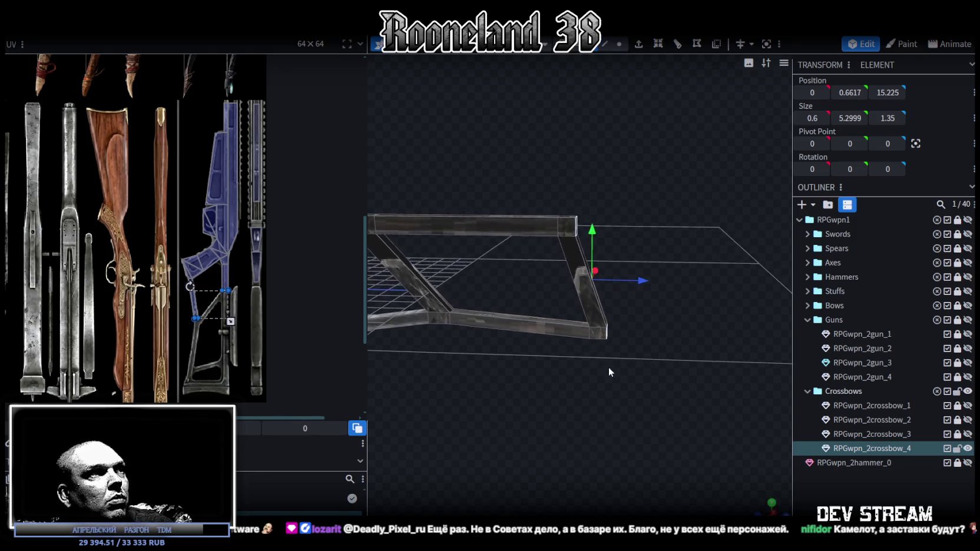
click(639, 44)
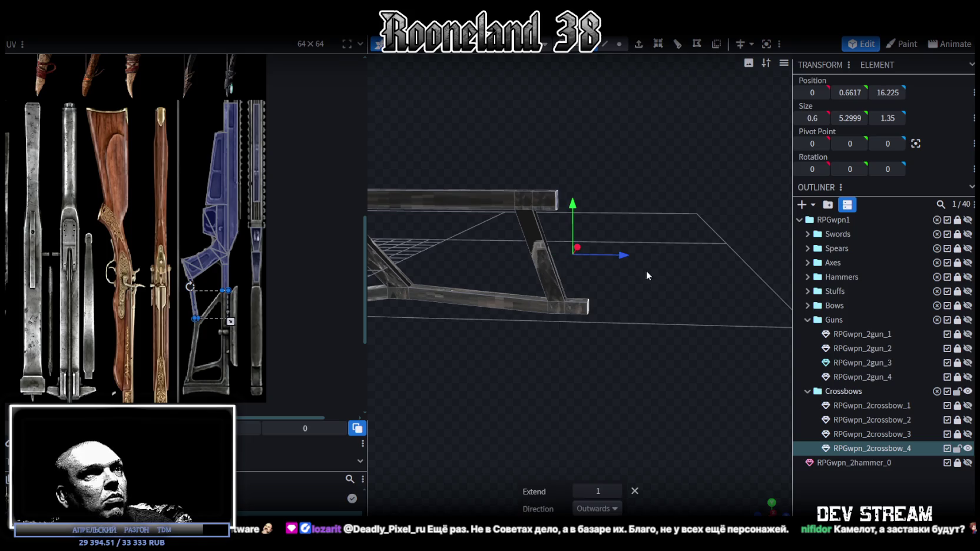
click(639, 45)
mouse_move(646, 136)
mouse_down()
mouse_move(623, 160)
mouse_move(608, 147)
mouse_move(611, 132)
mouse_up()
Step: Move the upper bar's end cube forward to Z 17.05
click(563, 170)
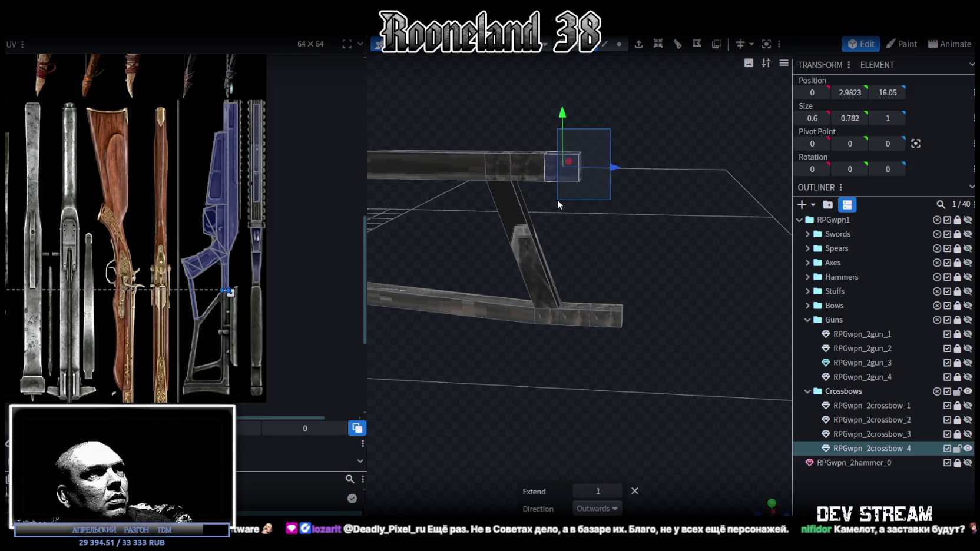
drag(609, 166, 636, 167)
drag(646, 259, 661, 253)
drag(642, 167, 648, 161)
mouse_move(666, 237)
mouse_down()
mouse_move(597, 147)
mouse_move(575, 97)
mouse_move(616, 272)
mouse_move(600, 345)
mouse_up()
scroll(625, 243, up, 3)
click(600, 346)
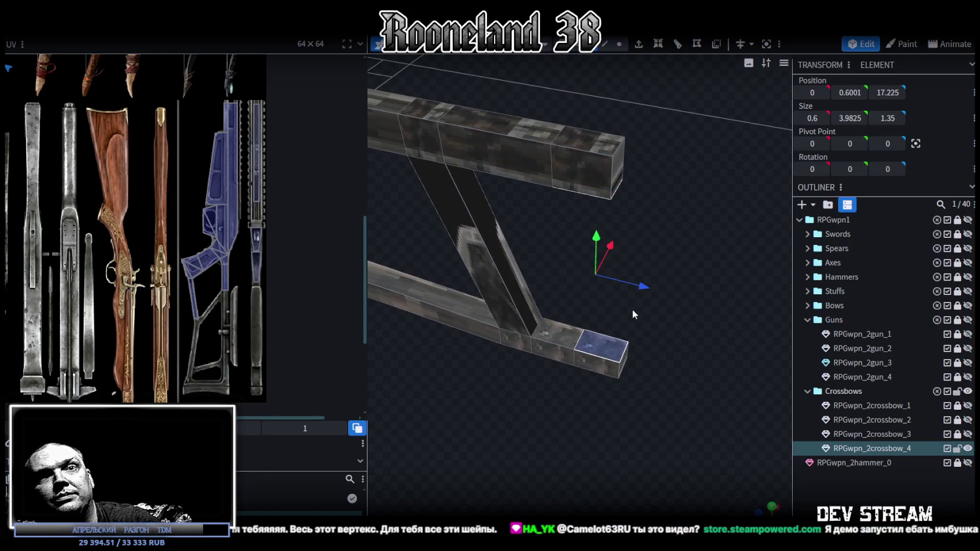
click(632, 308)
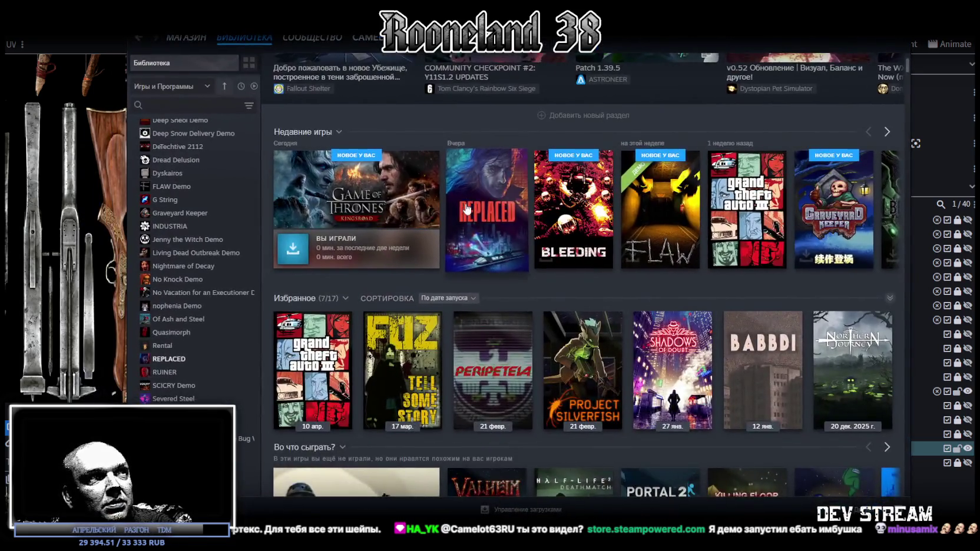
click(465, 204)
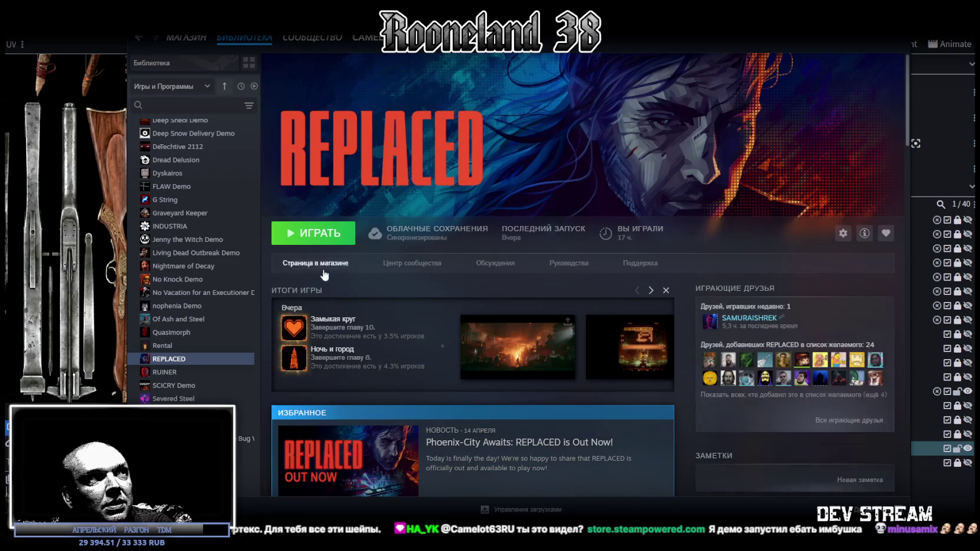
scroll(479, 388, down, 3)
scroll(482, 370, down, 2)
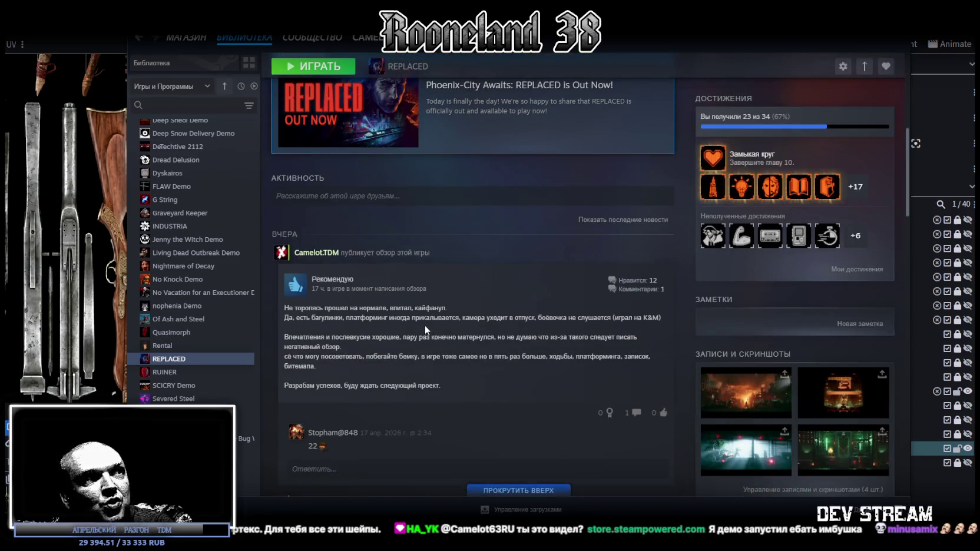
scroll(433, 332, up, 5)
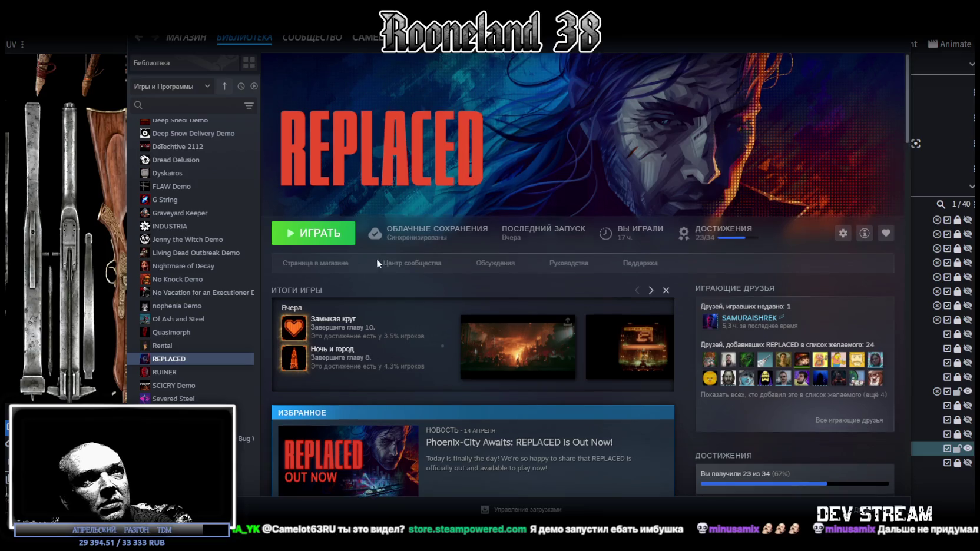
key(super+Up)
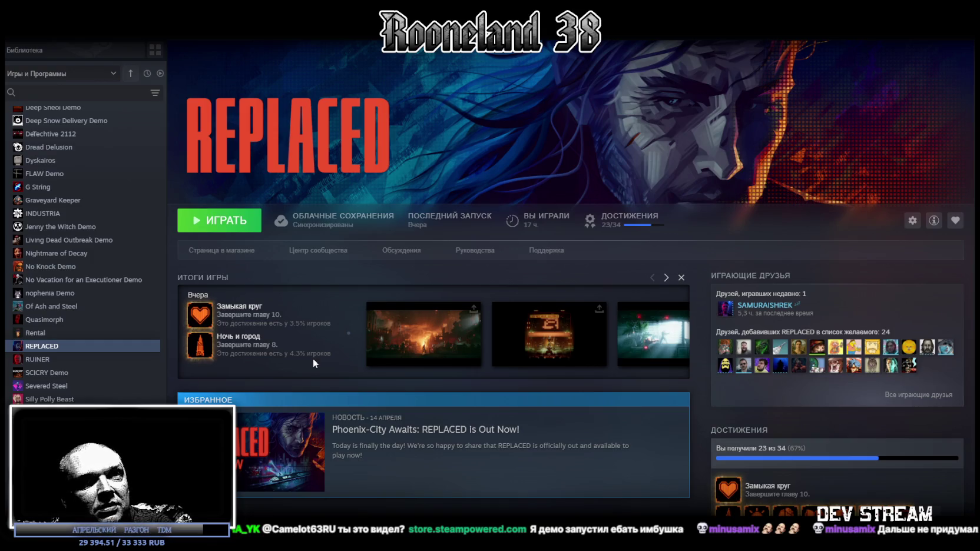
scroll(312, 359, down, 1)
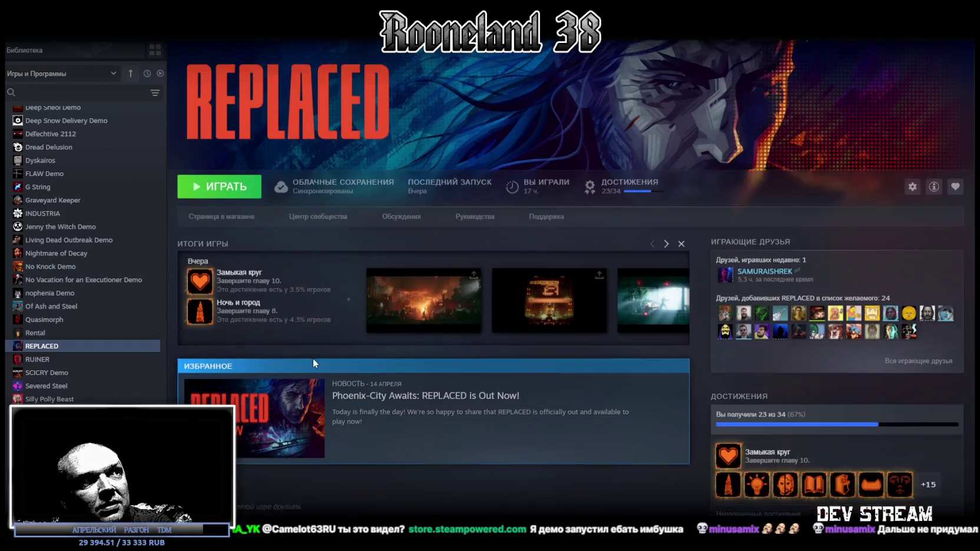
scroll(380, 358, down, 3)
key(alt+Tab)
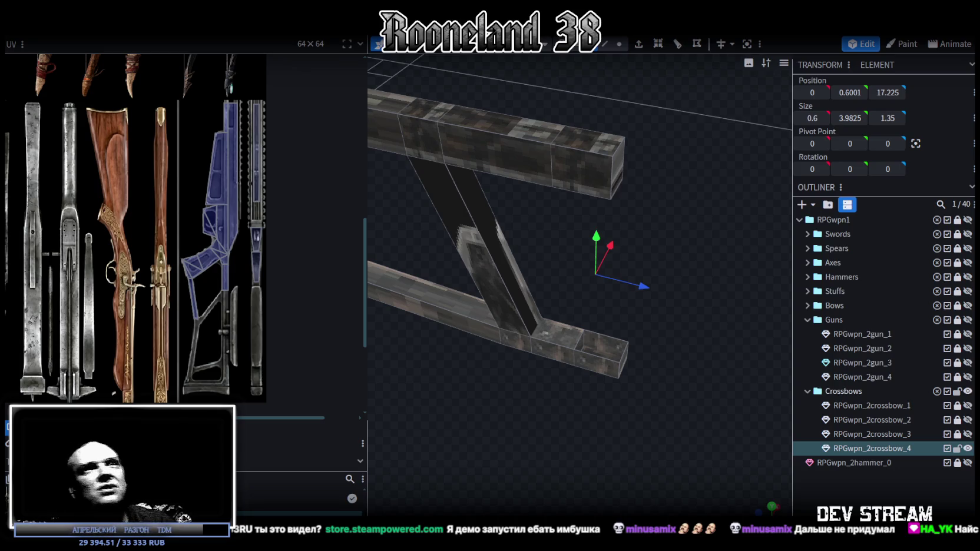
Step: Select the frame's top beam, its end and the two vertical struts to inspect them
mouse_move(601, 63)
mouse_down()
mouse_move(694, 390)
mouse_move(661, 279)
mouse_move(566, 155)
mouse_move(646, 271)
mouse_move(551, 371)
mouse_move(679, 276)
mouse_up()
click(530, 132)
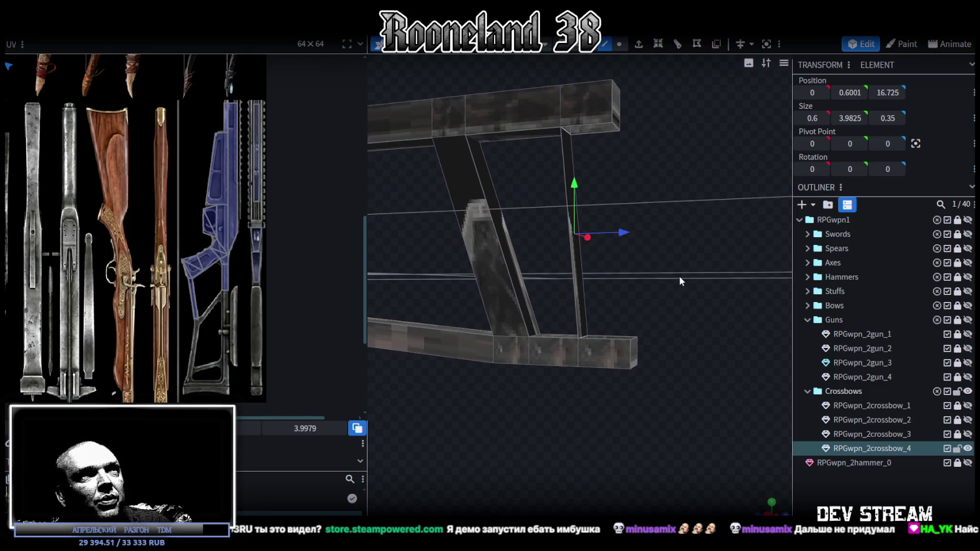
click(599, 130)
mouse_move(599, 131)
mouse_down()
mouse_move(647, 252)
mouse_move(604, 371)
mouse_move(699, 325)
mouse_move(612, 162)
mouse_move(687, 182)
mouse_move(604, 324)
mouse_up()
click(615, 378)
click(604, 324)
drag(746, 241, 705, 303)
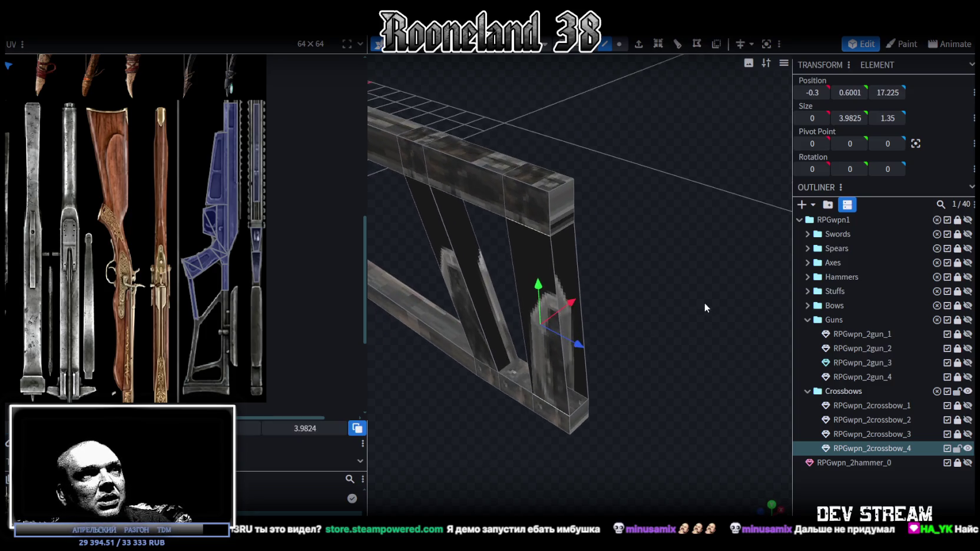
Step: Box-select a group of strut vertices in vertex mode
click(622, 45)
mouse_move(644, 203)
mouse_down()
mouse_move(598, 222)
mouse_move(639, 203)
mouse_up()
scroll(637, 203, up, 2)
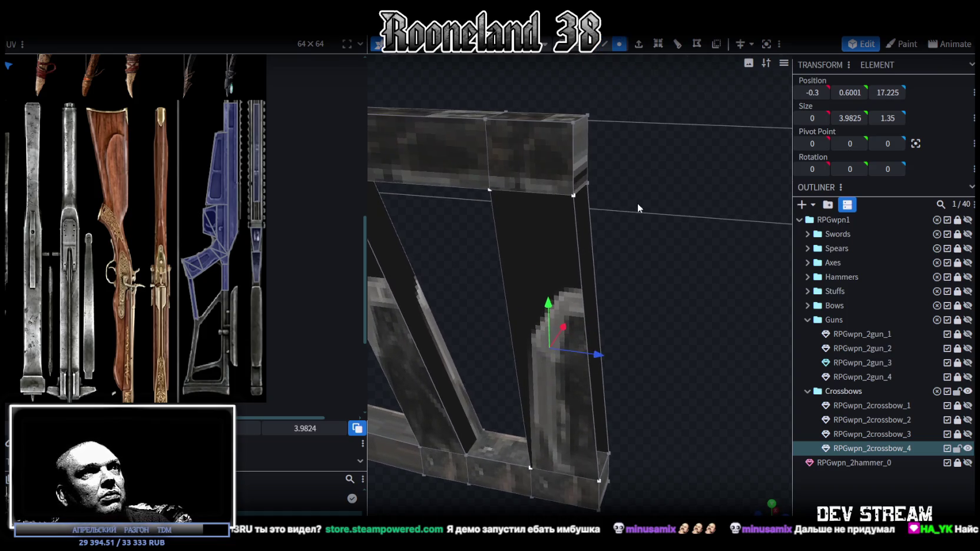
scroll(637, 203, down, 2)
scroll(636, 202, down, 1)
scroll(636, 194, down, 1)
scroll(639, 195, down, 1)
mouse_move(645, 193)
mouse_down()
mouse_move(650, 183)
mouse_move(586, 204)
mouse_move(662, 233)
mouse_move(642, 296)
mouse_move(657, 280)
mouse_move(594, 340)
mouse_move(683, 243)
mouse_move(647, 231)
mouse_move(640, 193)
mouse_up()
Step: Select the strut's small side face and set its Z position to 18
click(604, 44)
drag(607, 153, 613, 168)
click(589, 44)
click(494, 174)
shift+click(510, 386)
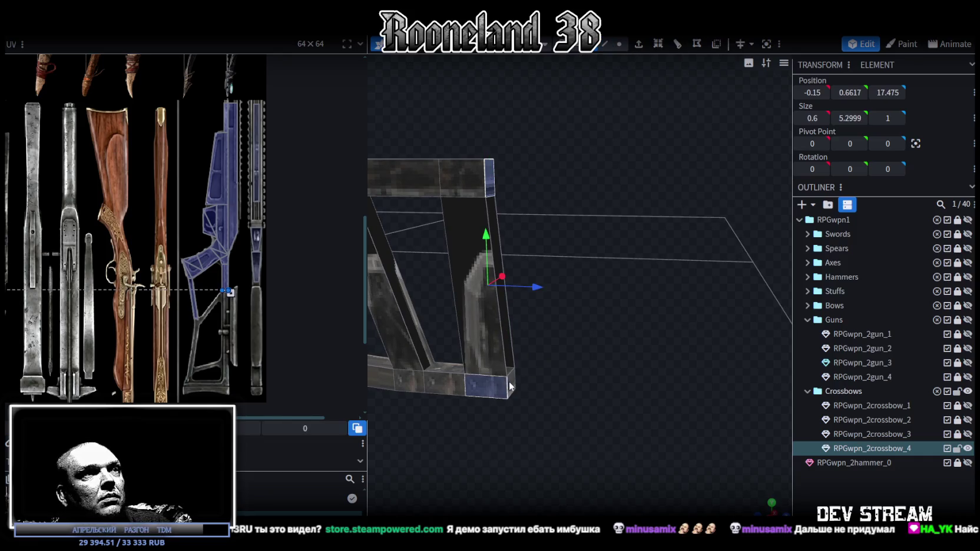
shift+click(511, 384)
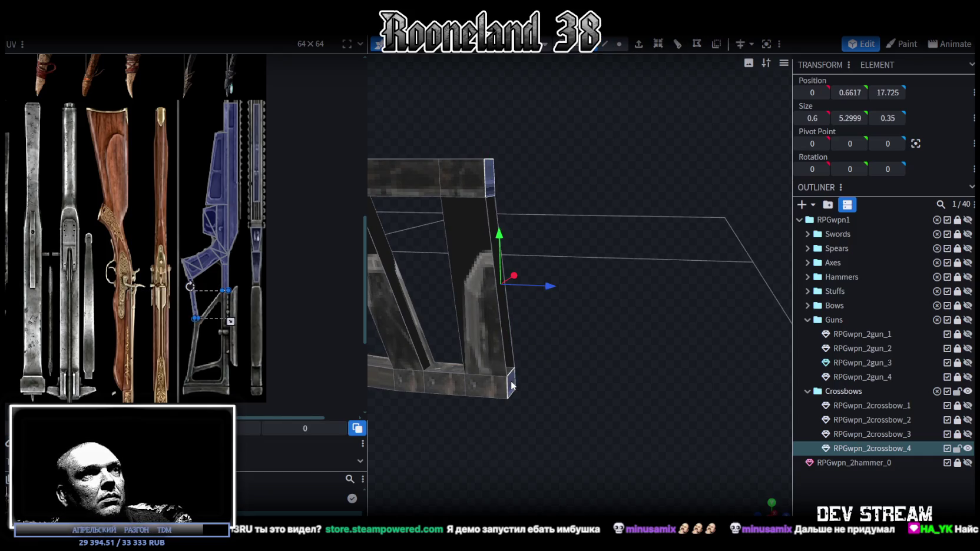
click(887, 93)
text(18)
key(Return)
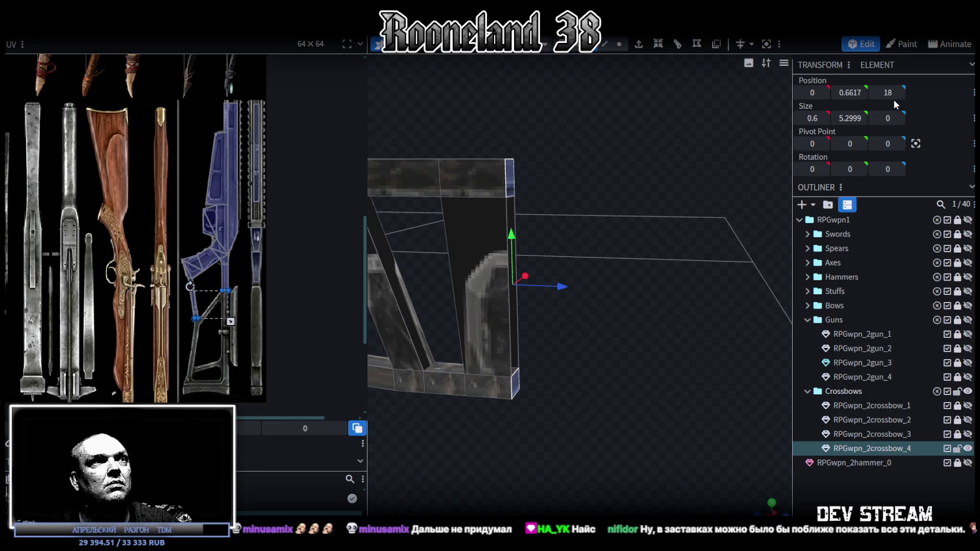
Step: Box-select the frame's top-edge vertices and move them 0.5 units along the blue axis
mouse_move(647, 285)
mouse_down()
mouse_move(662, 268)
mouse_move(695, 276)
mouse_move(708, 251)
mouse_move(690, 217)
mouse_up()
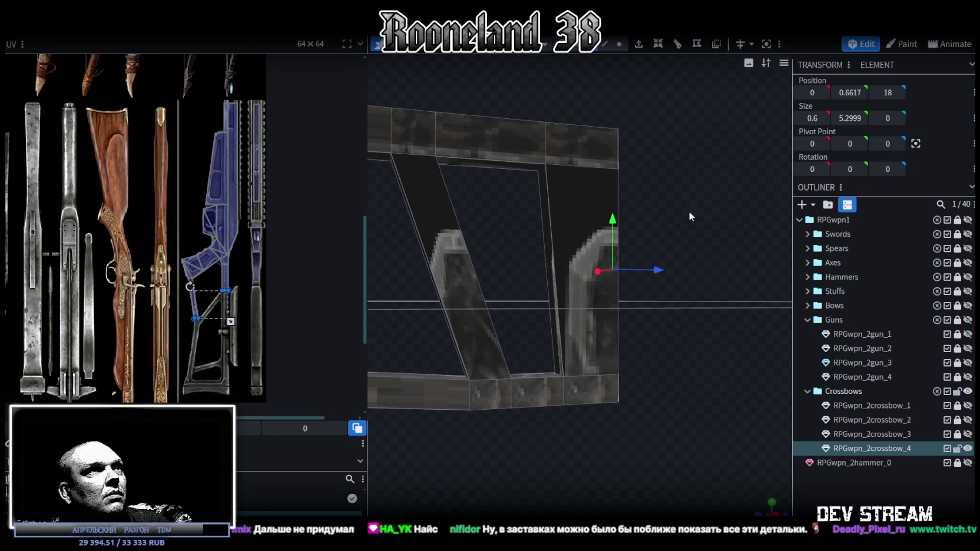
click(619, 44)
click(564, 375)
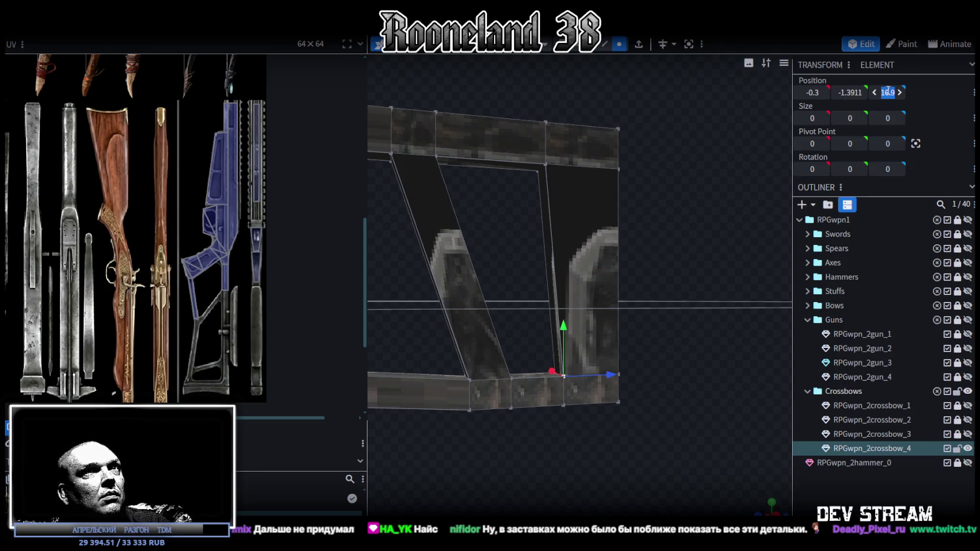
click(545, 166)
mouse_move(775, 161)
mouse_down()
mouse_move(692, 235)
mouse_move(663, 245)
mouse_move(655, 236)
mouse_up()
click(506, 159)
mouse_move(651, 256)
mouse_down()
mouse_move(655, 240)
mouse_move(719, 251)
mouse_up()
drag(461, 142, 559, 242)
drag(572, 200, 579, 202)
mouse_move(659, 271)
mouse_down()
mouse_move(712, 321)
mouse_move(665, 289)
mouse_move(680, 311)
mouse_move(685, 274)
mouse_move(708, 339)
mouse_up()
click(589, 43)
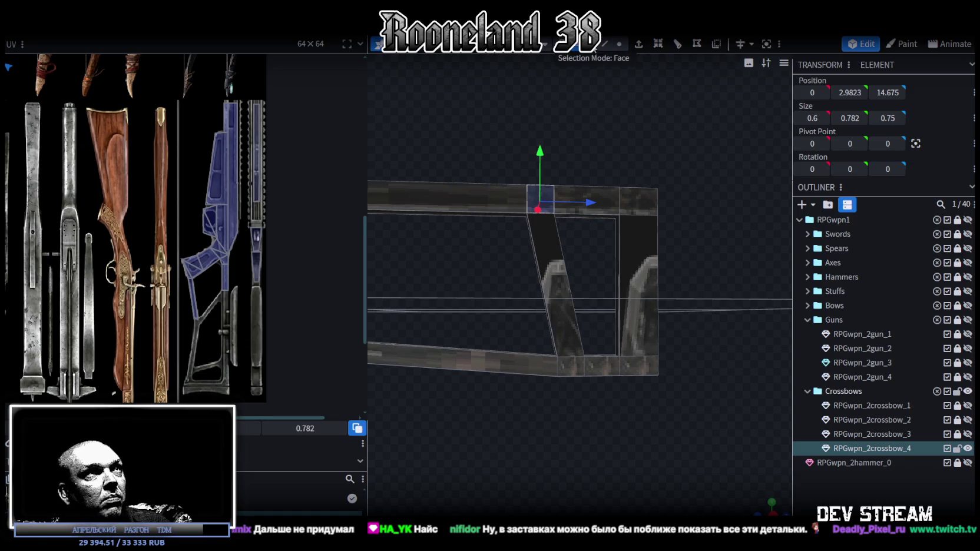
Step: Lower the frame's bottom face by 0.1 along Y
mouse_move(689, 217)
mouse_down()
mouse_move(714, 333)
mouse_move(672, 404)
mouse_up()
click(595, 357)
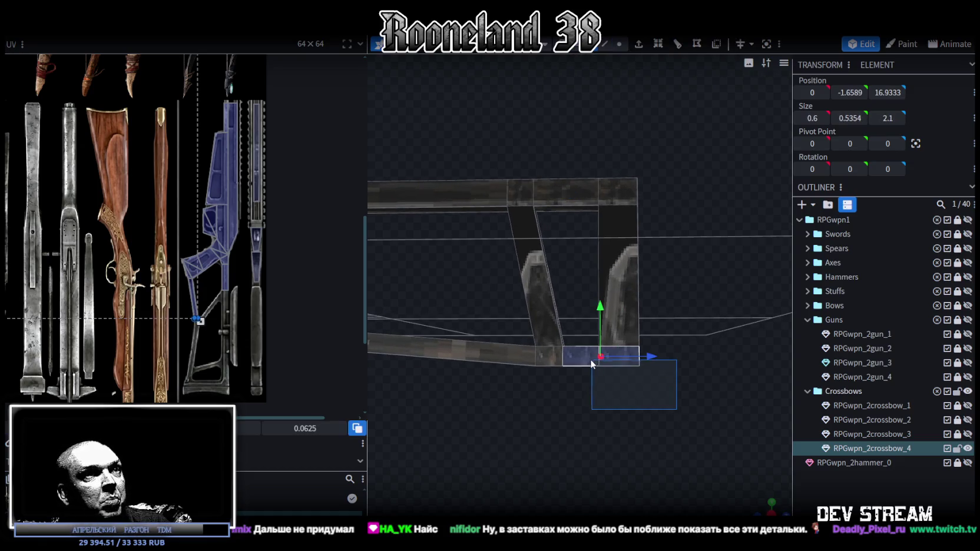
mouse_move(589, 357)
mouse_down()
mouse_move(703, 416)
mouse_move(642, 352)
mouse_move(615, 354)
mouse_up()
mouse_move(707, 351)
mouse_down()
mouse_move(638, 304)
mouse_move(607, 306)
mouse_up()
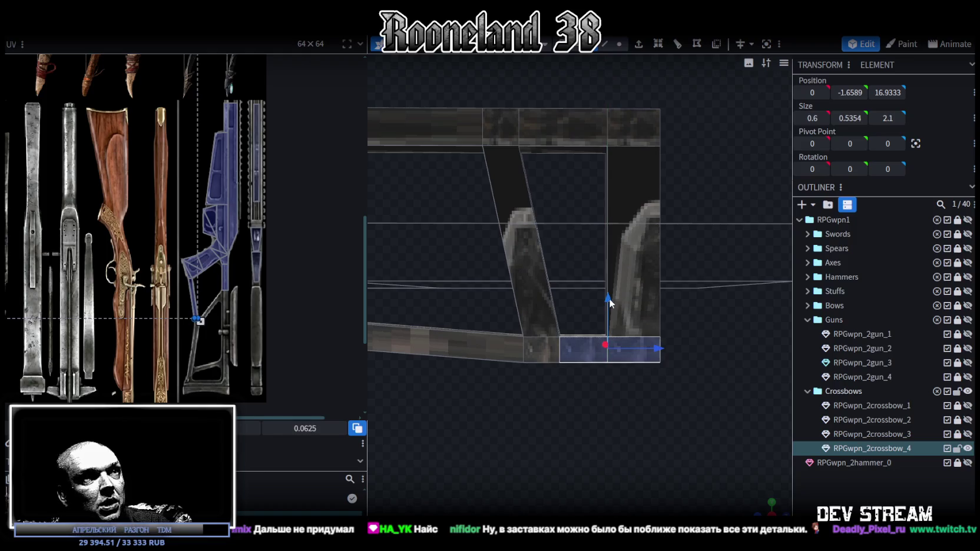
mouse_move(607, 305)
mouse_down()
mouse_move(633, 298)
mouse_move(626, 284)
mouse_up()
click(660, 348)
click(624, 330)
scroll(686, 304, down, 3)
mouse_move(686, 296)
mouse_down()
mouse_move(715, 300)
mouse_move(693, 300)
mouse_move(708, 296)
mouse_move(674, 262)
mouse_move(634, 259)
mouse_up()
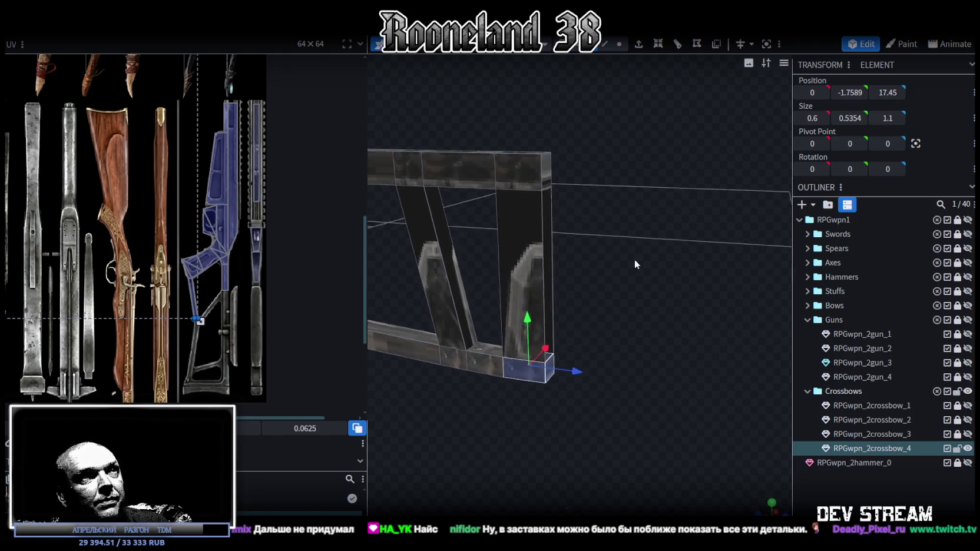
Step: Shorten the front bar's vertical edge by 0.3 with the scale tool
click(605, 44)
drag(607, 89, 602, 184)
click(526, 222)
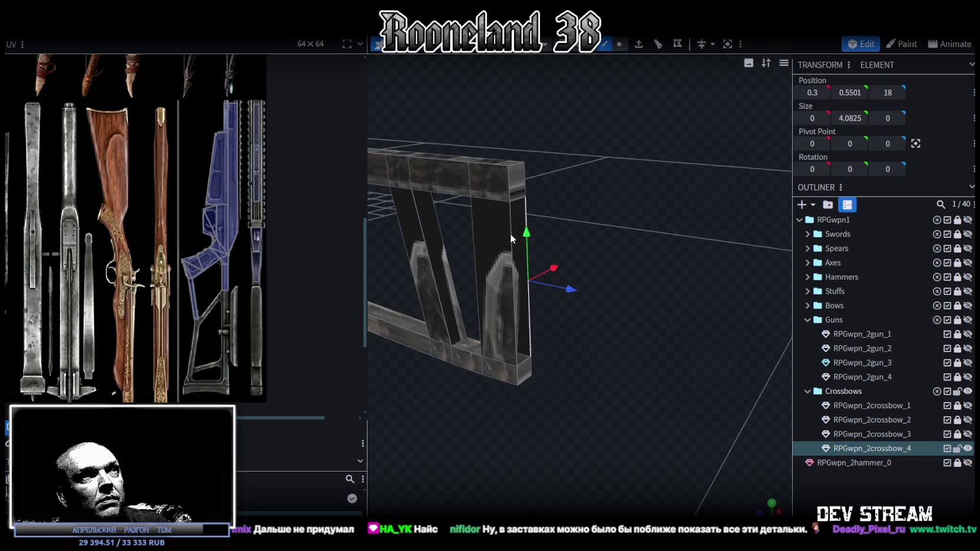
key(s)
mouse_move(536, 225)
mouse_down()
mouse_move(521, 250)
mouse_move(520, 184)
mouse_up()
Step: Move the full-height front bar 0.25 along the stock in side view
drag(563, 135, 595, 141)
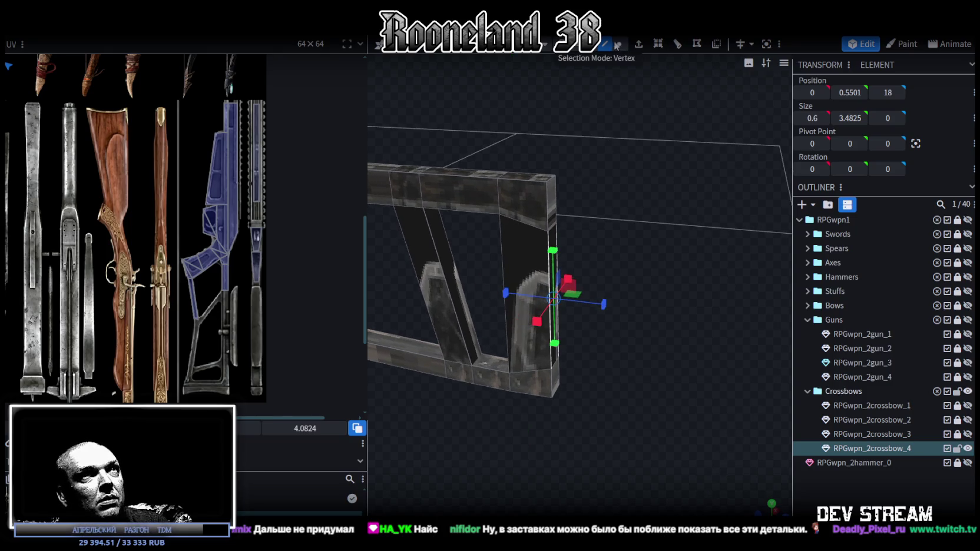
click(556, 198)
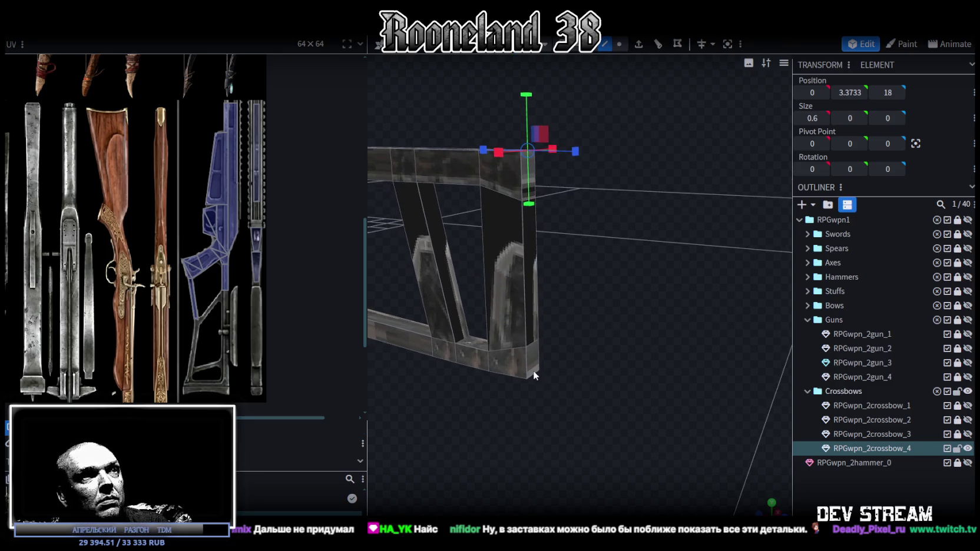
click(534, 374)
key(KP_1)
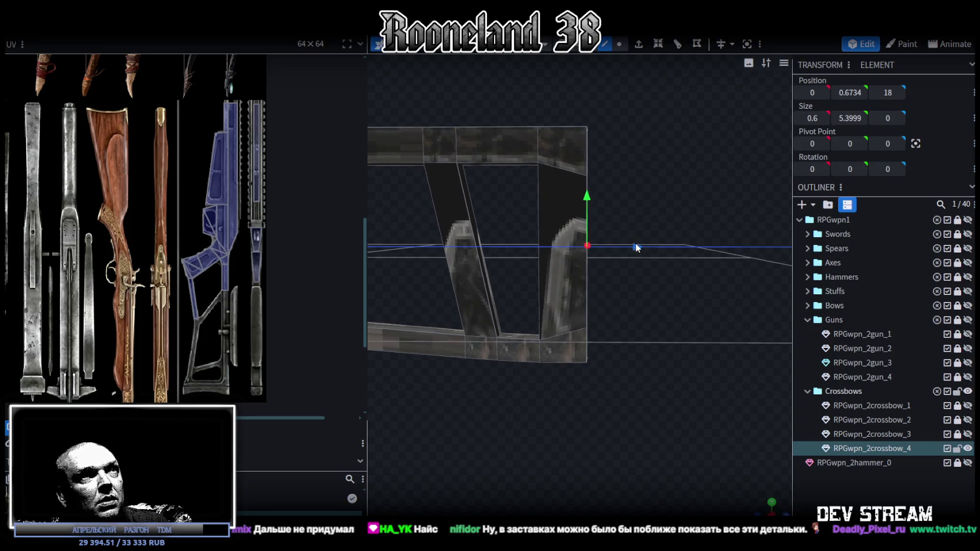
drag(634, 242, 640, 244)
mouse_move(660, 312)
mouse_down()
mouse_move(698, 309)
mouse_move(671, 299)
mouse_move(689, 339)
mouse_up()
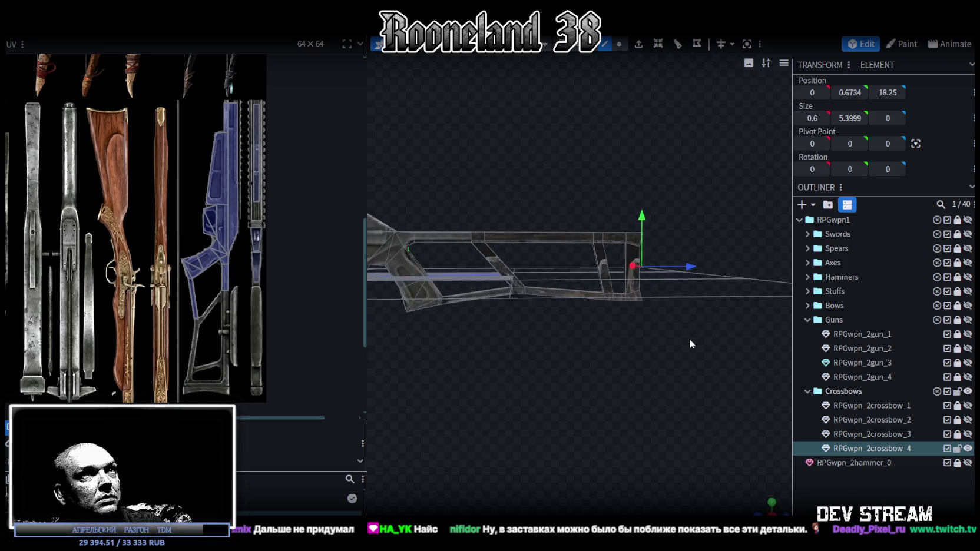
Step: Box-select the stock's mesh vertices and settle into a level side view
mouse_move(718, 185)
mouse_down()
mouse_move(516, 353)
mouse_move(588, 339)
mouse_move(539, 213)
mouse_up()
click(539, 207)
mouse_move(522, 170)
mouse_down()
mouse_move(741, 212)
mouse_move(475, 341)
mouse_up()
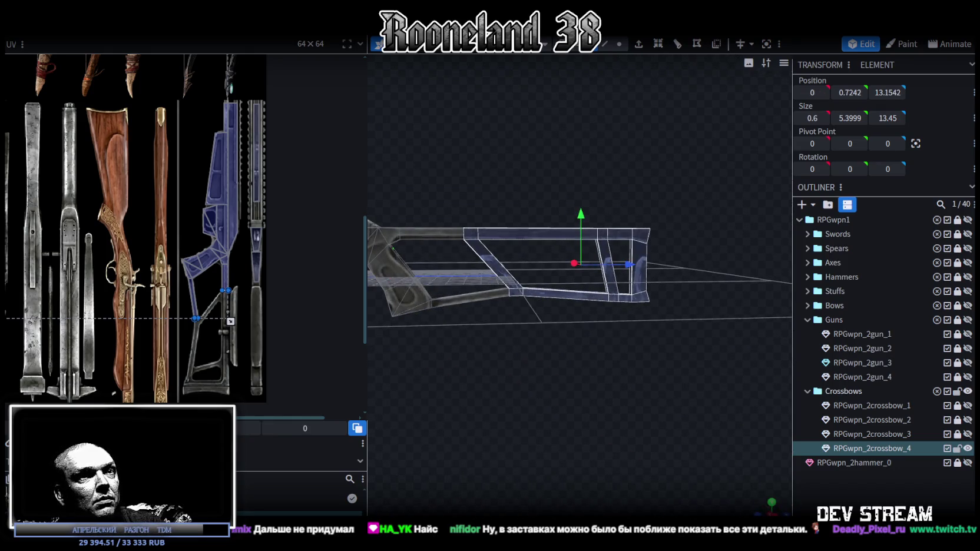
scroll(640, 432, up, 3)
scroll(660, 426, down, 5)
drag(661, 427, 617, 402)
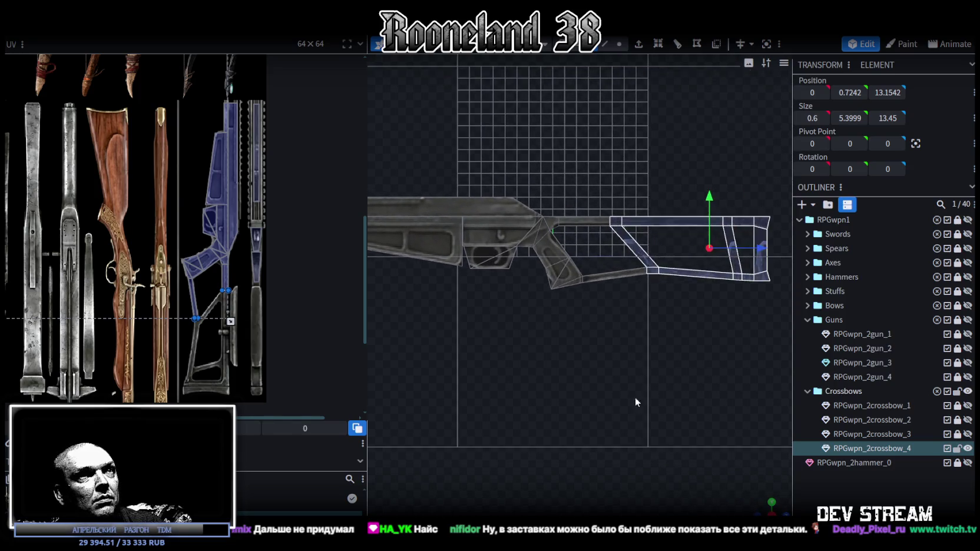
right_drag(617, 354, 596, 354)
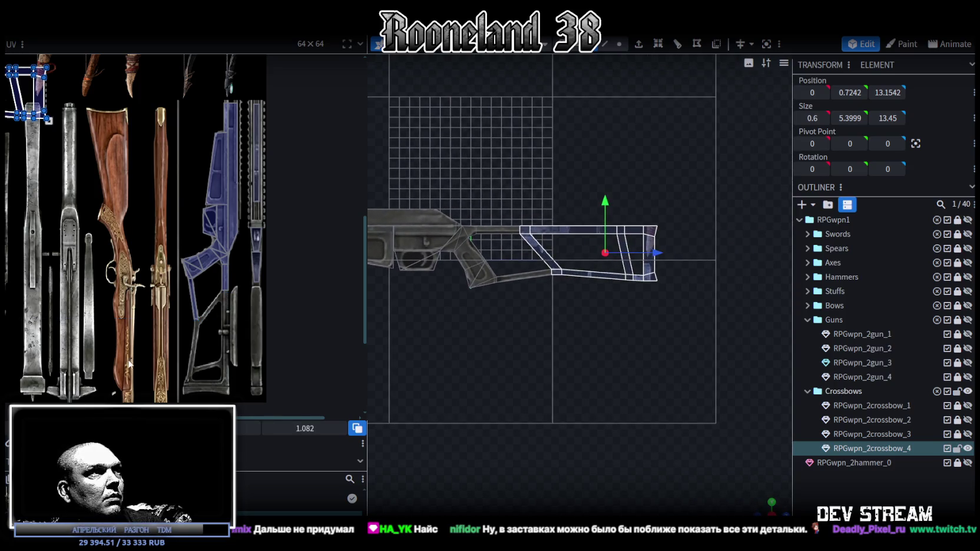
Step: Rotate the selected face's UV and fit it onto the blue stock texture
scroll(110, 216, down, 3)
scroll(59, 247, up, 2)
drag(51, 254, 107, 349)
mouse_move(108, 348)
right_down()
mouse_move(95, 203)
mouse_move(57, 206)
right_up()
right_click(64, 202)
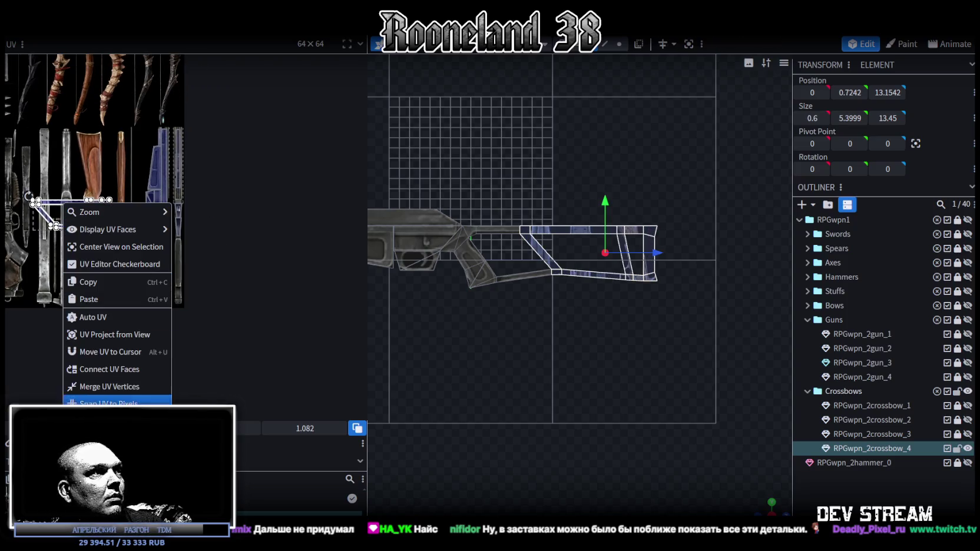
click(86, 261)
scroll(92, 262, up, 1)
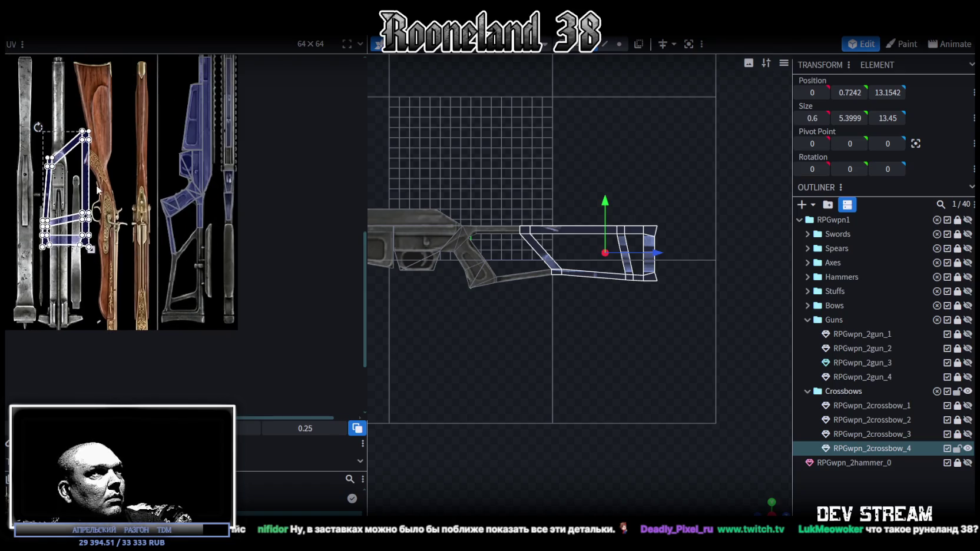
drag(87, 188, 214, 298)
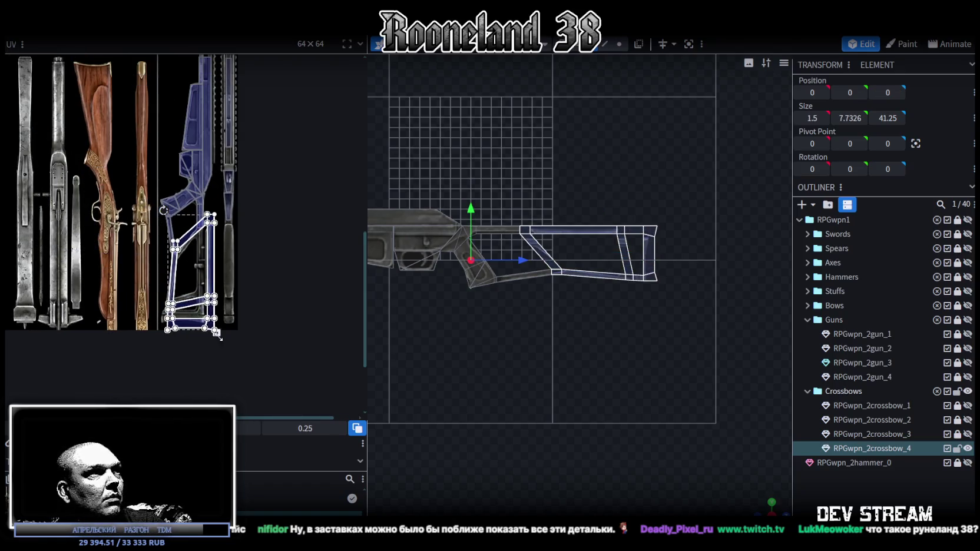
drag(217, 335, 206, 326)
scroll(182, 250, up, 2)
drag(160, 248, 161, 306)
Step: Nudge the diagonal strut and adjacent vertical face UVs up to match the brace lines
scroll(215, 265, up, 3)
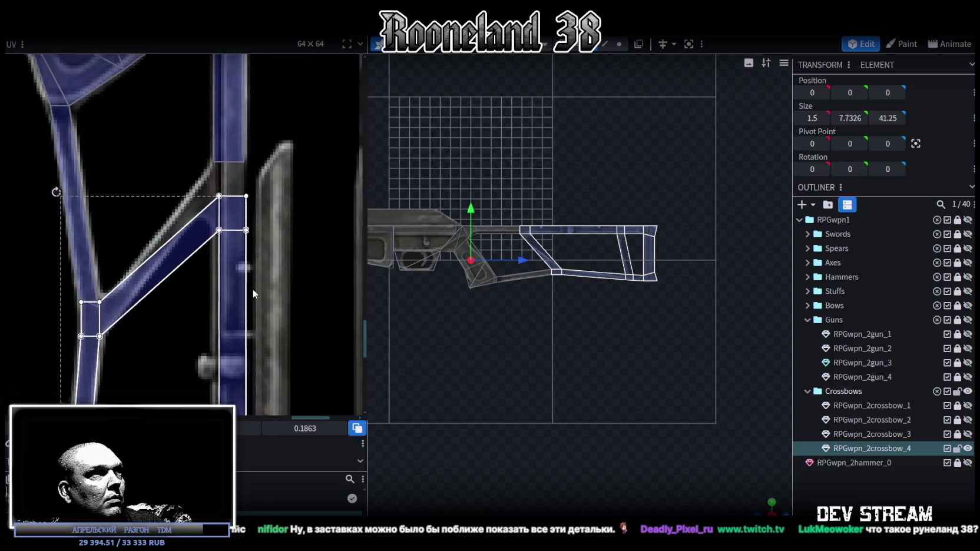
click(199, 274)
shift+click(233, 253)
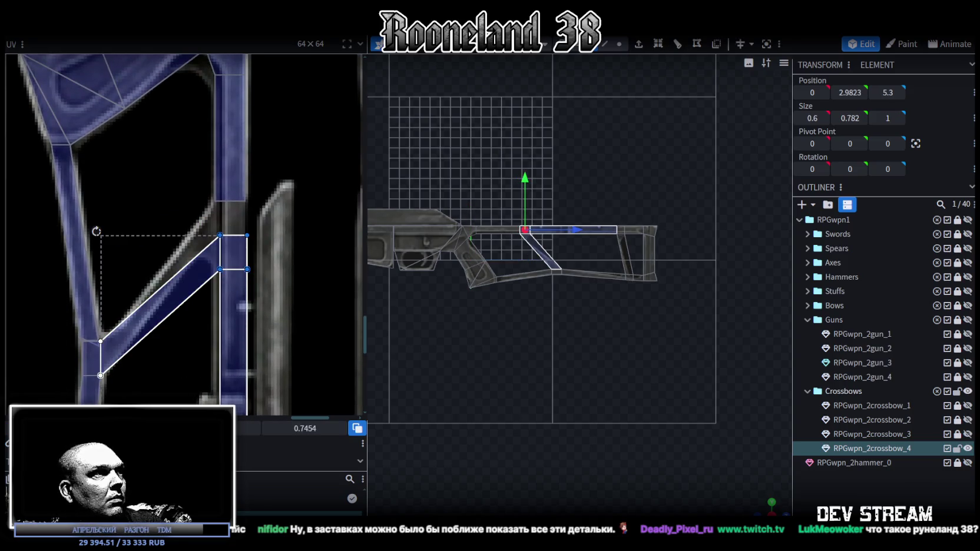
key(Up)
key(Up)
key(Up)
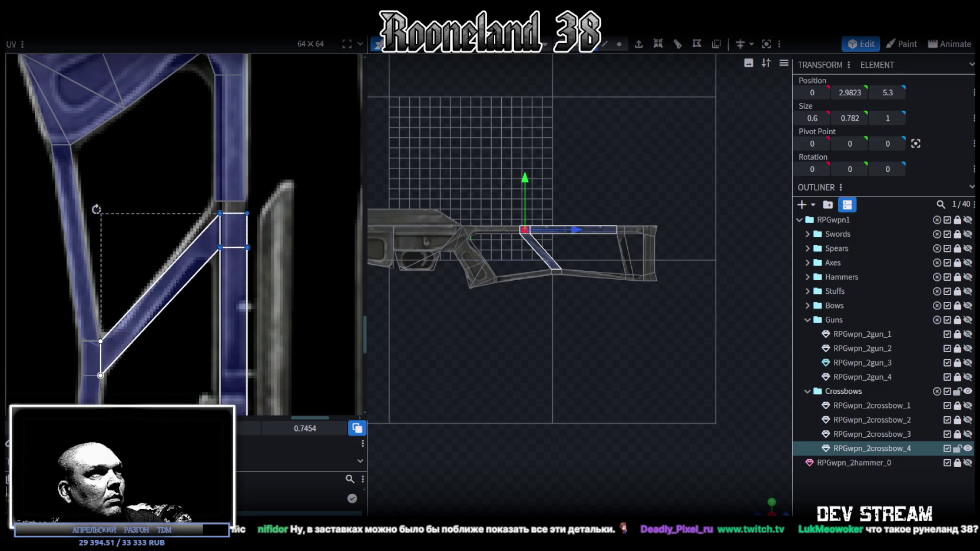
key(Up)
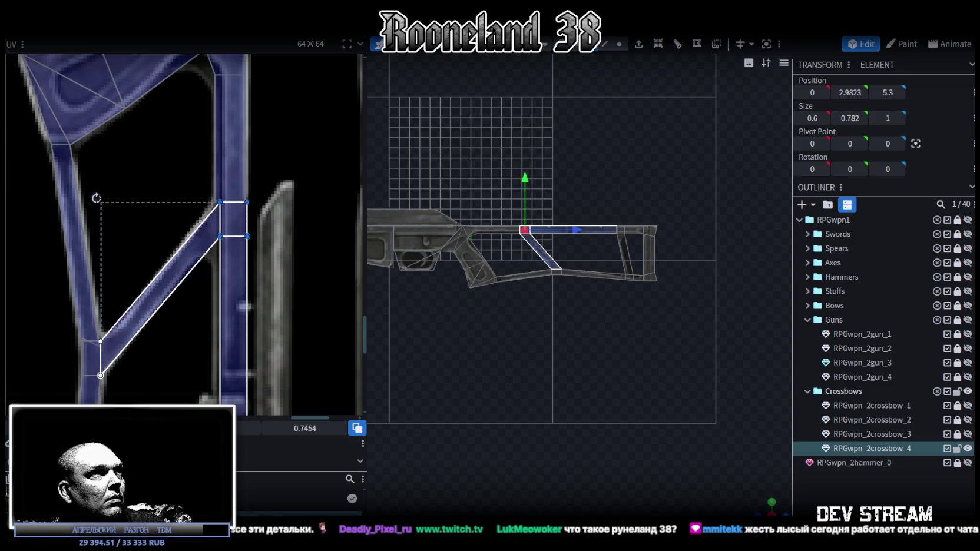
scroll(231, 275, up, 2)
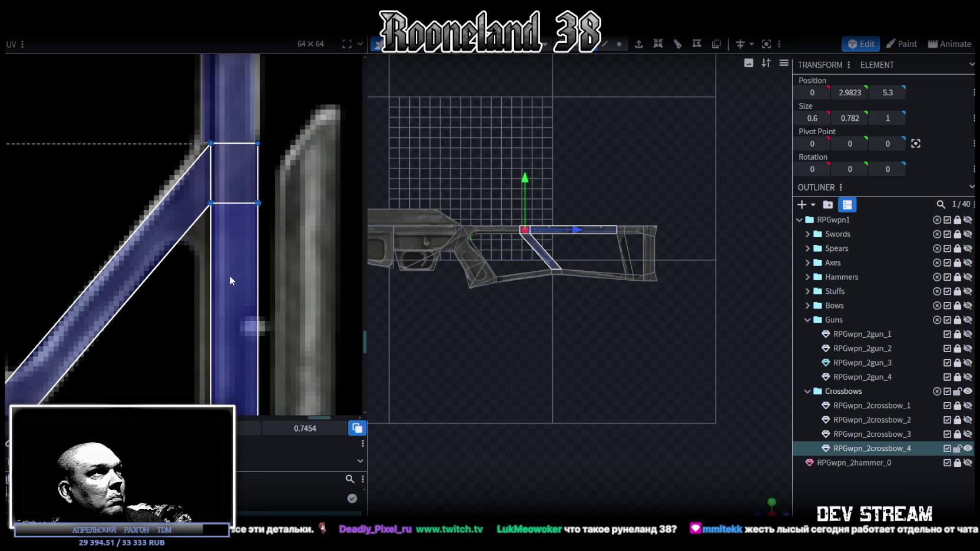
scroll(229, 276, down, 2)
scroll(260, 375, down, 1)
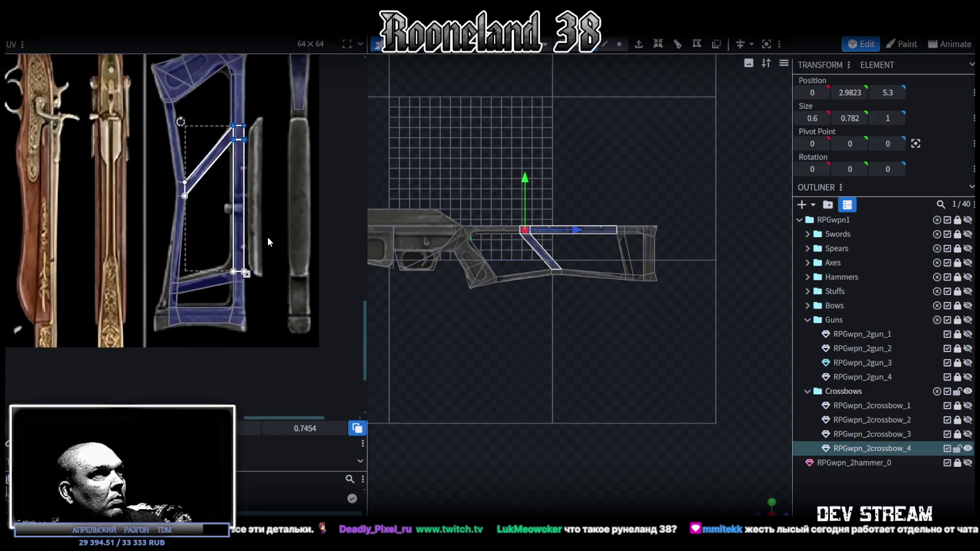
scroll(212, 277, up, 3)
click(212, 276)
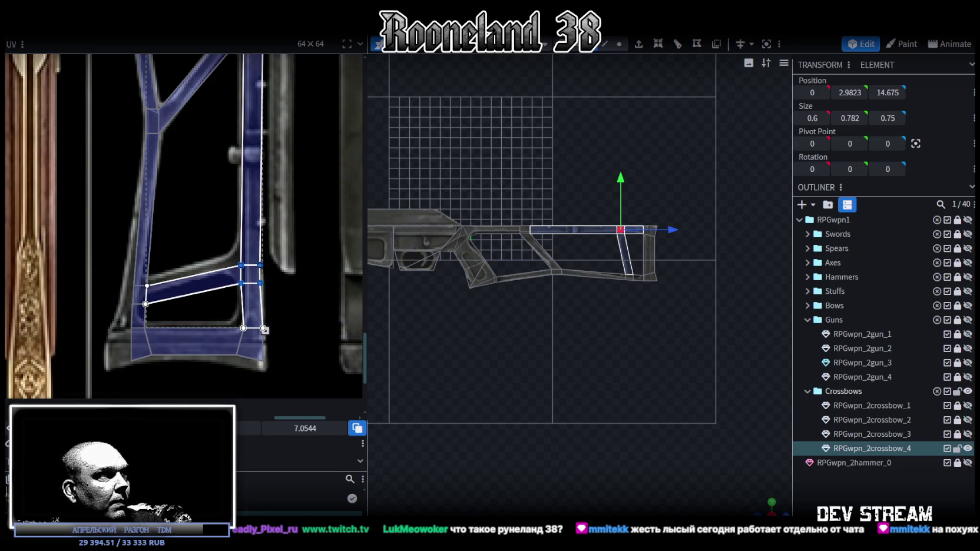
Step: Nudge the UVs up, then shift the vertical stock strut's UVs three steps left
key(Up)
key(Up)
key(Up)
key(Up)
scroll(91, 299, up, 3)
click(213, 296)
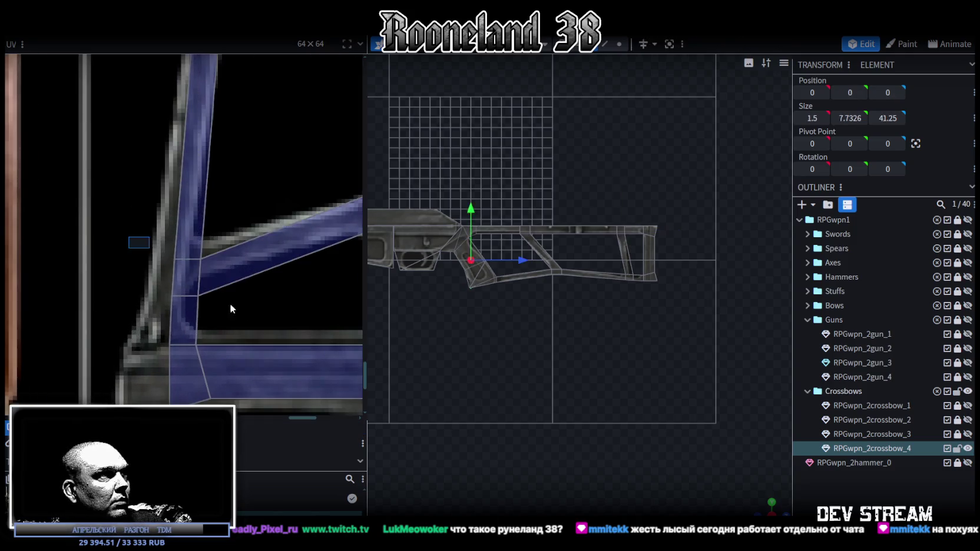
key(Left)
key(Left)
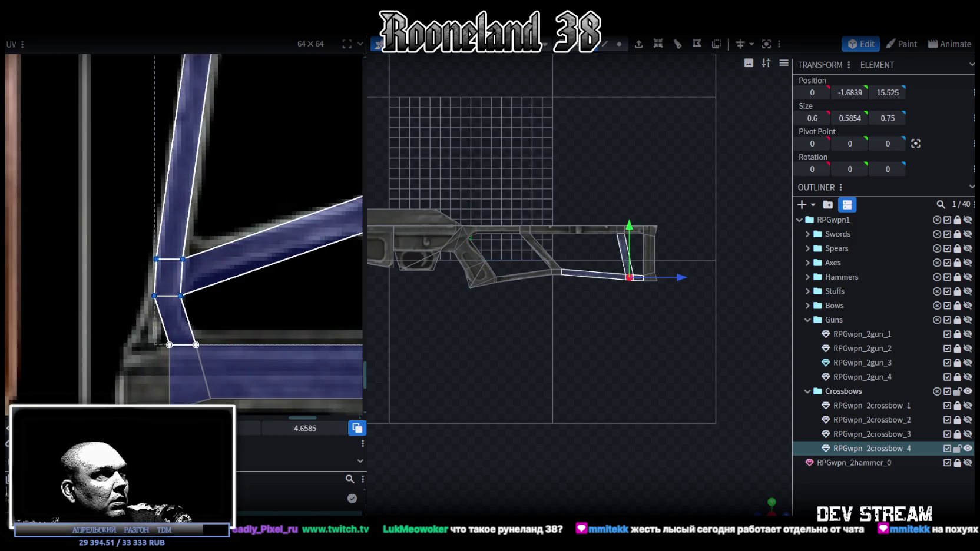
key(Left)
key(Left)
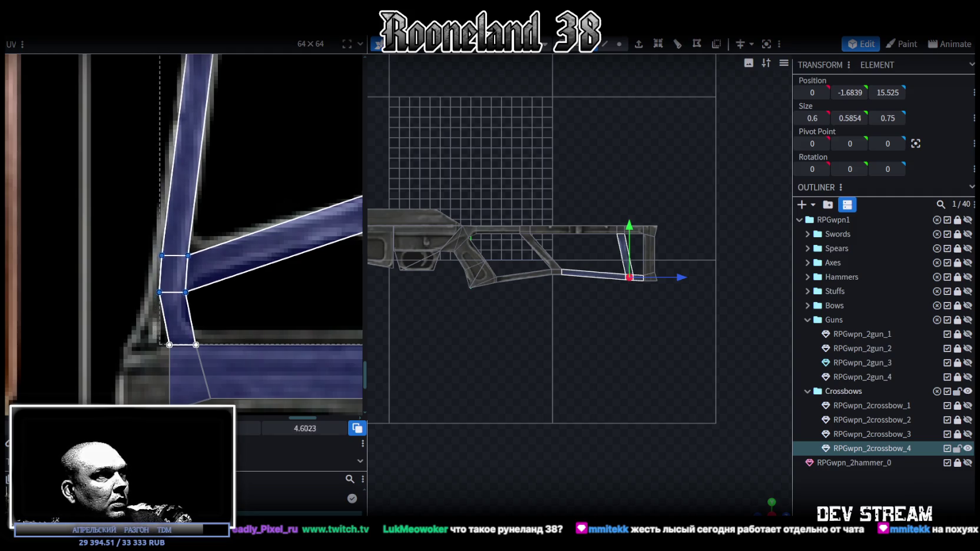
key(Left)
Step: Fit the stock's bottom piece and neighbouring rear face UVs onto the blue stock area
scroll(300, 253, down, 2)
middle_drag(301, 253, 244, 257)
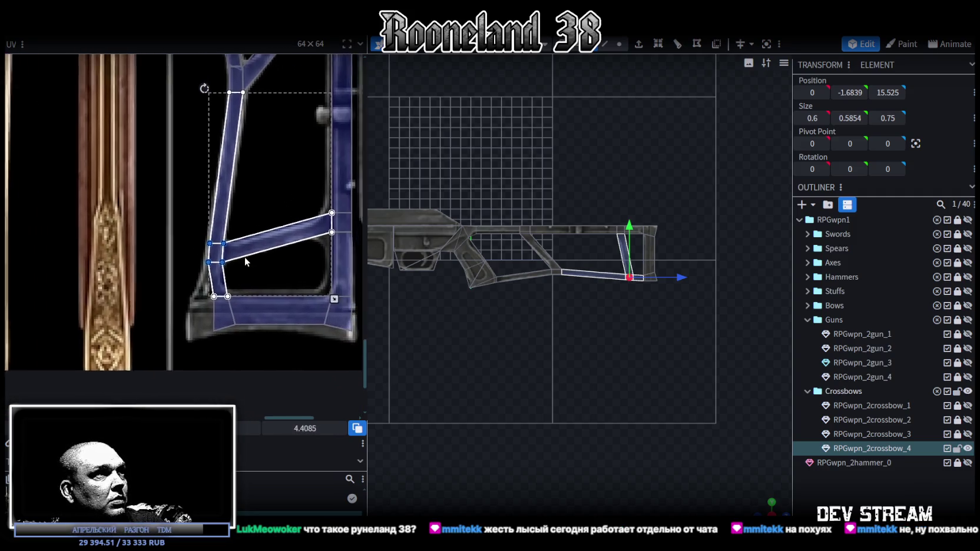
click(241, 251)
scroll(109, 364, up, 2)
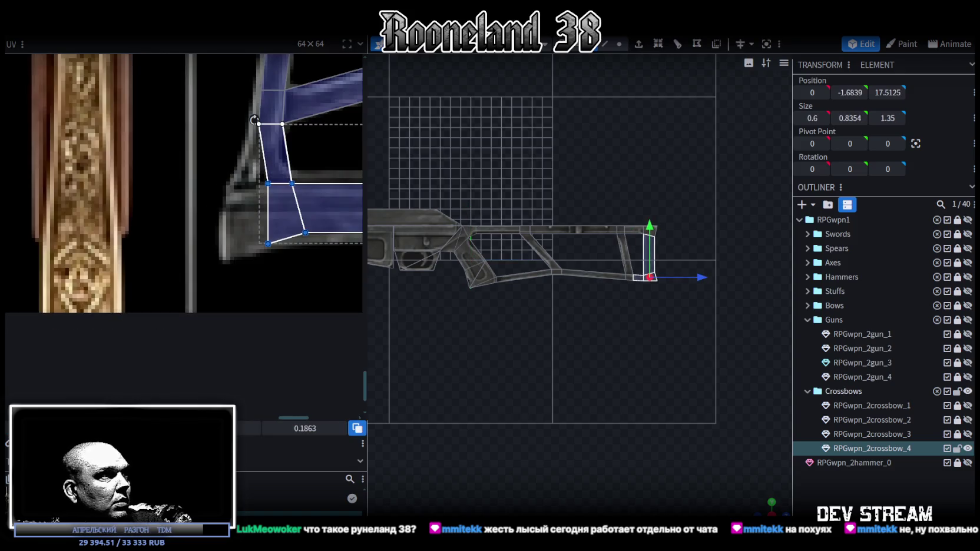
key(Down)
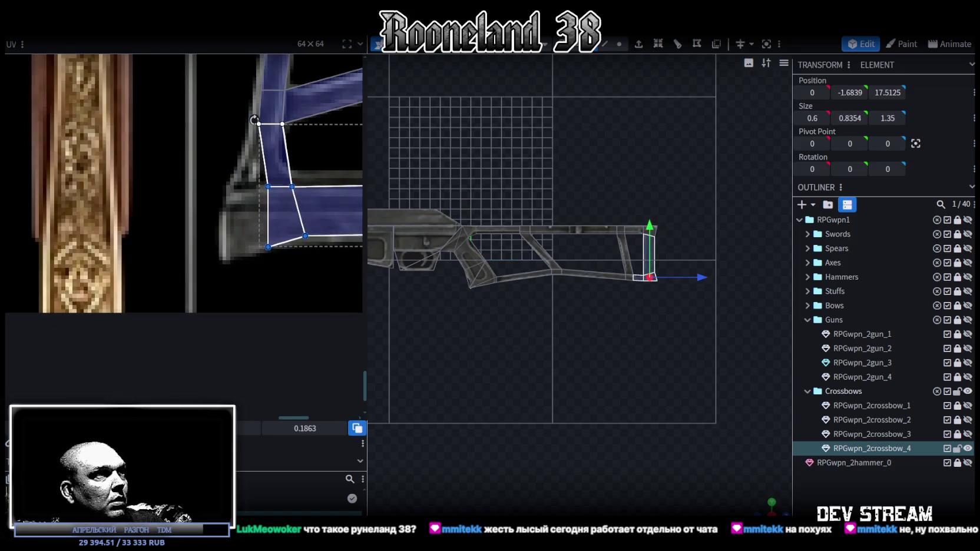
drag(255, 120, 230, 120)
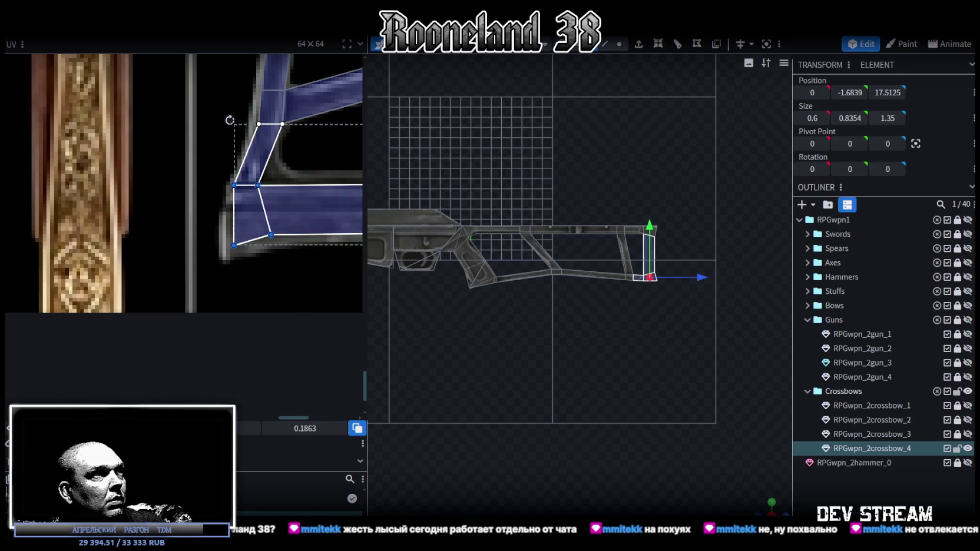
click(281, 237)
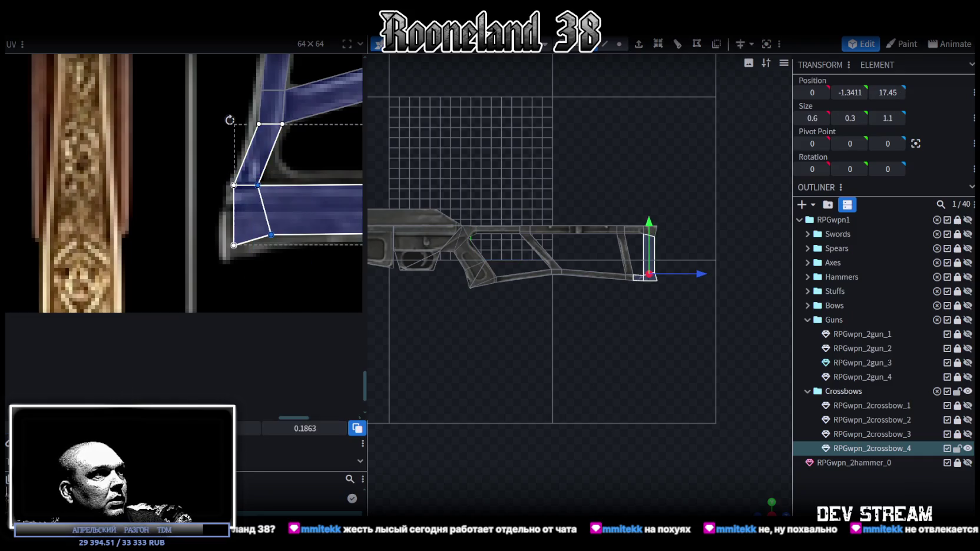
drag(258, 185, 277, 185)
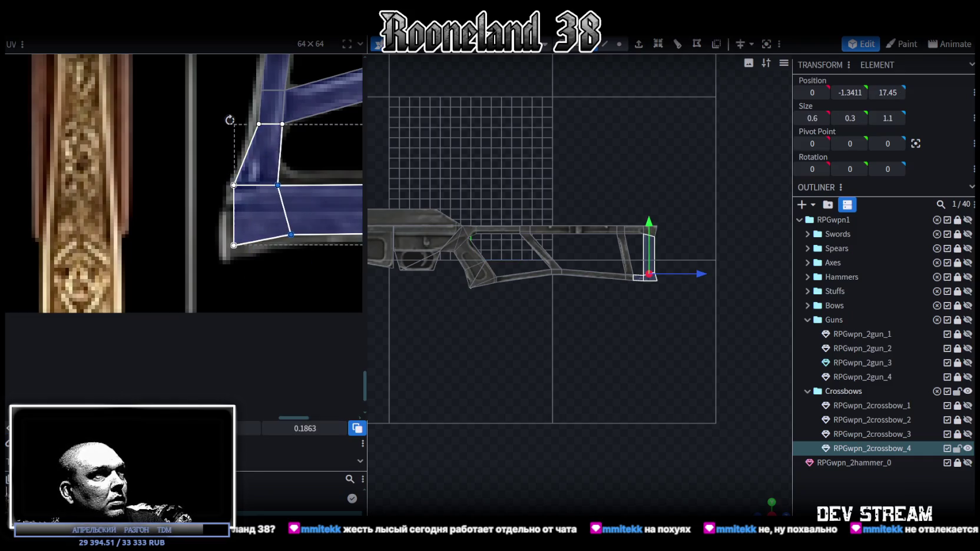
scroll(150, 308, up, 2)
scroll(236, 359, up, 2)
click(257, 230)
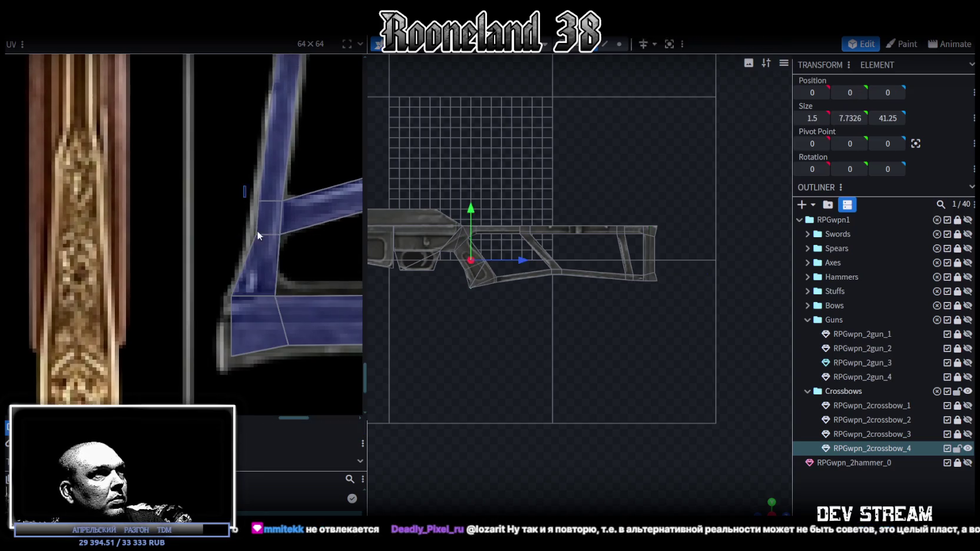
Step: Nudge the selected UVs left and lower the bottom edge of the stock's UV strip
key(Left)
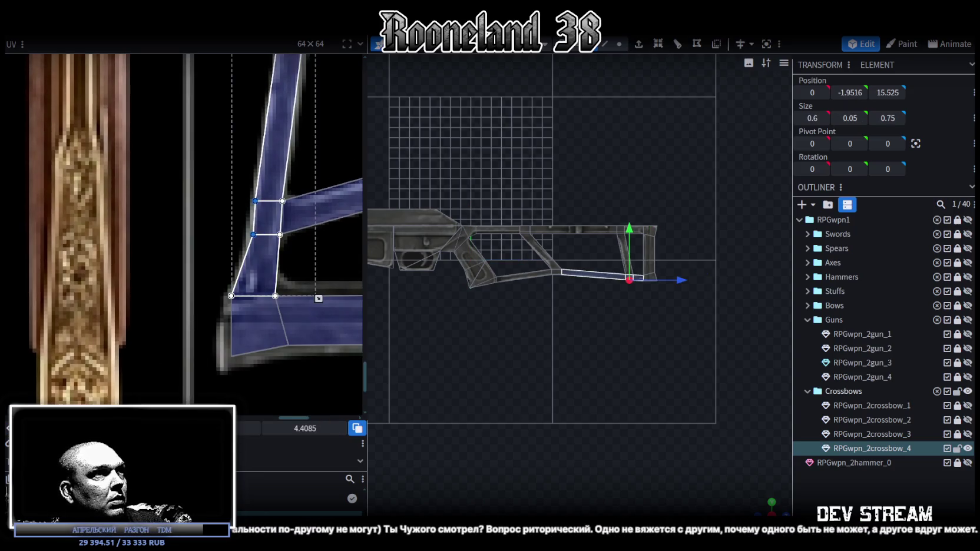
click(253, 226)
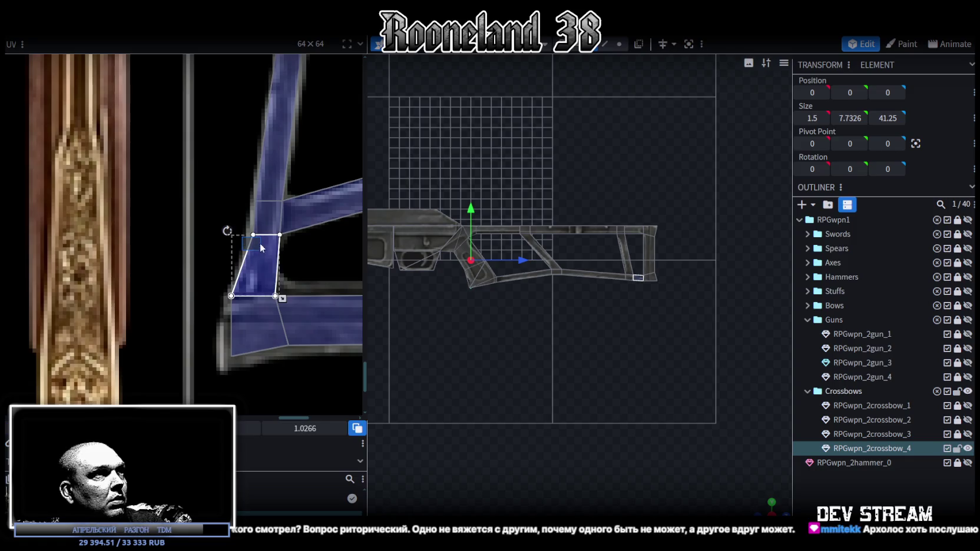
click(260, 235)
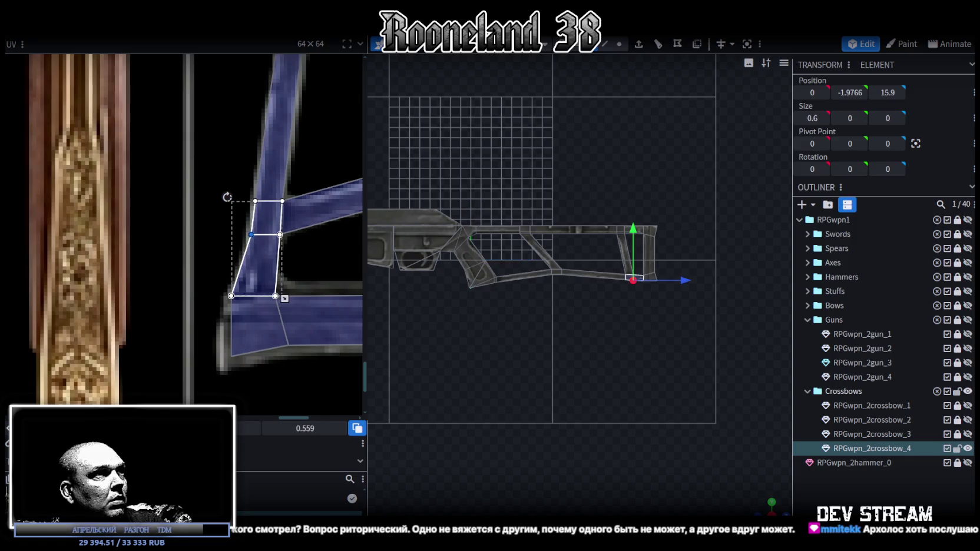
click(271, 323)
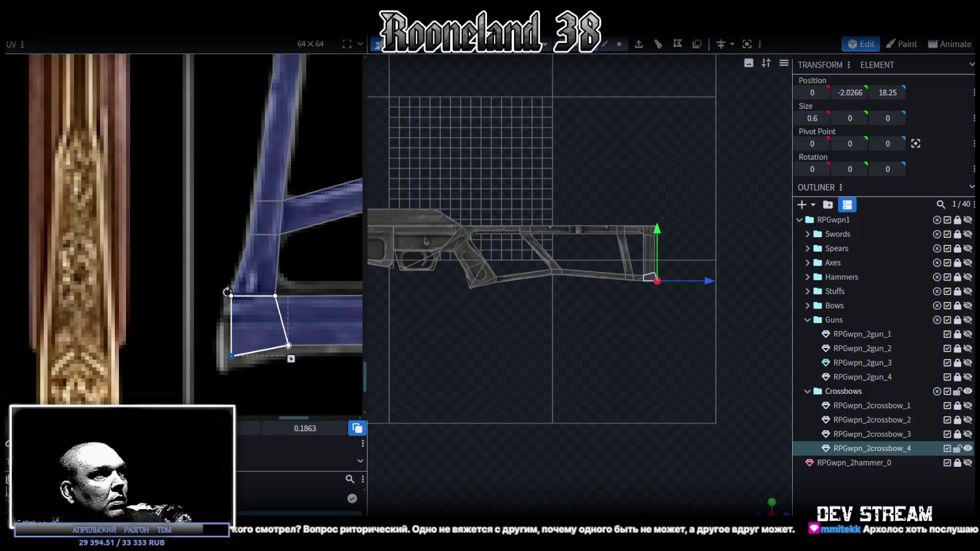
scroll(219, 289, down, 3)
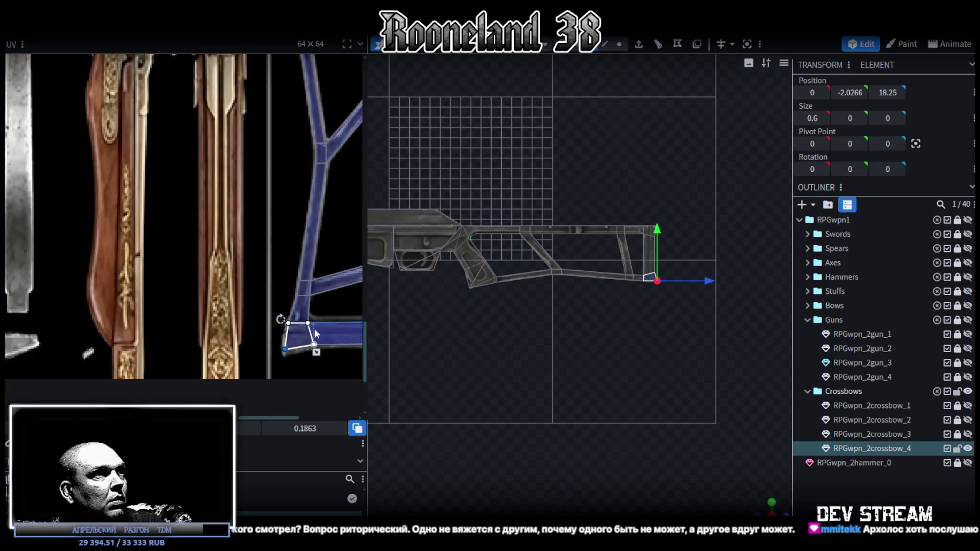
drag(73, 321, 230, 291)
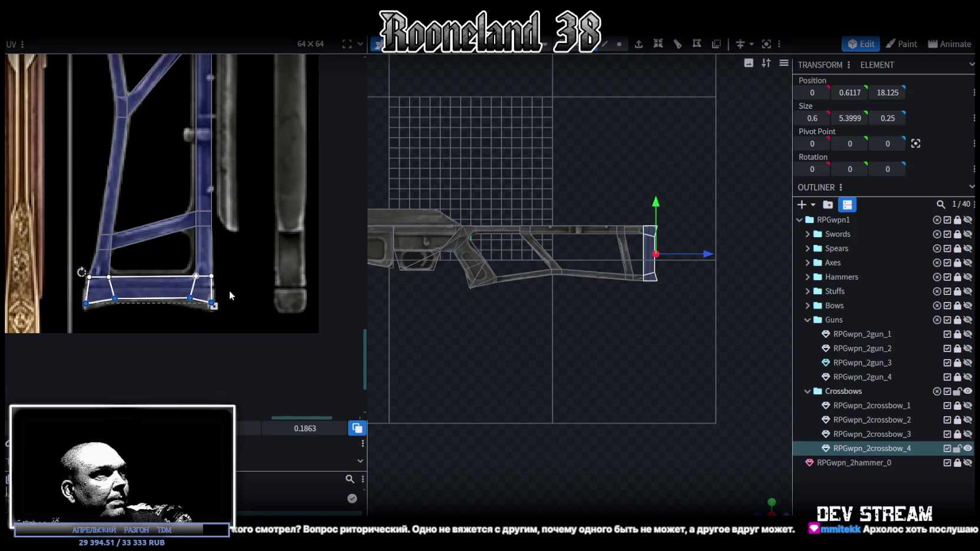
drag(147, 301, 147, 306)
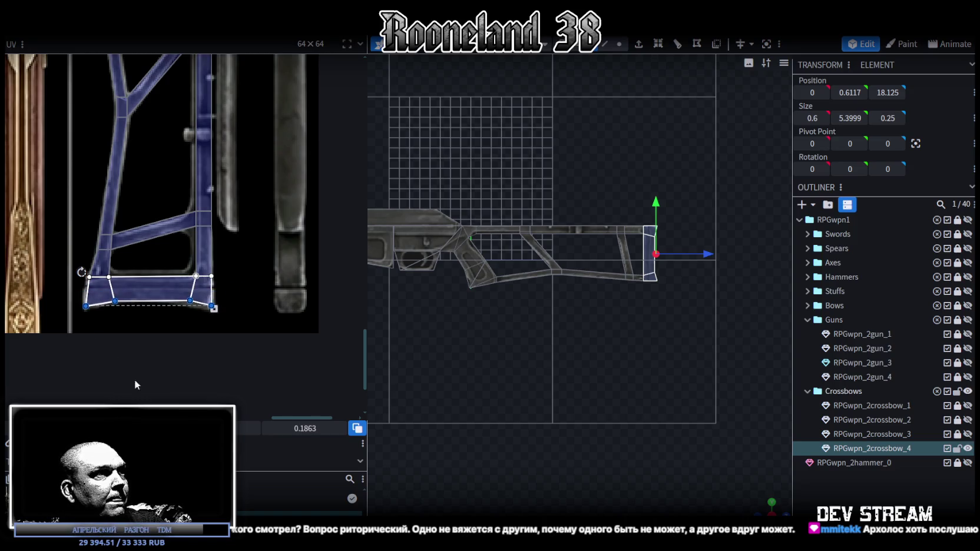
scroll(195, 287, up, 2)
Step: Raise the middle row of UV vertices and shift the small left quad's vertex right
drag(273, 344, 161, 290)
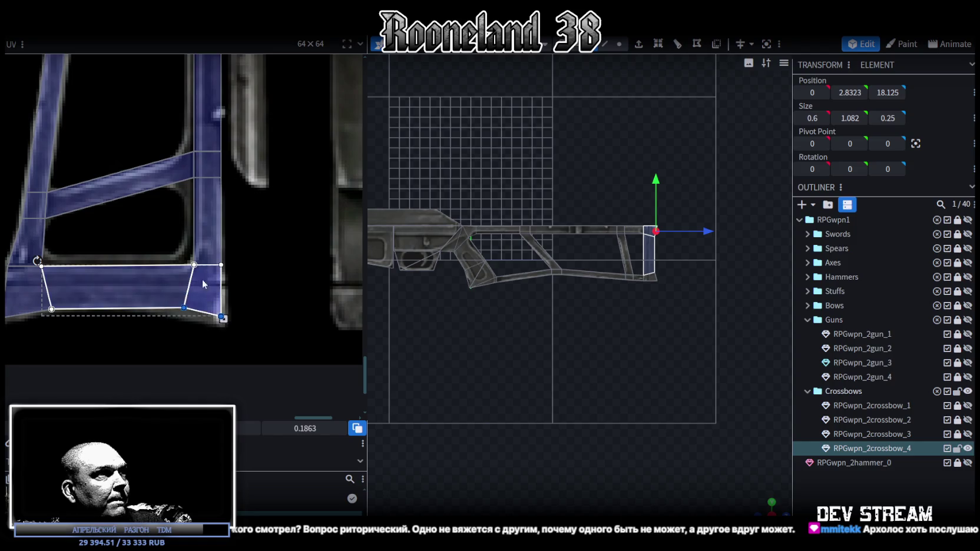
scroll(274, 365, up, 1)
drag(40, 322, 320, 343)
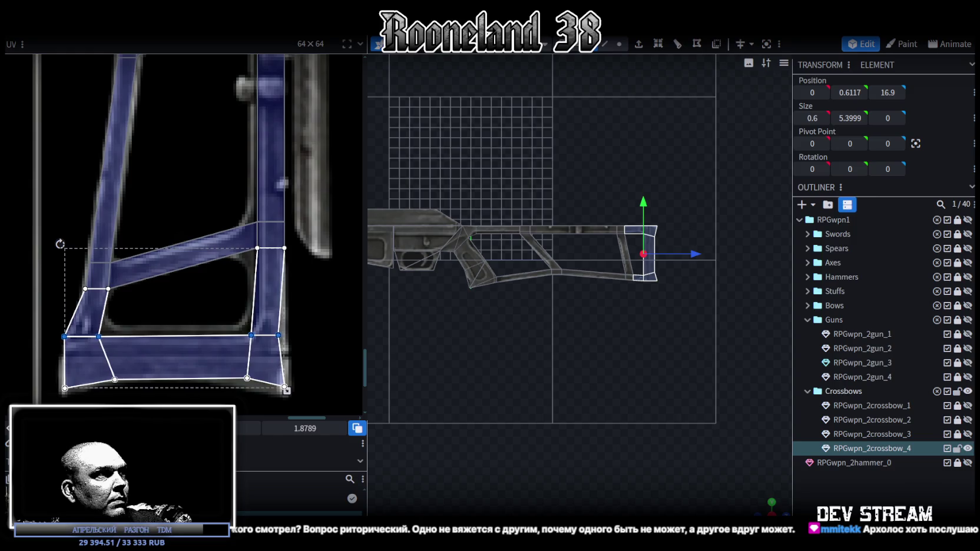
drag(271, 336, 271, 328)
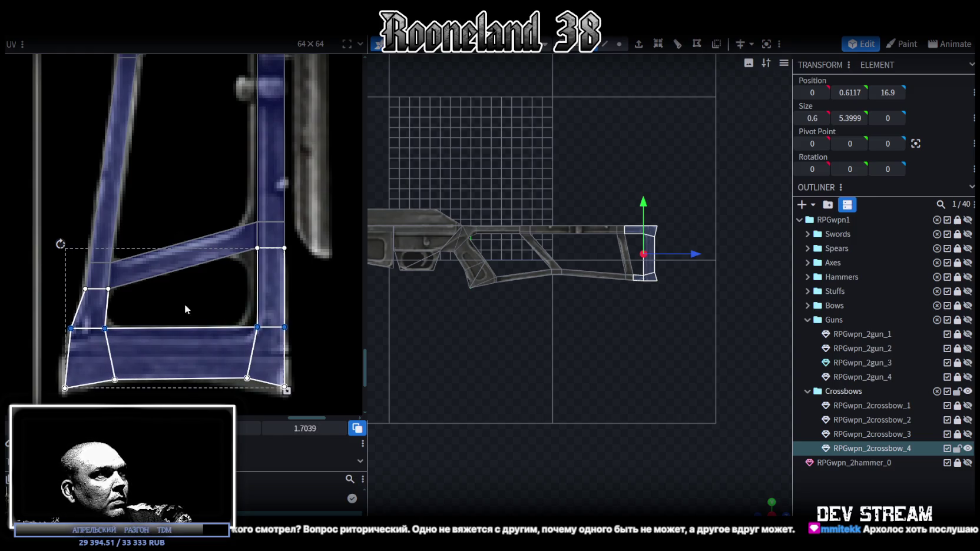
click(58, 322)
drag(71, 328, 74, 329)
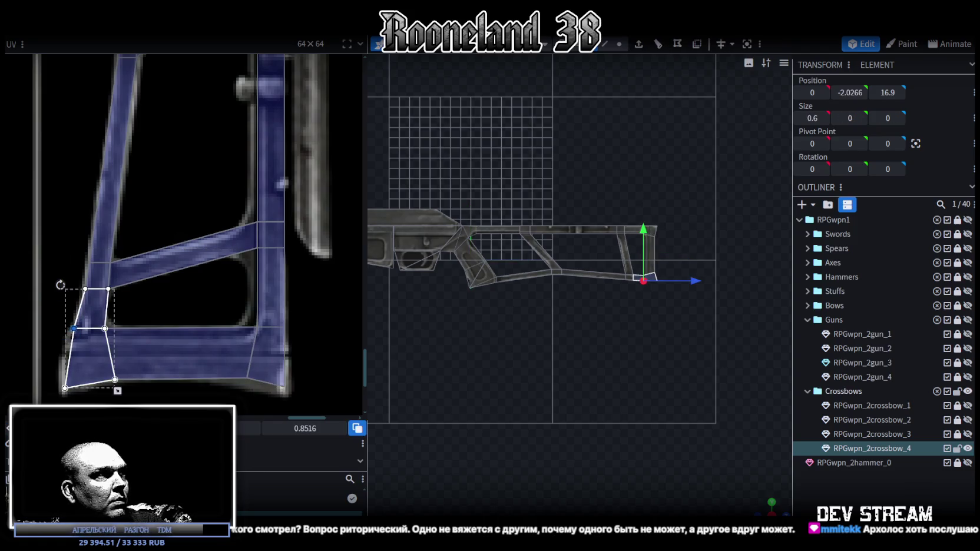
Step: Select the stock's long vertical UV strip
scroll(172, 366, down, 3)
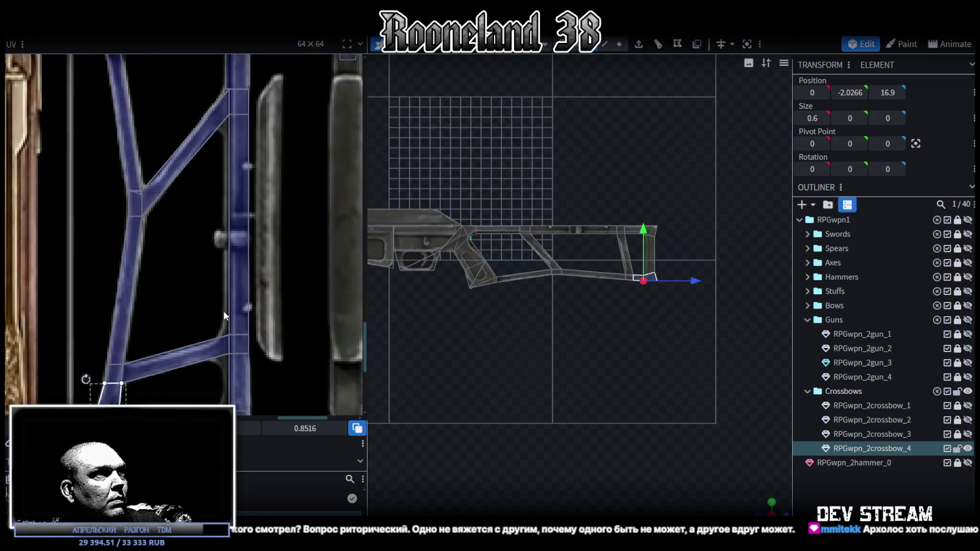
scroll(241, 271, down, 1)
scroll(236, 247, down, 1)
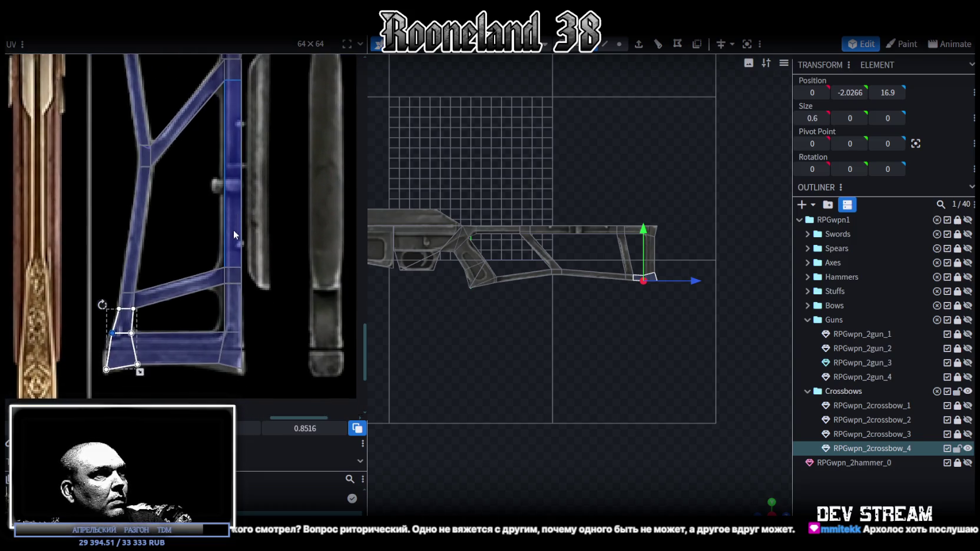
scroll(238, 248, down, 1)
middle_drag(242, 257, 243, 310)
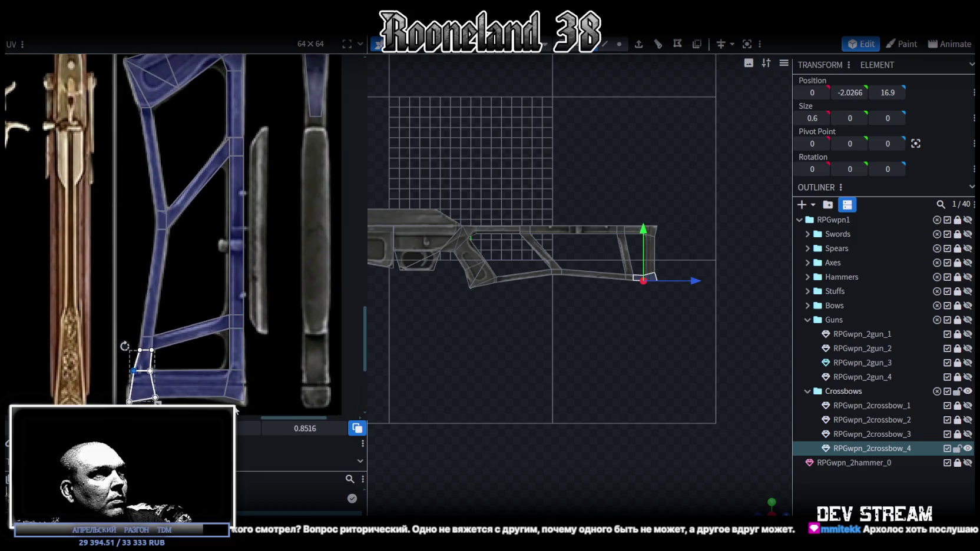
click(233, 176)
shift+click(228, 139)
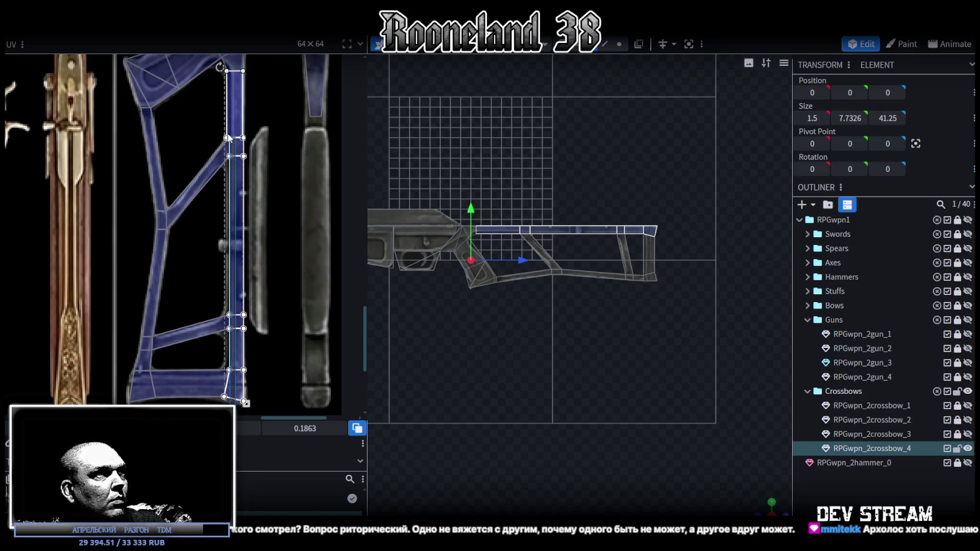
Step: Shift the upright strip and connected strut UVs left, and drag one vertex to straighten the slanted edge
double_click(229, 138)
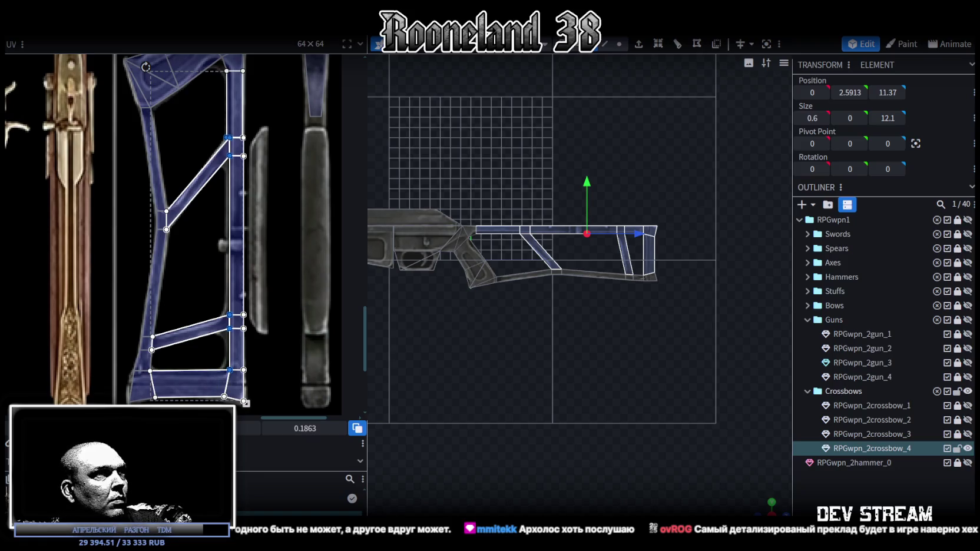
drag(191, 186, 188, 186)
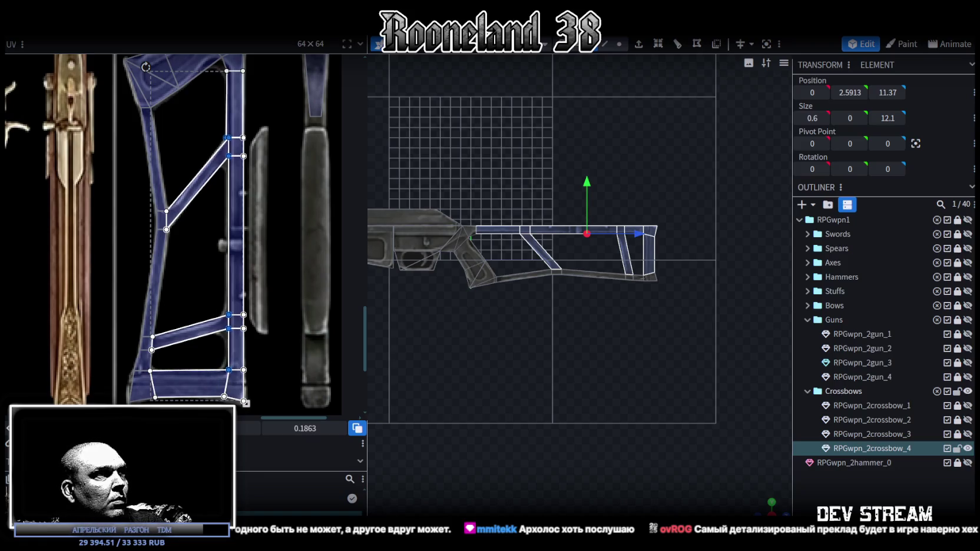
scroll(187, 186, up, 5)
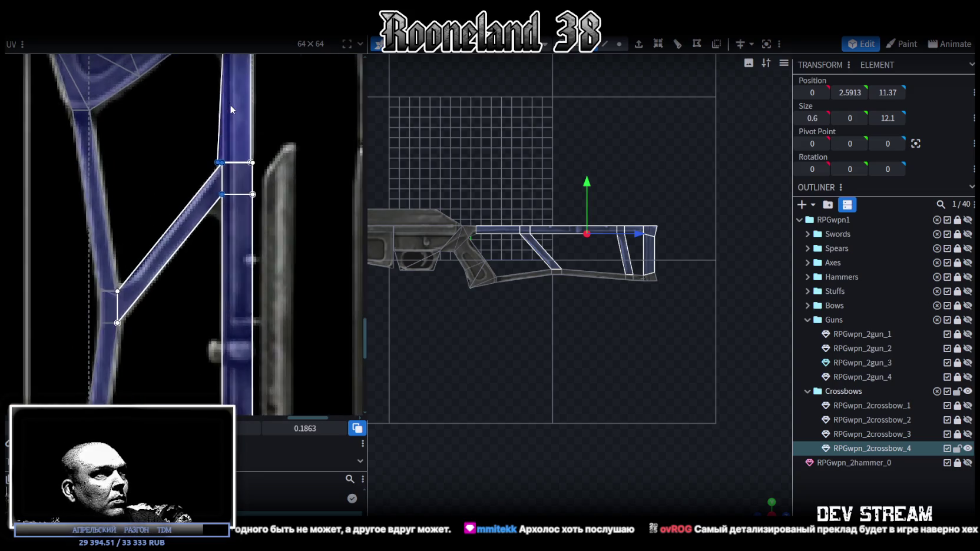
scroll(174, 205, up, 5)
click(212, 237)
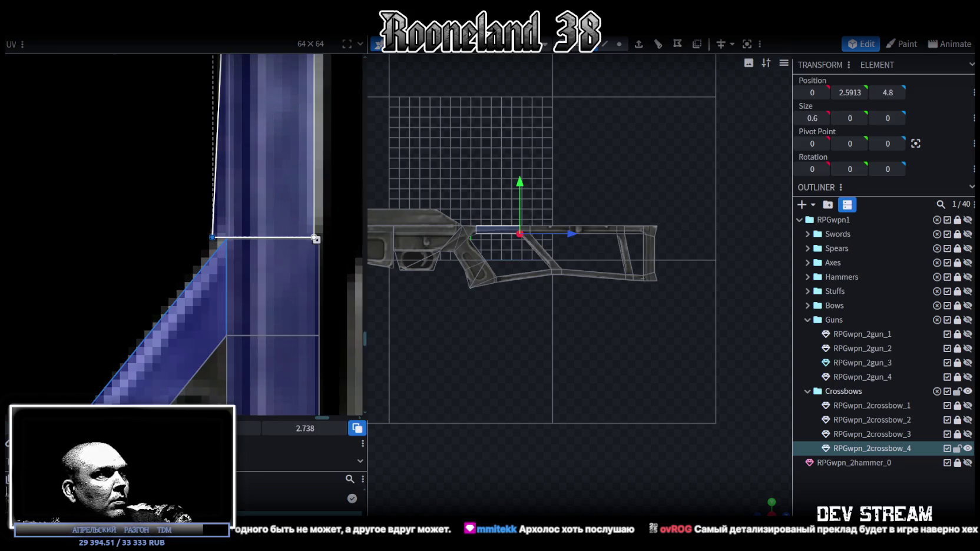
drag(214, 242, 228, 237)
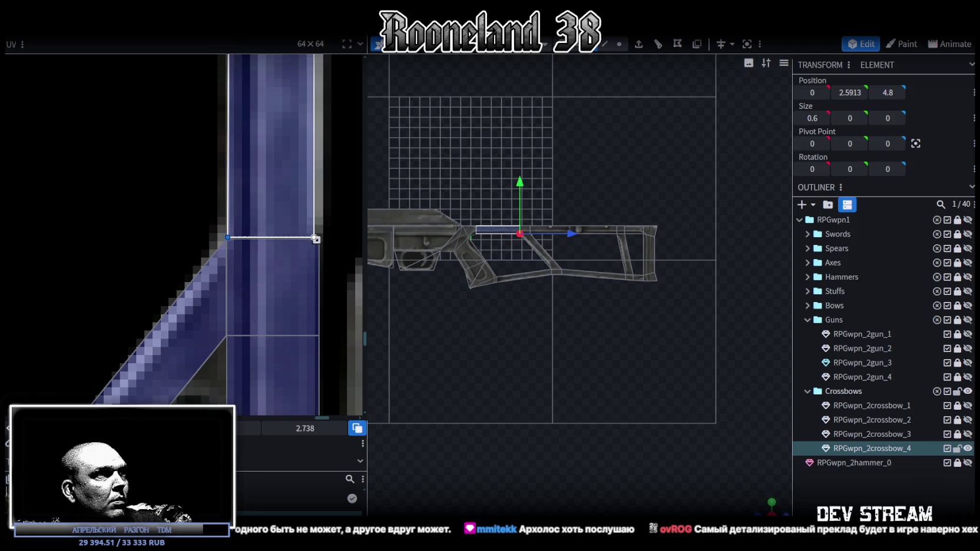
scroll(180, 320, down, 2)
scroll(228, 355, down, 3)
scroll(205, 266, up, 2)
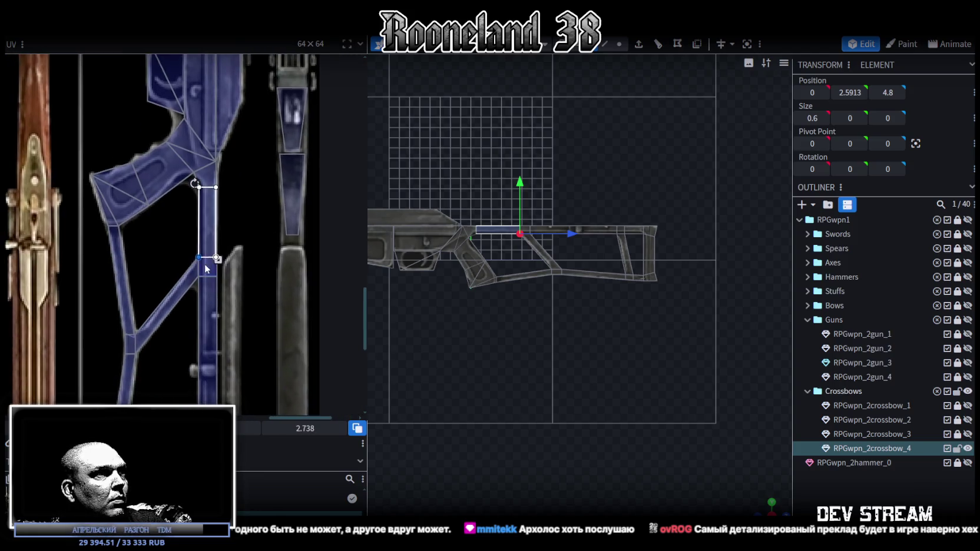
scroll(227, 240, up, 3)
middle_drag(226, 229, 249, 340)
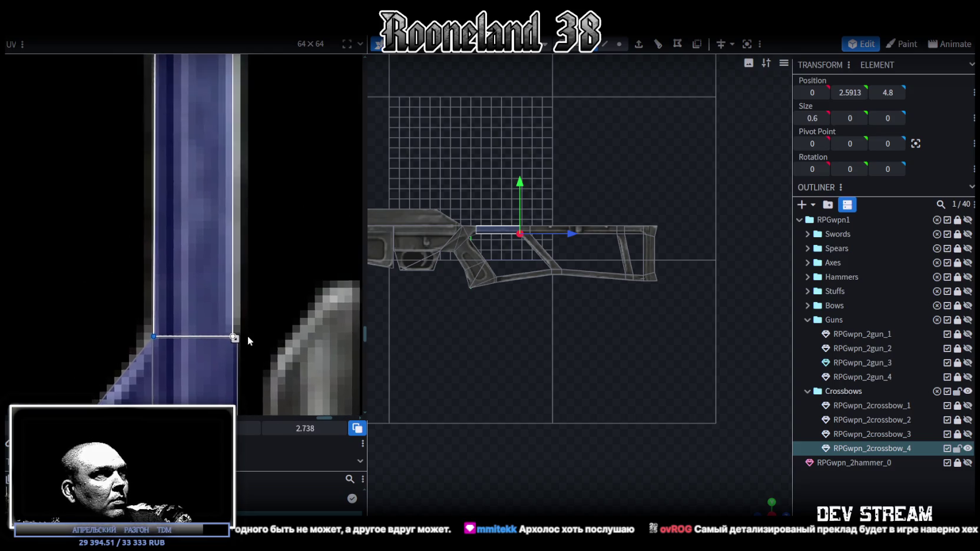
scroll(249, 339, down, 2)
scroll(552, 358, up, 3)
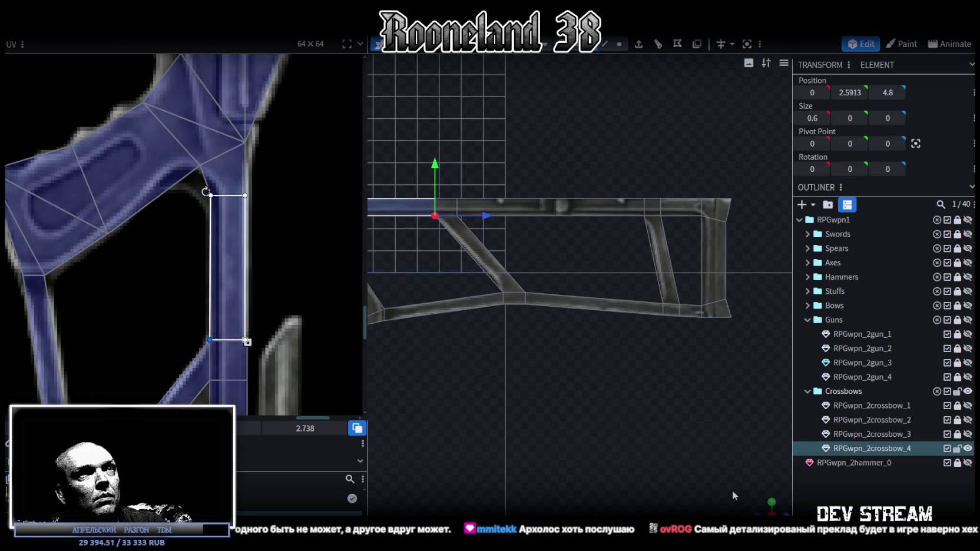
Step: Shift the small bottom-rear stock faces back and down to Y −1.9089 and −2.1016
drag(765, 505, 643, 381)
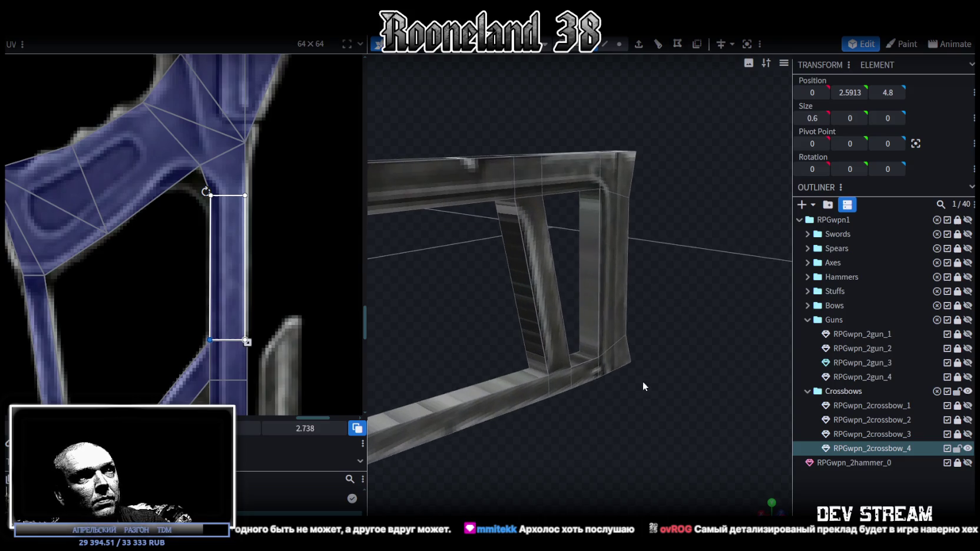
click(585, 285)
mouse_move(614, 268)
mouse_down()
mouse_move(613, 359)
mouse_move(574, 369)
mouse_move(571, 353)
mouse_up()
click(569, 345)
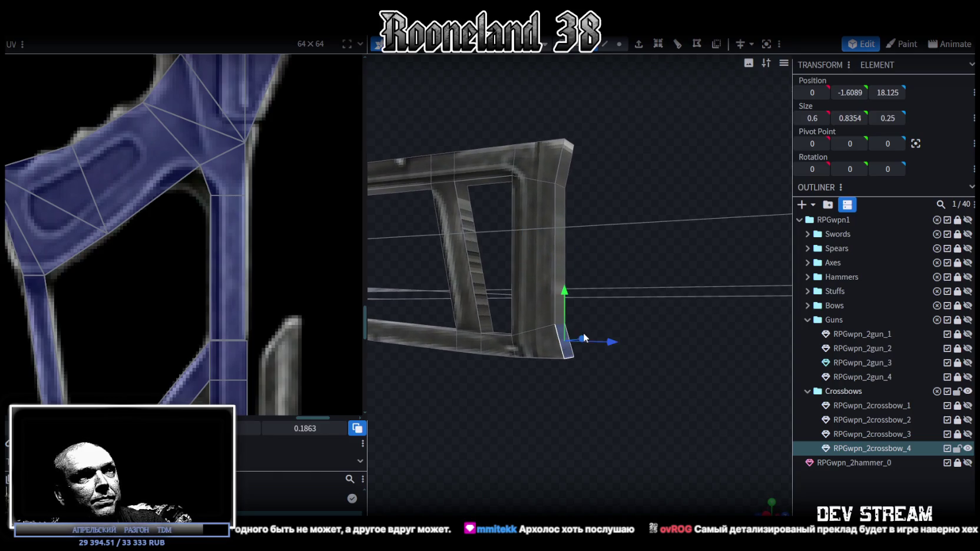
mouse_move(564, 285)
mouse_down()
mouse_move(564, 299)
mouse_move(635, 240)
mouse_move(554, 363)
mouse_move(579, 358)
mouse_move(576, 334)
mouse_up()
click(563, 317)
drag(562, 276, 562, 270)
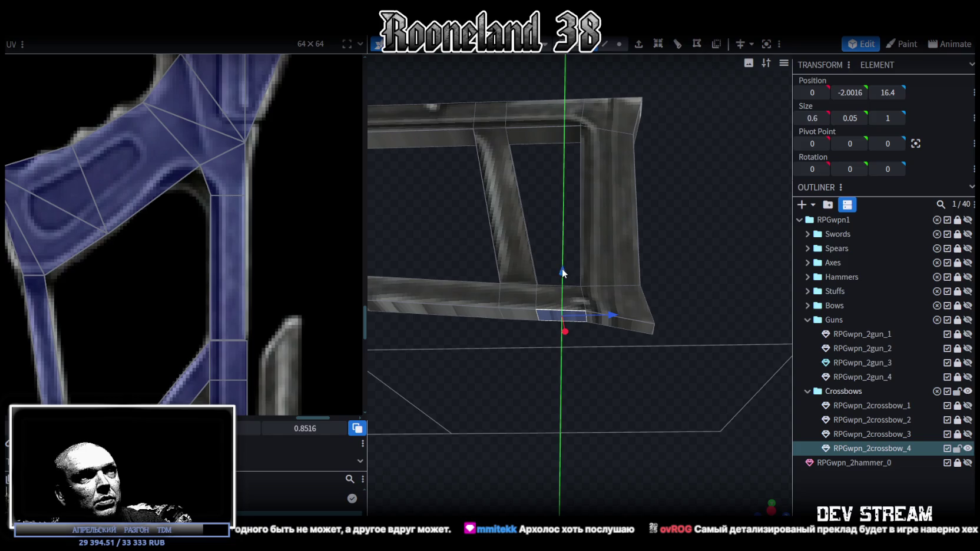
mouse_move(544, 330)
mouse_down()
mouse_move(533, 420)
mouse_move(539, 401)
mouse_move(523, 404)
mouse_up()
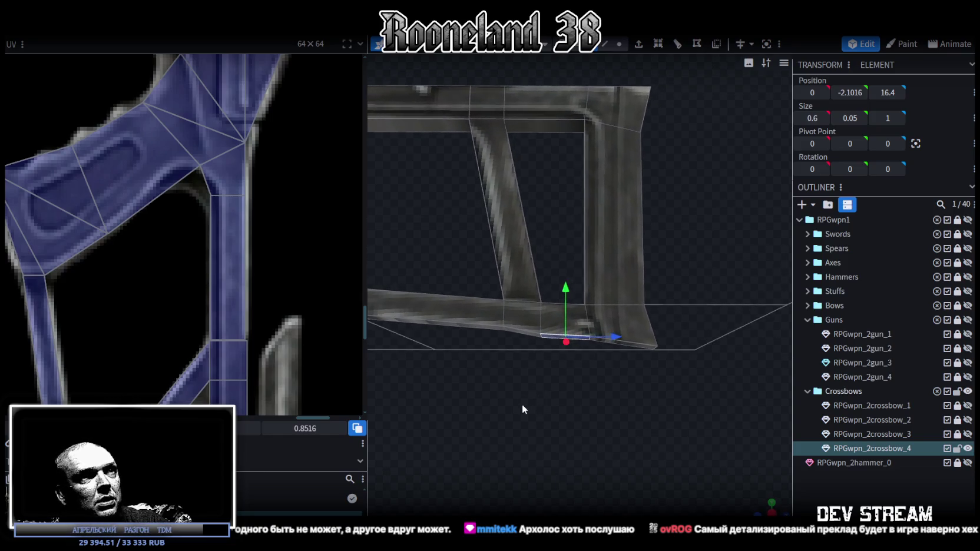
Step: Tilt the selected face about 5 degrees and nudge a stock bar slightly along Z
key(r)
mouse_move(583, 411)
mouse_down()
mouse_move(591, 324)
mouse_move(657, 437)
mouse_move(676, 447)
mouse_move(558, 233)
mouse_move(444, 275)
mouse_move(575, 300)
mouse_up()
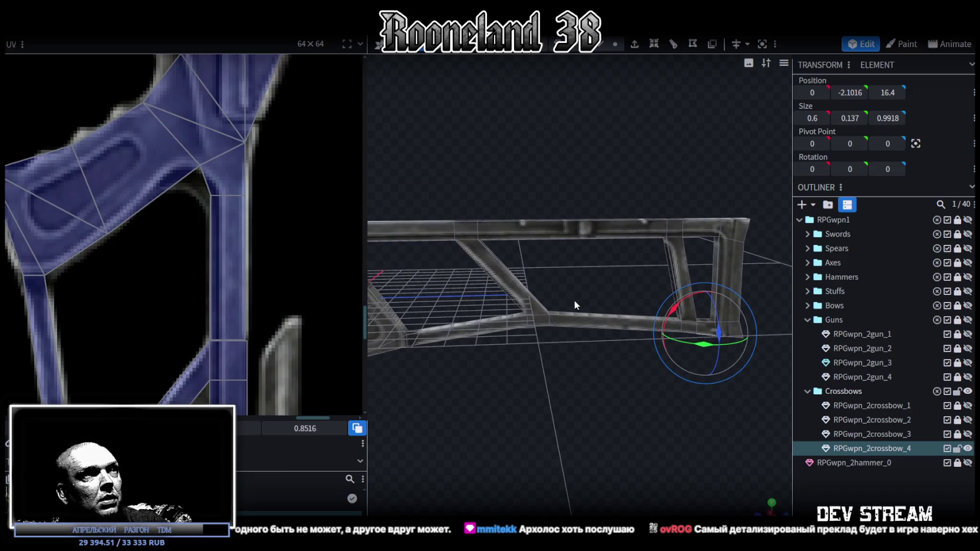
scroll(262, 270, down, 3)
scroll(262, 270, down, 3)
drag(566, 377, 573, 322)
click(616, 52)
click(489, 231)
scroll(531, 247, up, 2)
key(v)
scroll(545, 236, up, 3)
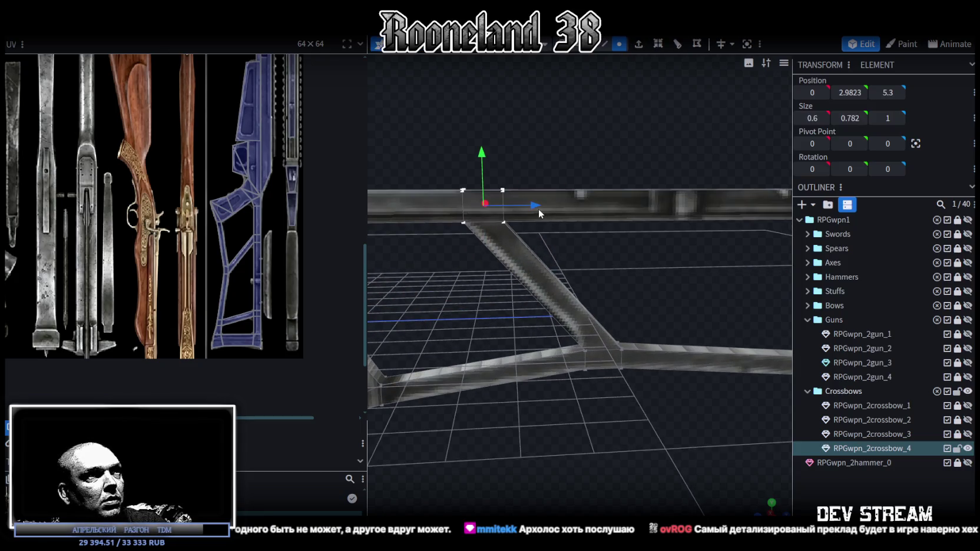
drag(539, 210, 548, 207)
Step: Shift a vertical strut one unit along Z and move the diagonal strut toward the grip to Z 6.6
key(KP_3)
click(591, 324)
scroll(509, 390, down, 5)
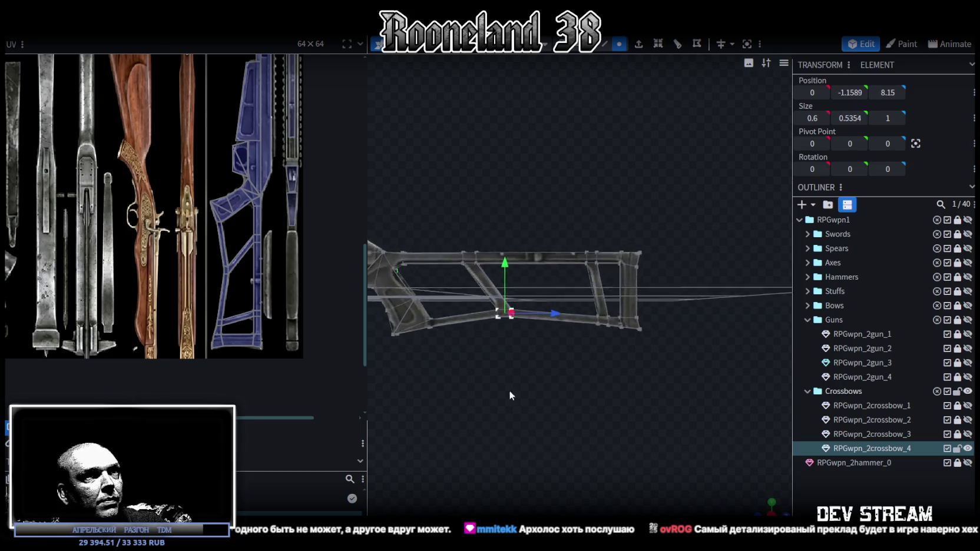
drag(679, 222, 544, 385)
drag(650, 307, 632, 319)
scroll(640, 348, up, 2)
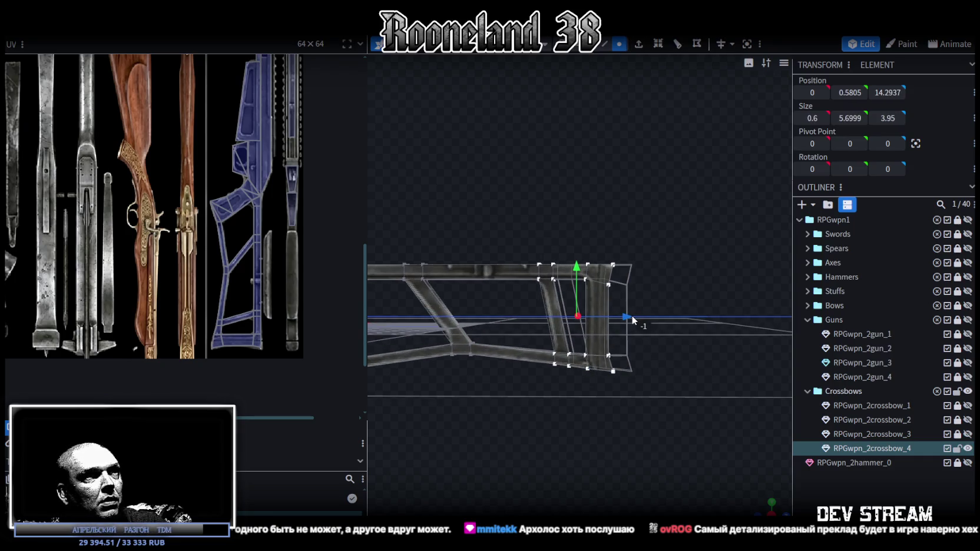
scroll(557, 404, down, 2)
drag(497, 246, 578, 366)
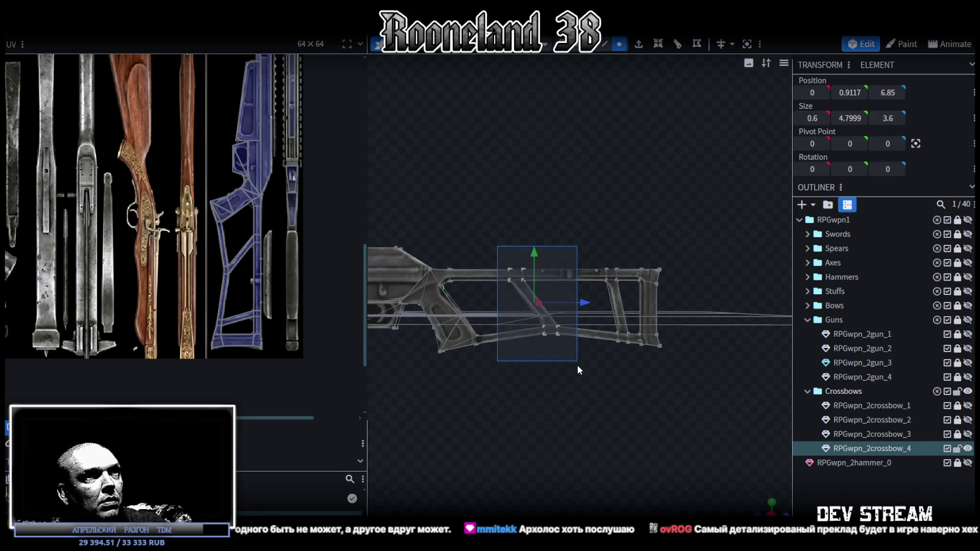
drag(586, 307, 616, 384)
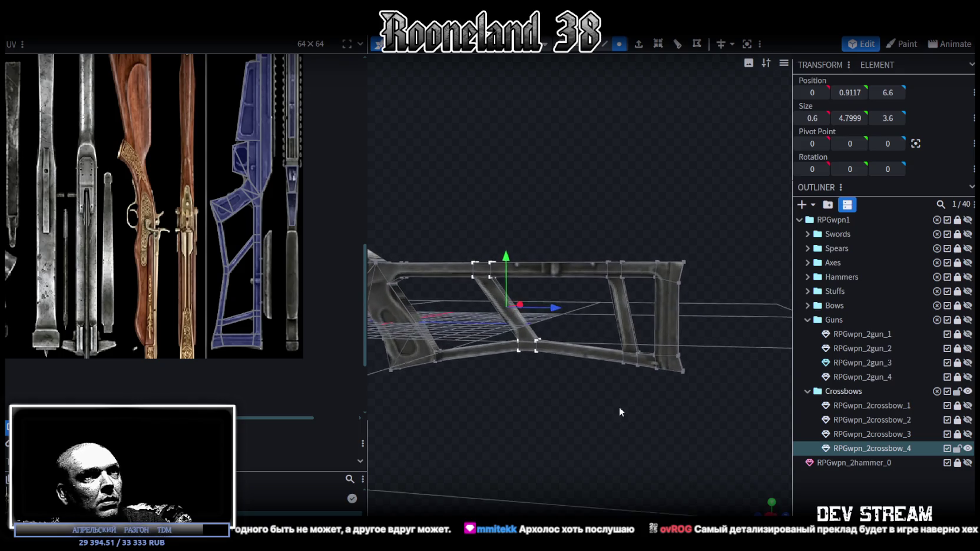
Step: Move the stock's rear end piece forward to Z 16.375
mouse_move(701, 210)
mouse_down()
mouse_move(621, 393)
mouse_move(671, 308)
mouse_move(662, 364)
mouse_up()
scroll(683, 360, up, 3)
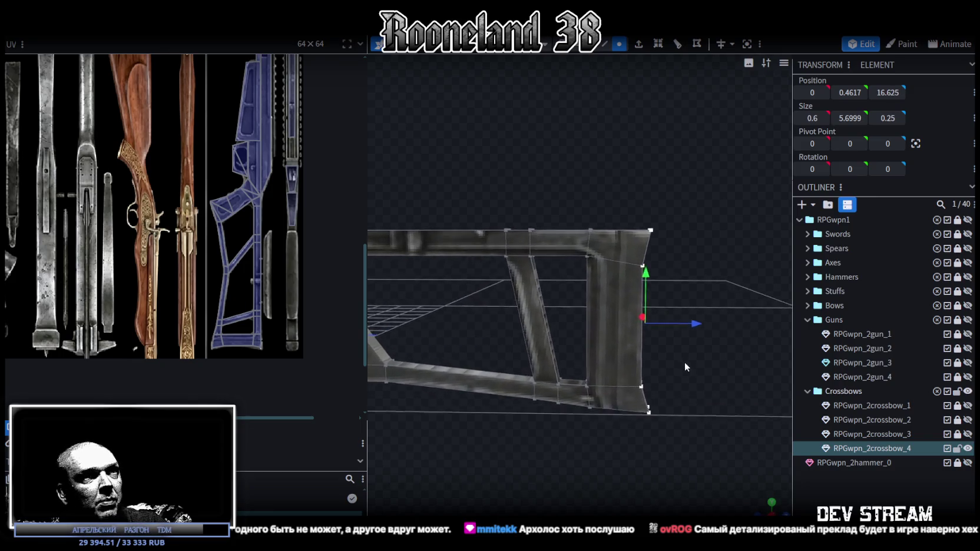
drag(711, 347, 707, 345)
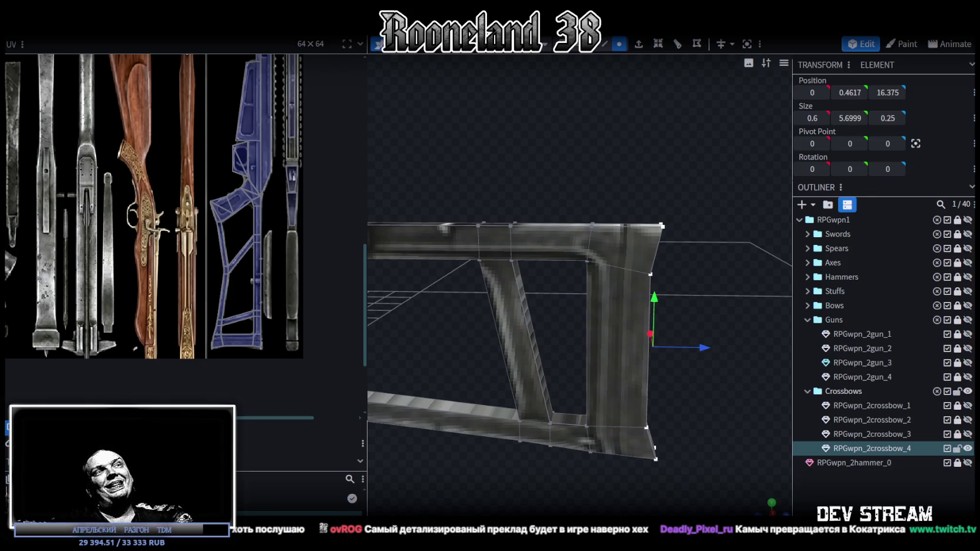
mouse_move(664, 276)
mouse_down()
mouse_move(650, 159)
mouse_move(640, 155)
mouse_move(647, 143)
mouse_up()
mouse_move(655, 145)
mouse_down()
mouse_move(632, 370)
mouse_move(585, 383)
mouse_move(568, 400)
mouse_move(526, 399)
mouse_move(502, 411)
mouse_move(619, 178)
mouse_move(512, 277)
mouse_up()
Step: Stretch the top strip face along the beam until Size Z is about 16
click(513, 278)
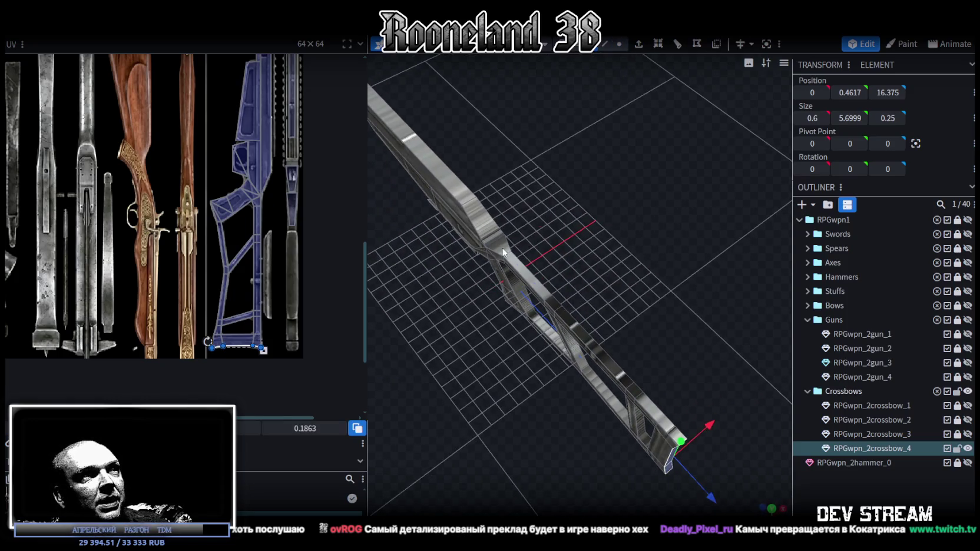
click(503, 252)
click(549, 299)
mouse_move(565, 318)
mouse_down()
mouse_move(618, 334)
mouse_move(621, 281)
mouse_up()
drag(535, 261, 629, 359)
mouse_move(671, 401)
mouse_down()
mouse_move(733, 471)
mouse_move(536, 396)
mouse_move(539, 264)
mouse_move(490, 288)
mouse_up()
Step: Reselect the upper strip and fine-tune its length and position along the beam
click(491, 288)
shift+click(521, 252)
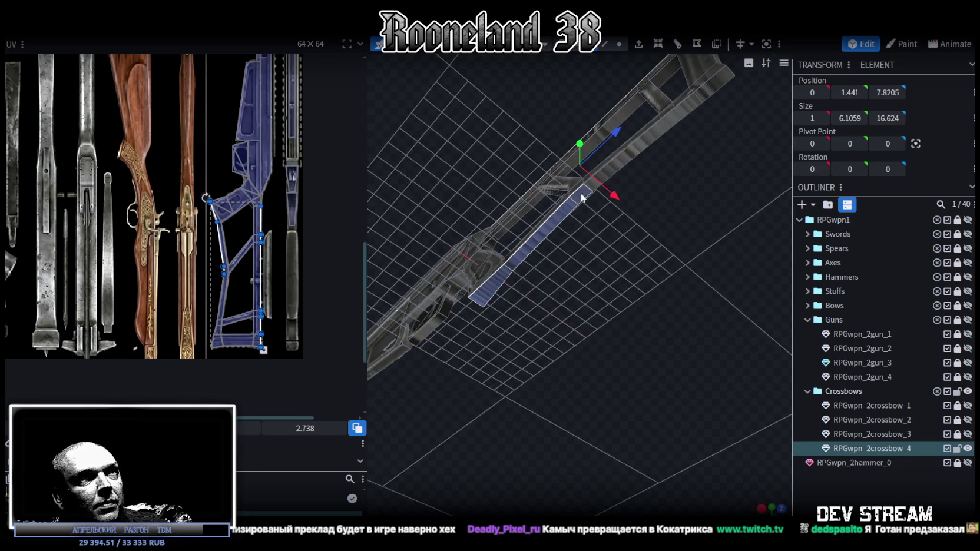
shift+click(666, 128)
click(682, 112)
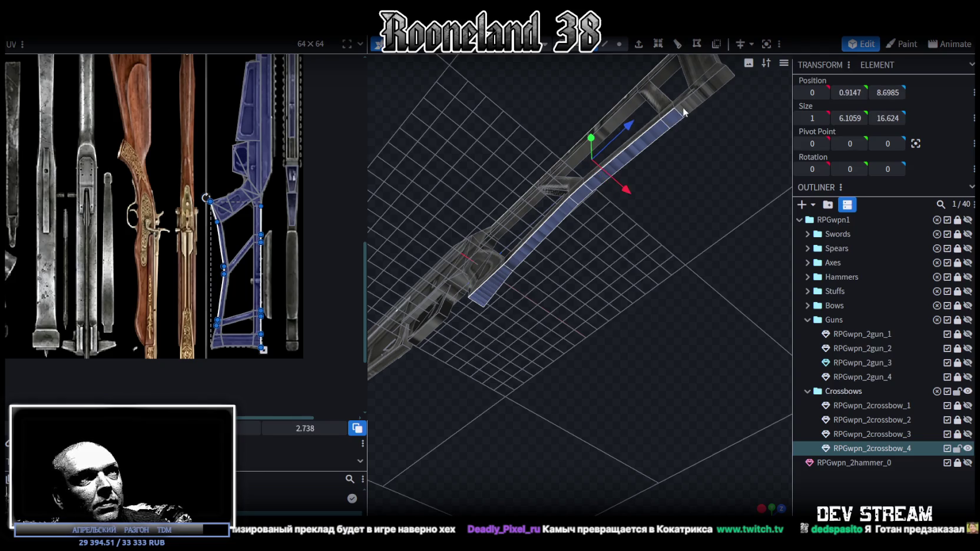
mouse_move(683, 106)
mouse_down()
mouse_move(508, 381)
mouse_move(564, 433)
mouse_move(536, 382)
mouse_up()
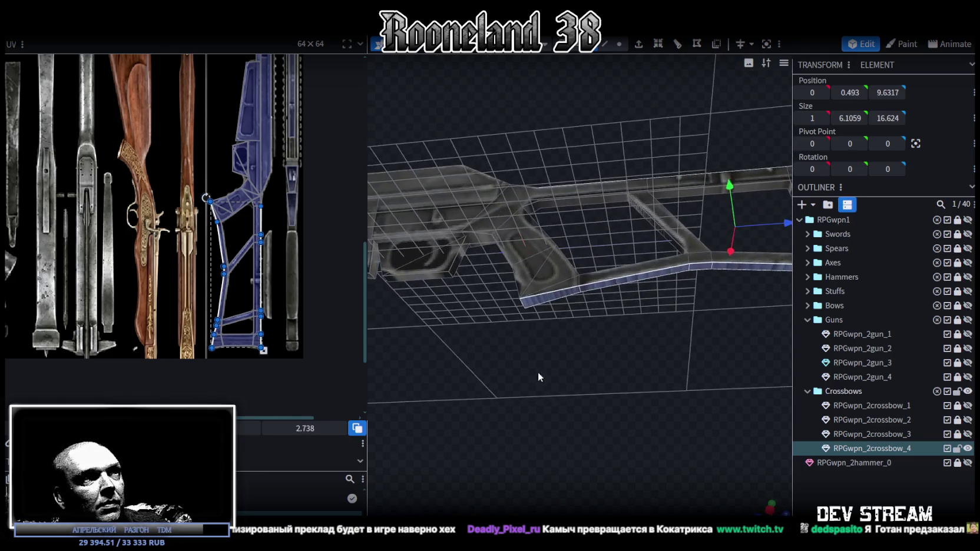
shift+click(554, 303)
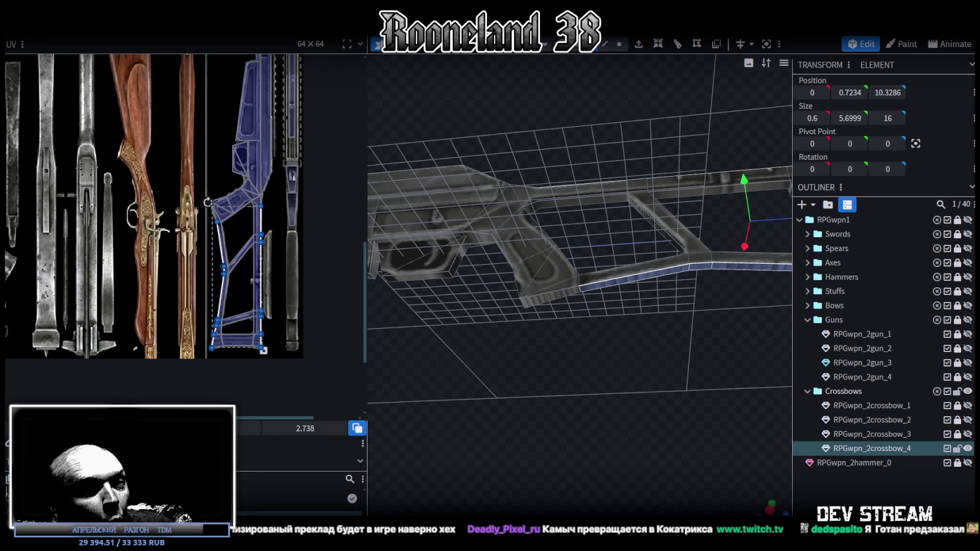
mouse_move(655, 419)
mouse_down()
mouse_move(658, 472)
mouse_move(679, 379)
mouse_move(555, 293)
mouse_up()
click(560, 293)
mouse_move(593, 322)
mouse_down()
mouse_move(543, 477)
mouse_move(619, 457)
mouse_move(638, 439)
mouse_move(591, 473)
mouse_move(536, 327)
mouse_up()
mouse_move(603, 432)
mouse_down()
mouse_move(534, 382)
mouse_move(567, 410)
mouse_move(662, 430)
mouse_move(594, 415)
mouse_up()
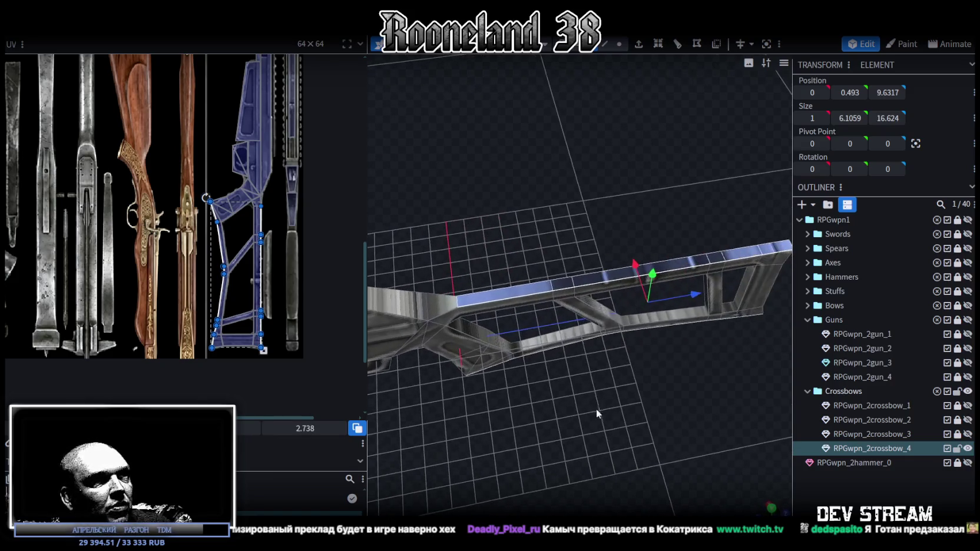
mouse_move(644, 283)
mouse_down()
mouse_move(673, 321)
mouse_move(661, 349)
mouse_move(589, 289)
mouse_up()
mouse_move(519, 224)
mouse_down()
mouse_move(533, 485)
mouse_move(534, 436)
mouse_up()
mouse_move(583, 295)
mouse_down()
mouse_move(608, 287)
mouse_move(670, 371)
mouse_move(704, 389)
mouse_move(585, 495)
mouse_move(597, 484)
mouse_move(573, 418)
mouse_move(625, 415)
mouse_up()
Step: In top view, move the top strip's UV island onto the blue crossbow texture
key(KP_7)
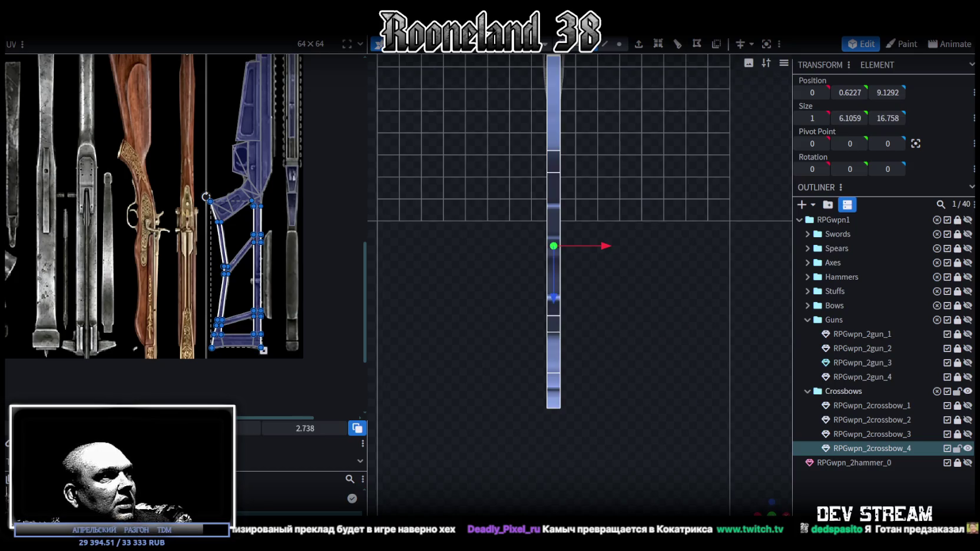
scroll(187, 213, down, 2)
scroll(201, 230, down, 2)
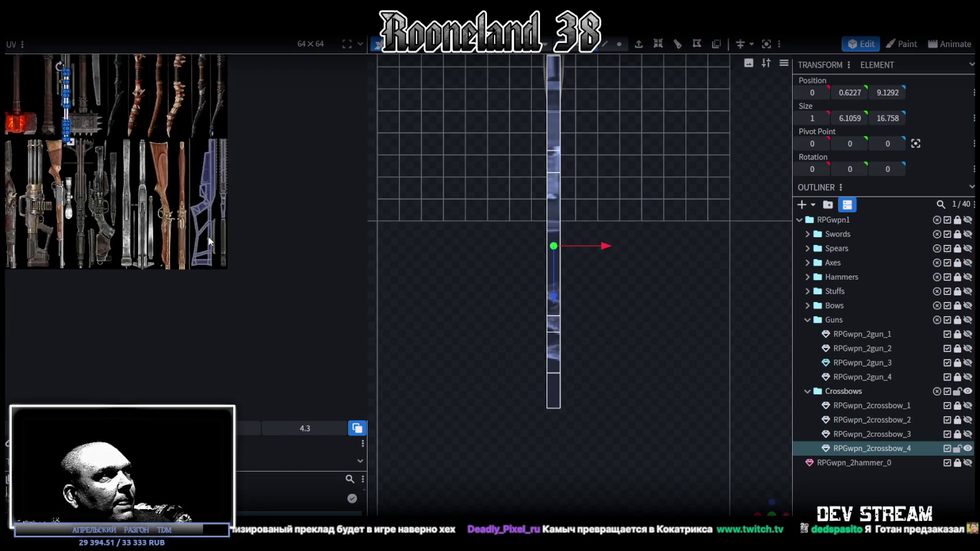
scroll(123, 135, down, 2)
scroll(123, 135, up, 2)
mouse_move(151, 211)
middle_down()
mouse_move(109, 141)
mouse_move(104, 150)
middle_up()
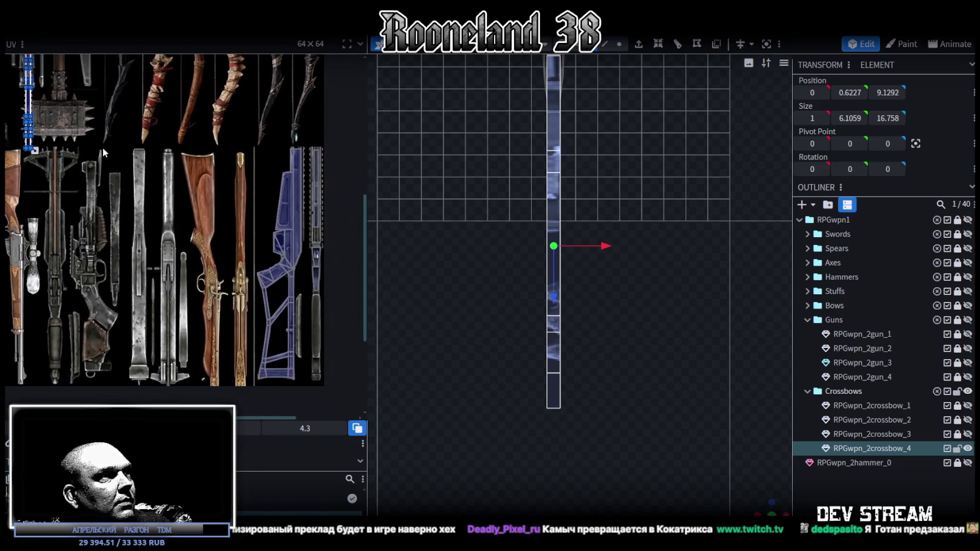
drag(31, 105, 311, 137)
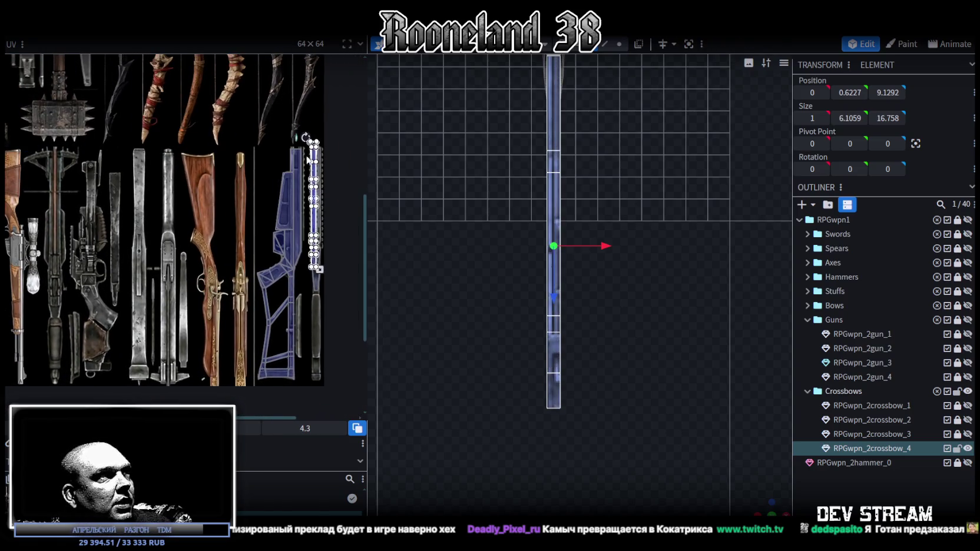
Step: Shrink the wider trapezoid UV face to fit the narrow crossbow texture strip
scroll(311, 137, up, 3)
scroll(311, 139, up, 2)
click(292, 261)
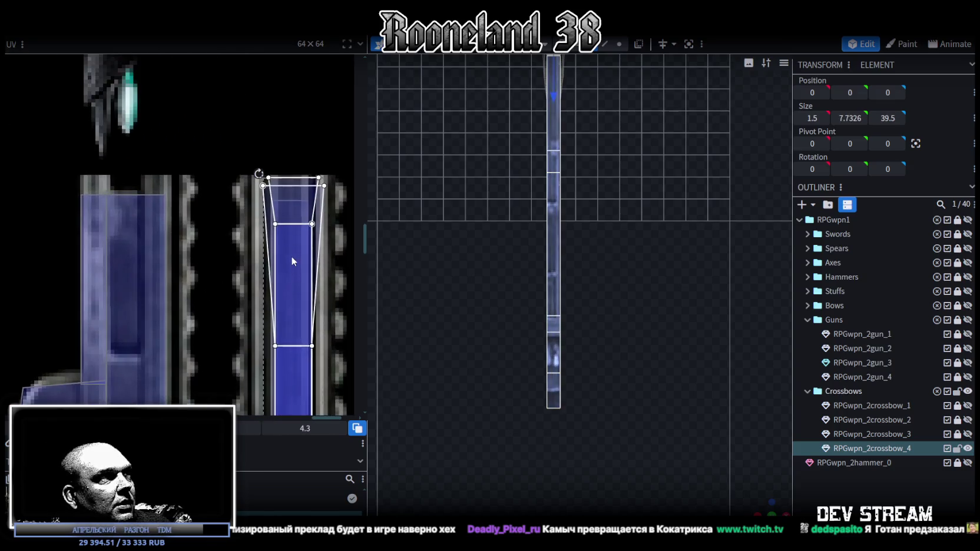
scroll(291, 261, down, 3)
mouse_move(297, 315)
middle_down()
mouse_move(318, 215)
mouse_move(296, 350)
middle_up()
scroll(297, 350, up, 2)
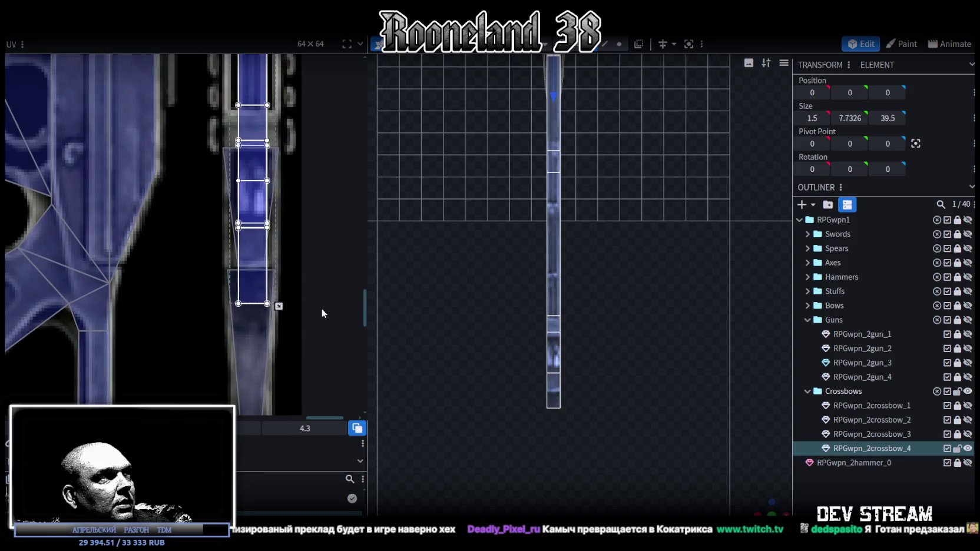
mouse_move(279, 306)
mouse_down()
mouse_move(266, 230)
mouse_move(277, 110)
mouse_up()
scroll(468, 394, up, 1)
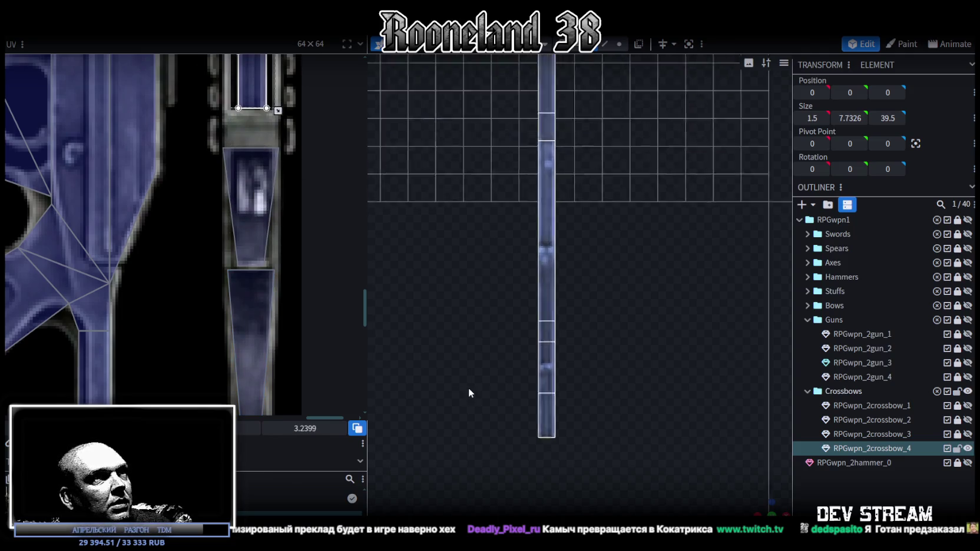
scroll(468, 393, up, 1)
click(768, 506)
click(595, 328)
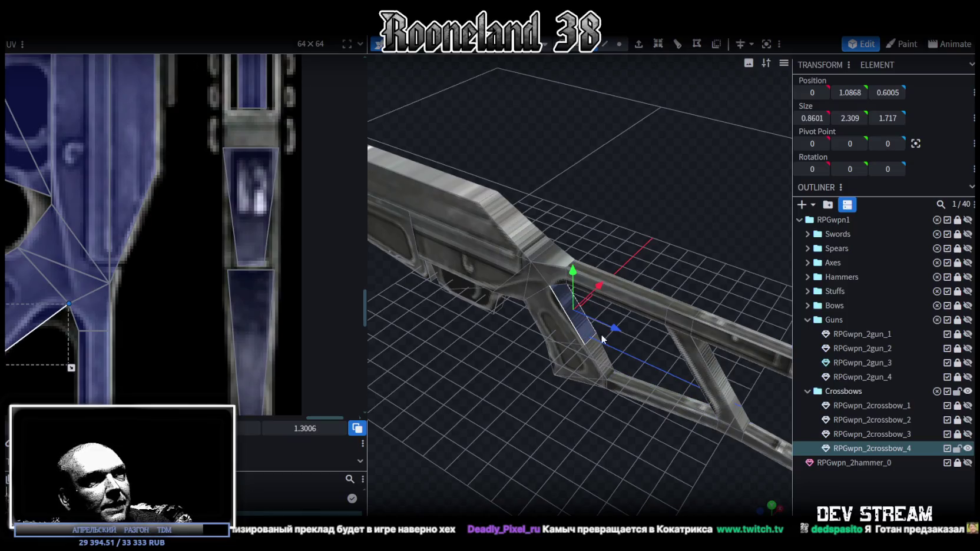
Step: Select the stock's strip, diagonal strut, grip and rear frame faces together
scroll(563, 422, up, 2)
mouse_move(502, 324)
mouse_down()
mouse_move(582, 407)
mouse_move(527, 423)
mouse_move(573, 324)
mouse_up()
shift+click(568, 318)
shift+click(657, 404)
mouse_move(656, 404)
mouse_down()
mouse_move(727, 450)
mouse_move(467, 423)
mouse_move(677, 437)
mouse_move(619, 360)
mouse_up()
shift+click(562, 287)
shift+click(641, 271)
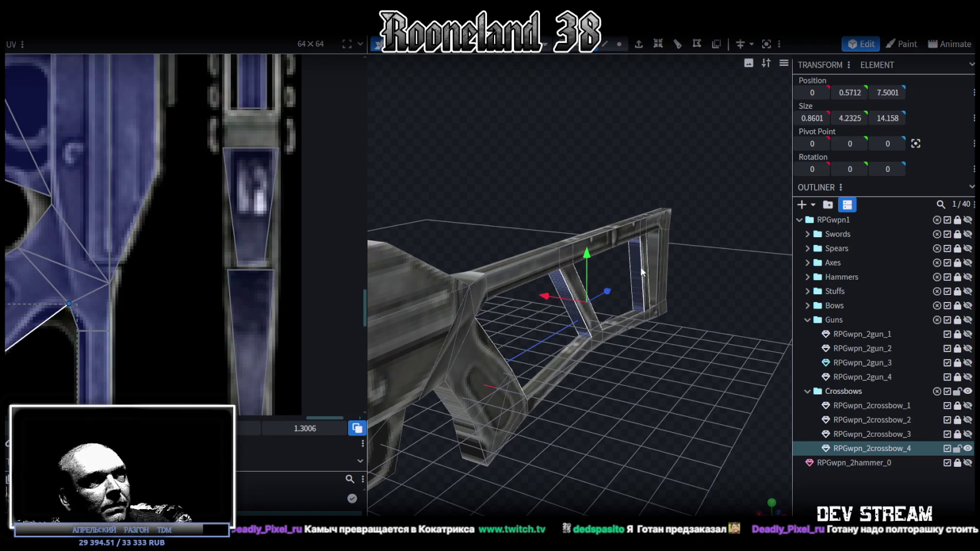
shift+click(656, 255)
mouse_move(654, 418)
mouse_down()
mouse_move(618, 395)
mouse_move(677, 373)
mouse_up()
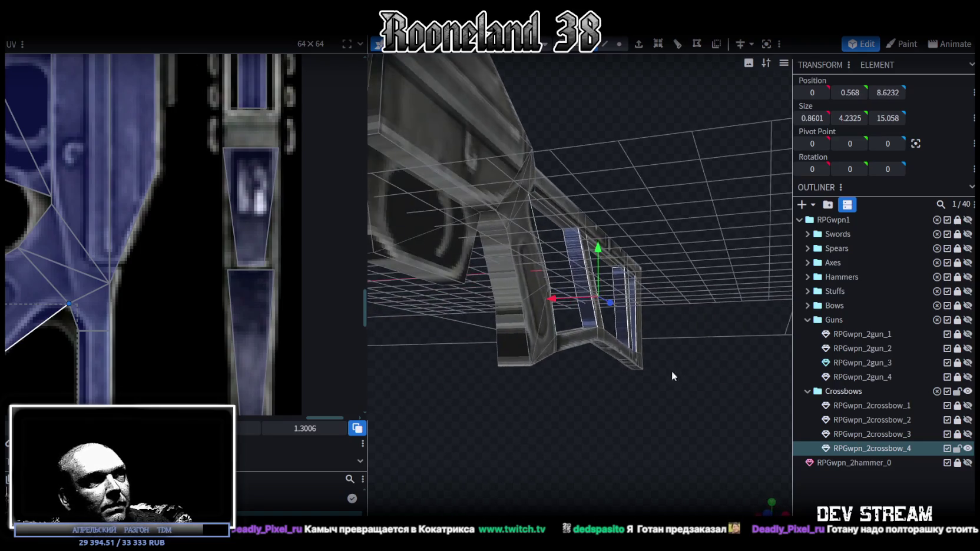
shift+click(494, 258)
shift+click(519, 359)
mouse_move(537, 362)
mouse_down()
mouse_move(526, 415)
mouse_move(463, 431)
mouse_up()
shift+click(619, 349)
shift+click(609, 394)
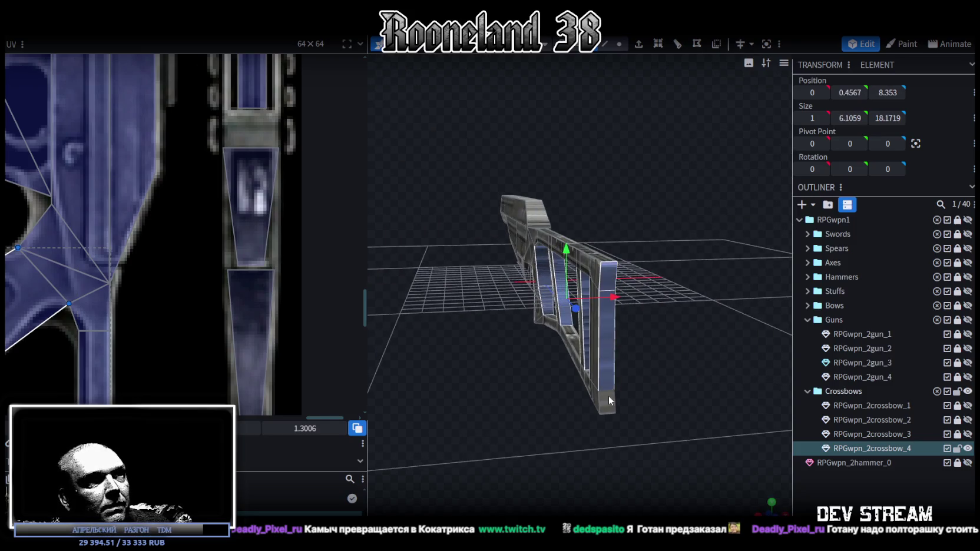
Step: In front view, move their UV box from the hammer onto the crossbow texture, then deselect
key(KP_1)
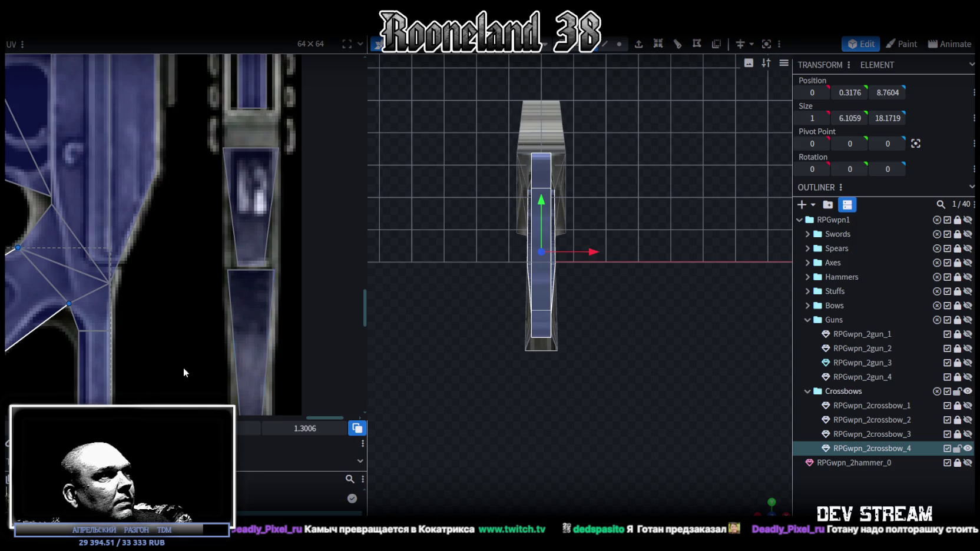
click(73, 374)
scroll(83, 252, down, 3)
scroll(89, 243, down, 2)
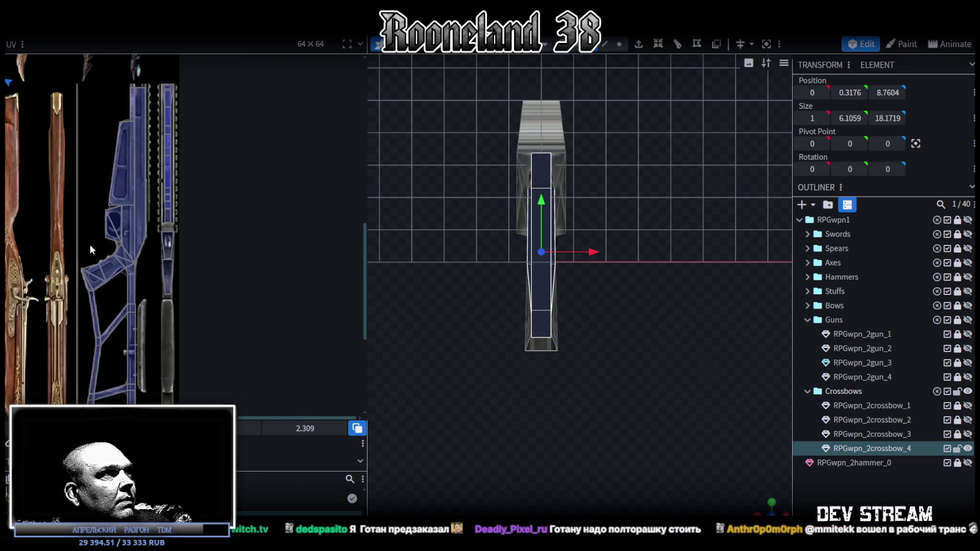
scroll(196, 268, down, 3)
scroll(130, 218, down, 2)
scroll(66, 169, down, 2)
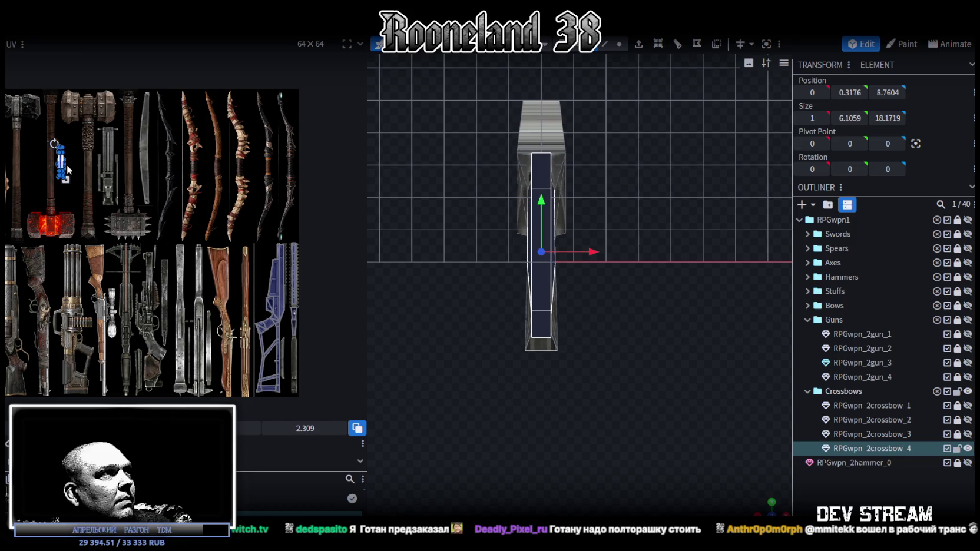
mouse_move(60, 161)
mouse_down()
mouse_move(93, 201)
mouse_move(290, 350)
mouse_up()
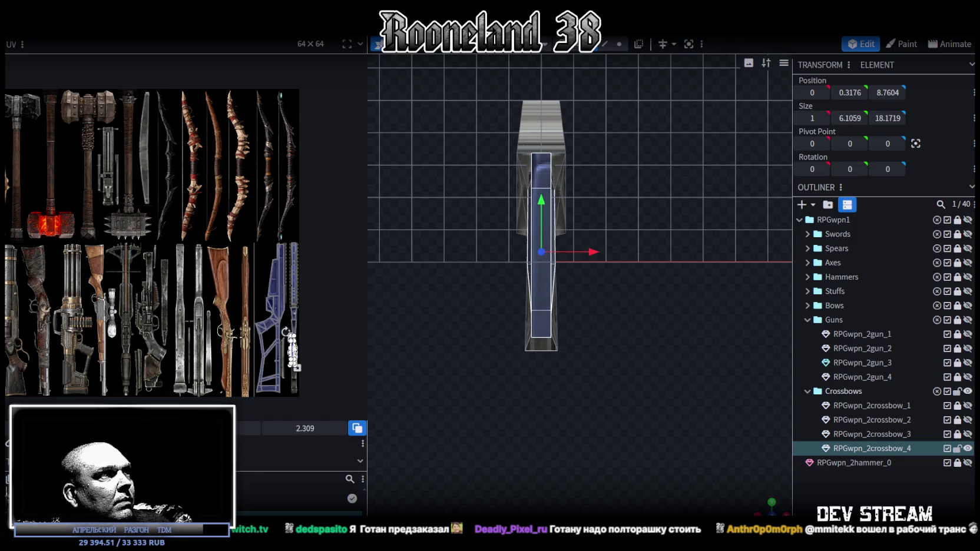
scroll(290, 349, up, 3)
scroll(268, 333, up, 2)
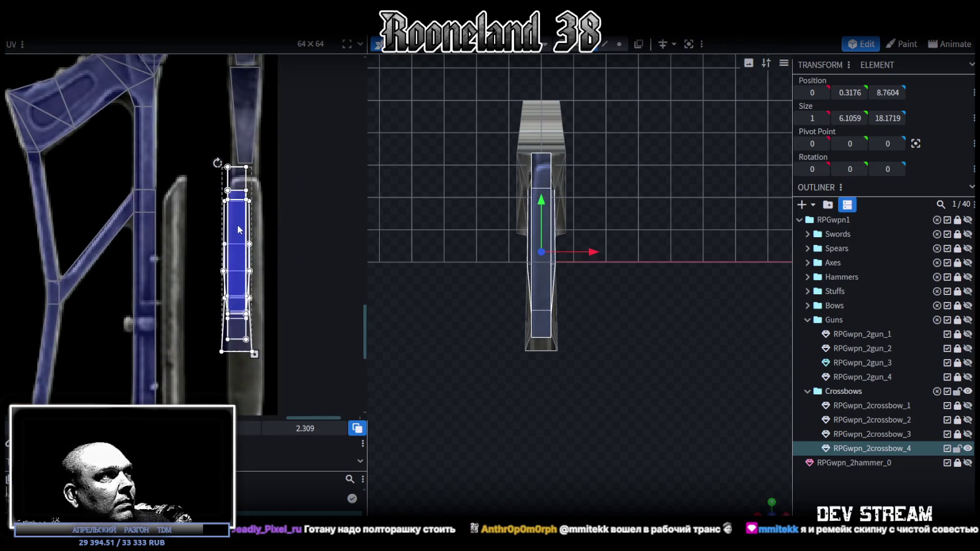
click(238, 224)
scroll(259, 306, down, 1)
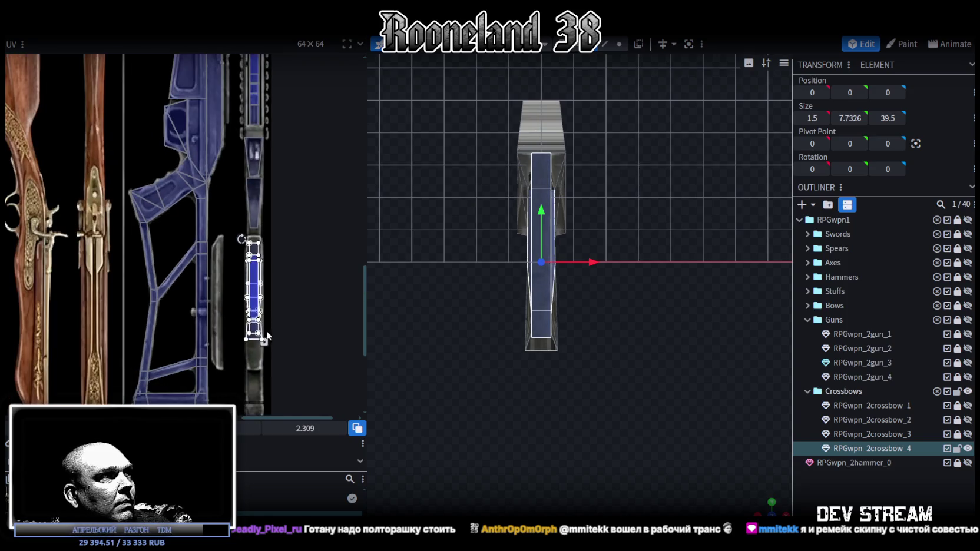
scroll(266, 336, up, 2)
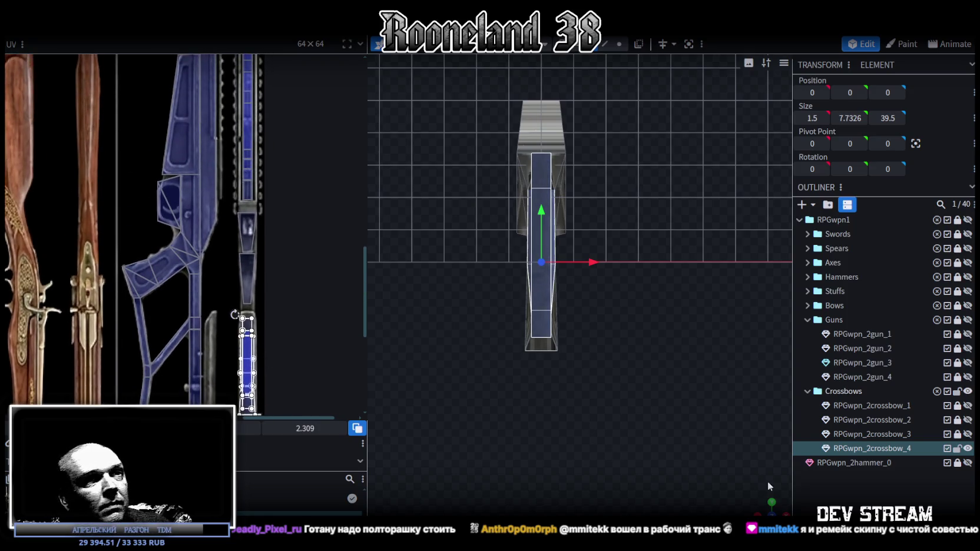
click(773, 510)
click(580, 410)
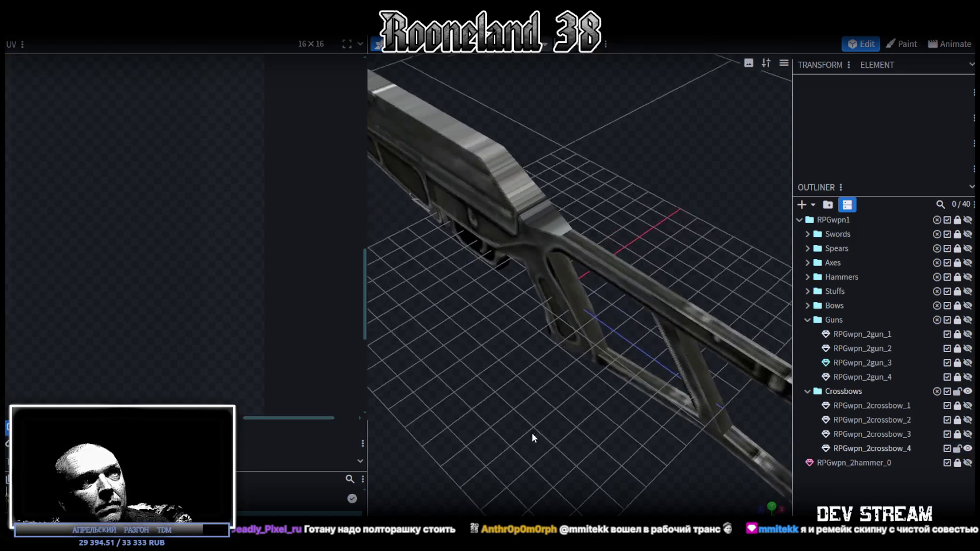
Step: Copy the crossbow's top rail face and paste it as new mesh geometry
mouse_move(526, 400)
mouse_down()
mouse_move(504, 414)
mouse_move(566, 408)
mouse_move(600, 383)
mouse_move(583, 402)
mouse_move(671, 299)
mouse_up()
click(659, 274)
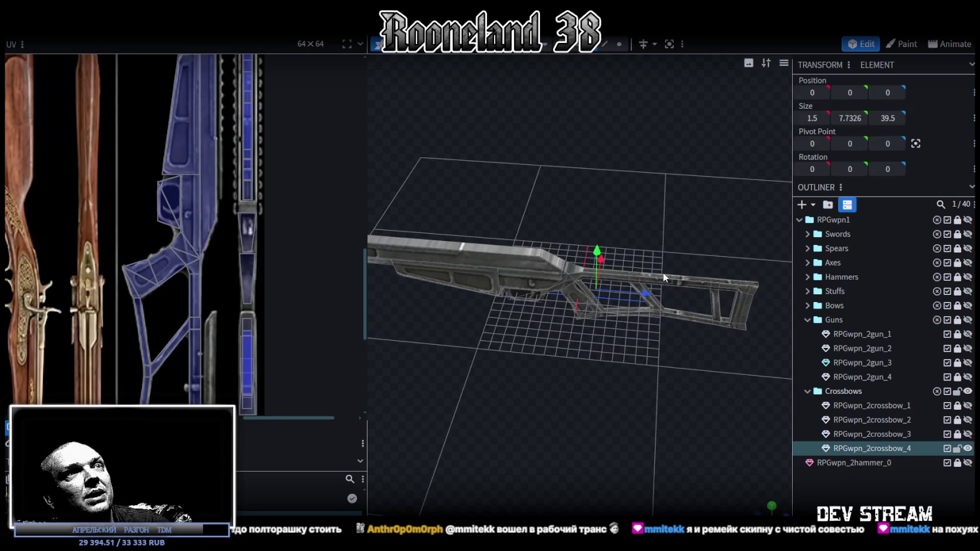
click(667, 280)
scroll(188, 260, up, 3)
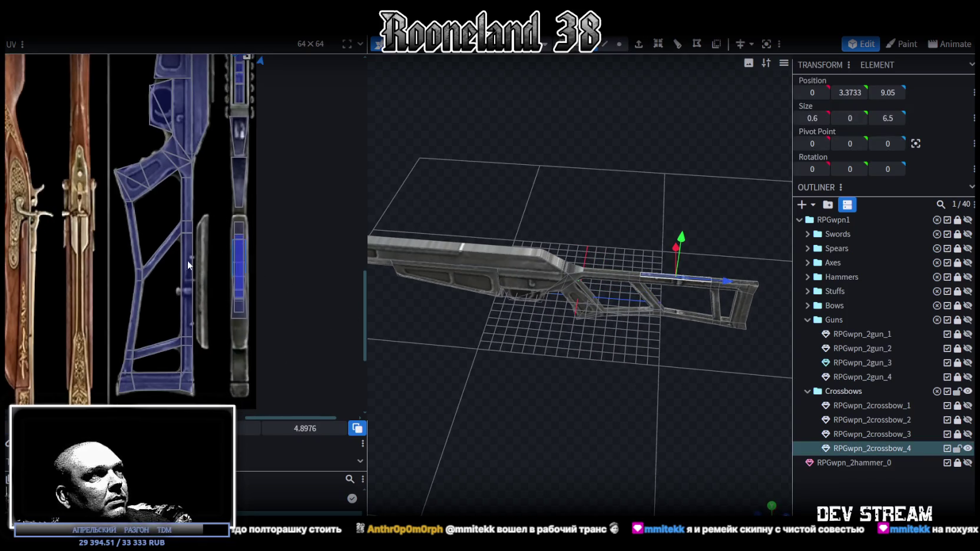
mouse_move(412, 365)
mouse_down()
mouse_move(481, 421)
mouse_move(511, 381)
mouse_move(527, 391)
mouse_move(504, 454)
mouse_move(554, 440)
mouse_up()
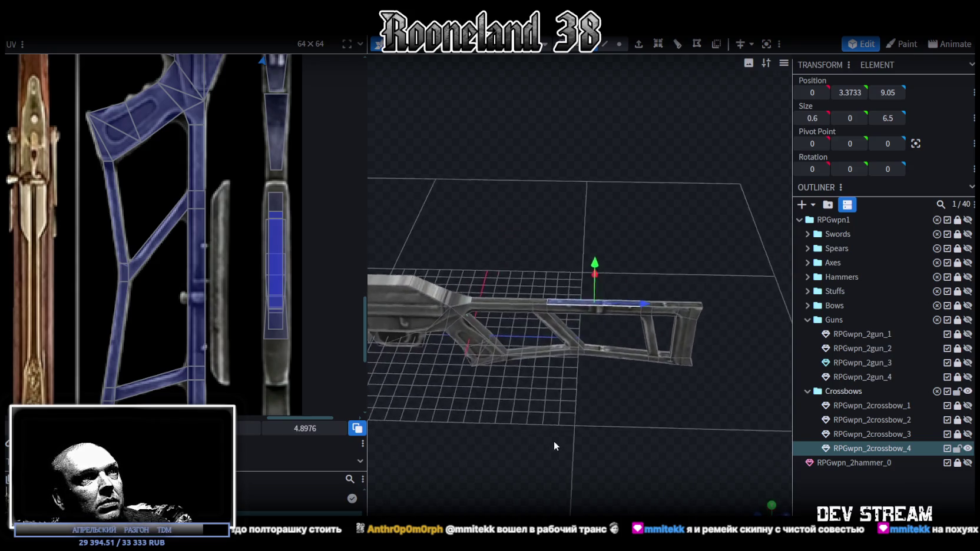
scroll(544, 425, up, 2)
scroll(553, 431, up, 2)
key(ctrl+c)
key(ctrl+v)
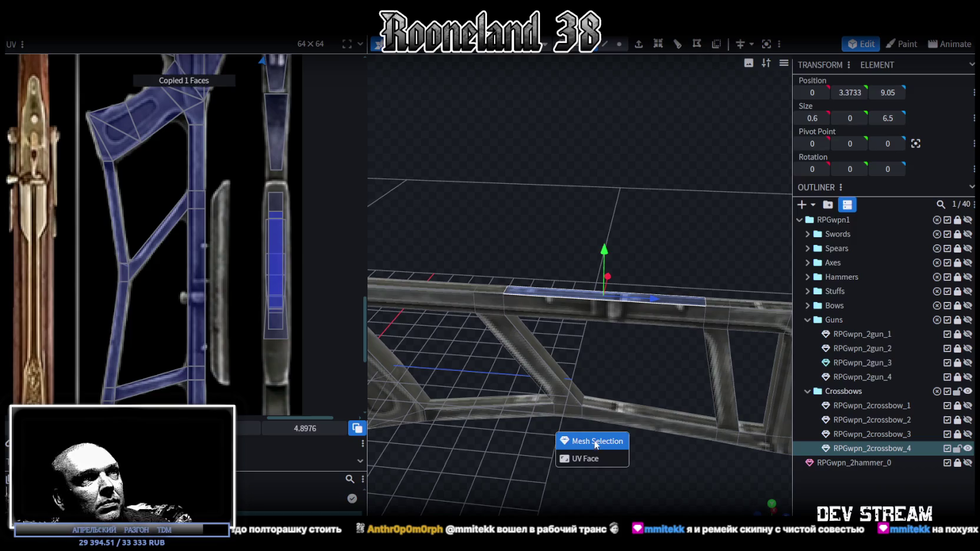
click(596, 441)
Step: Raise the pasted face above the rail, lengthen it along the rail, and extrude it
scroll(562, 214, down, 3)
drag(551, 233, 551, 229)
scroll(714, 259, up, 3)
key(s)
mouse_move(714, 264)
mouse_down()
mouse_move(661, 346)
mouse_move(667, 316)
mouse_up()
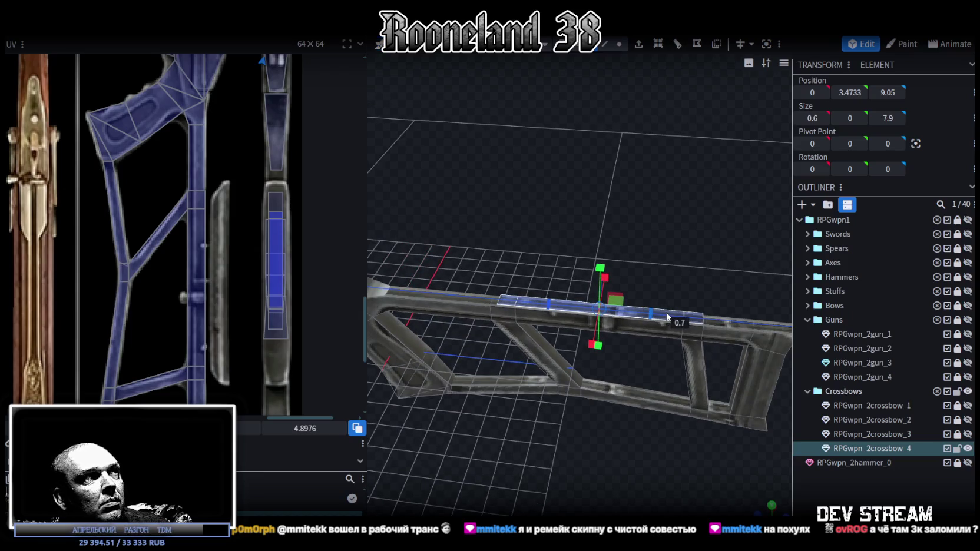
drag(667, 317, 706, 321)
mouse_move(677, 228)
mouse_down()
mouse_move(627, 218)
mouse_move(646, 63)
mouse_up()
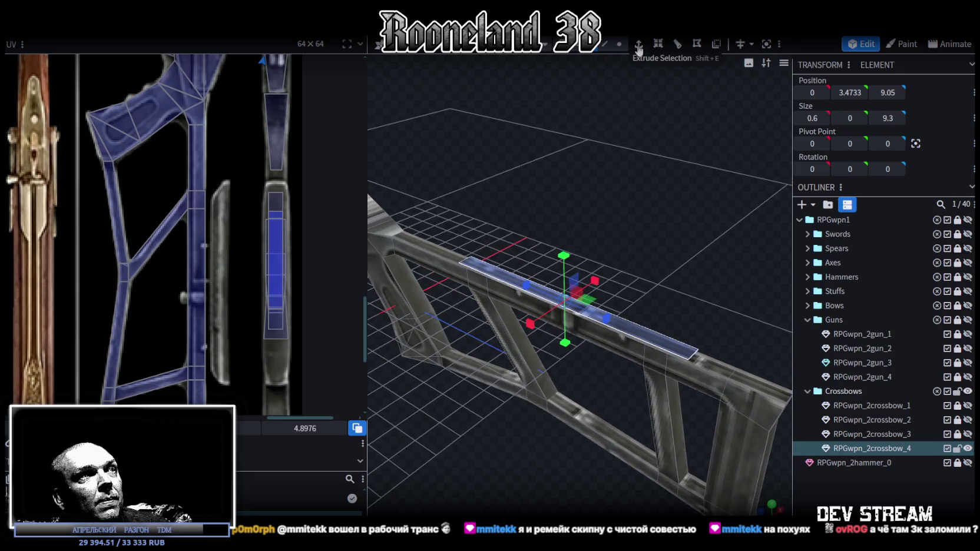
click(638, 44)
Step: Lower the plate onto the rail and scale it to full rail length with thickness
mouse_move(647, 161)
mouse_down()
mouse_move(597, 171)
mouse_move(586, 270)
mouse_up()
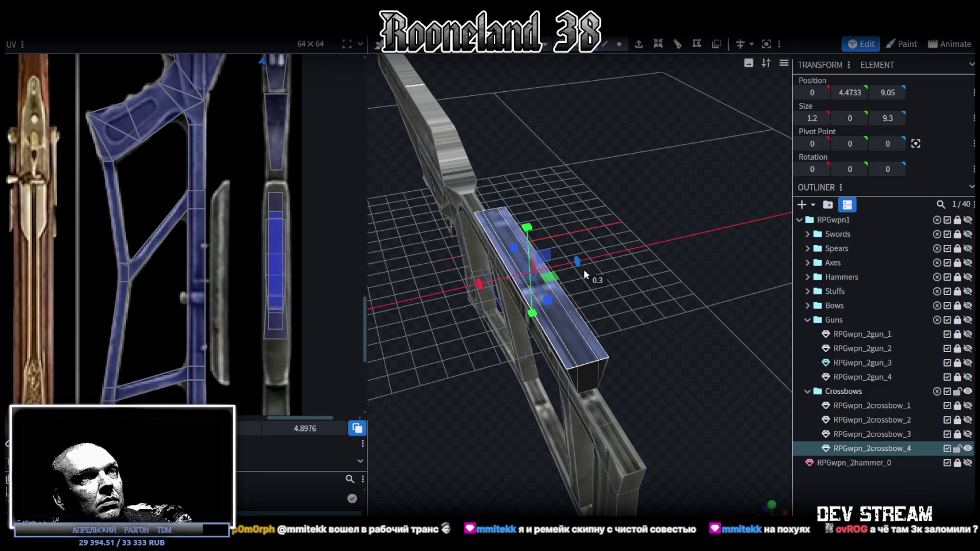
drag(584, 270, 681, 187)
mouse_move(614, 192)
mouse_down()
mouse_move(611, 206)
mouse_move(604, 201)
mouse_move(692, 184)
mouse_up()
key(s)
drag(660, 274, 687, 272)
mouse_move(708, 150)
mouse_down()
mouse_move(578, 164)
mouse_move(727, 167)
mouse_move(675, 145)
mouse_move(633, 154)
mouse_move(638, 138)
mouse_move(543, 170)
mouse_up()
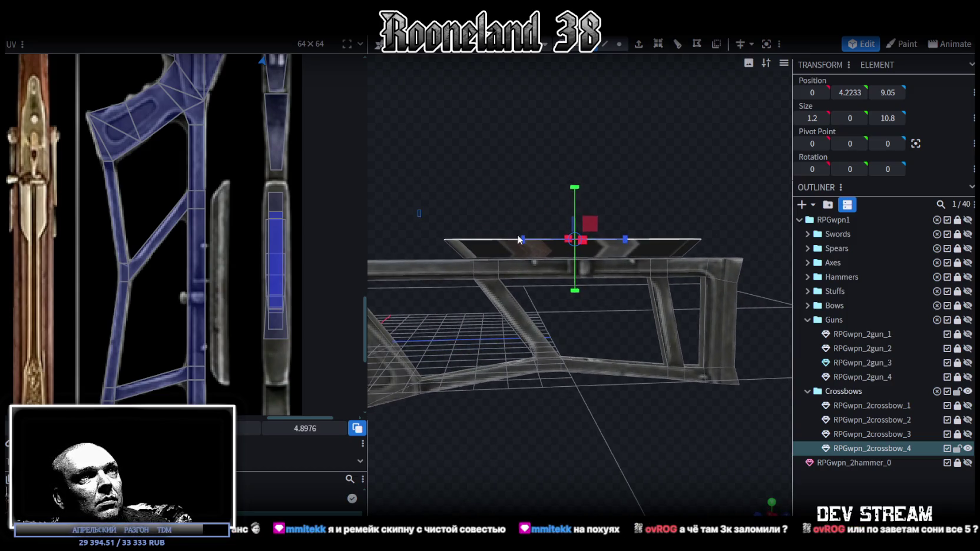
drag(519, 239, 732, 246)
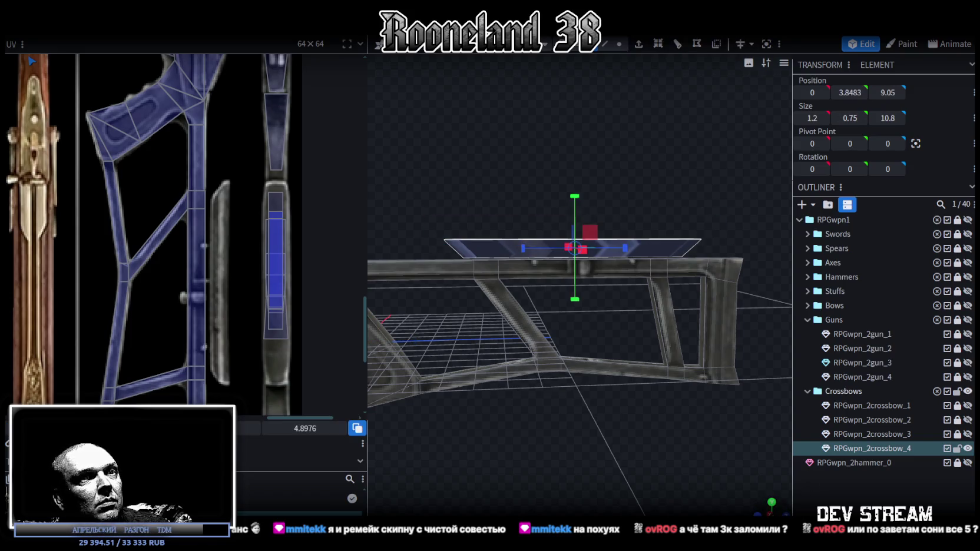
Step: Move the plate's side UV onto the crossbow texture, rotate it upright, and shorten it to fit
click(772, 513)
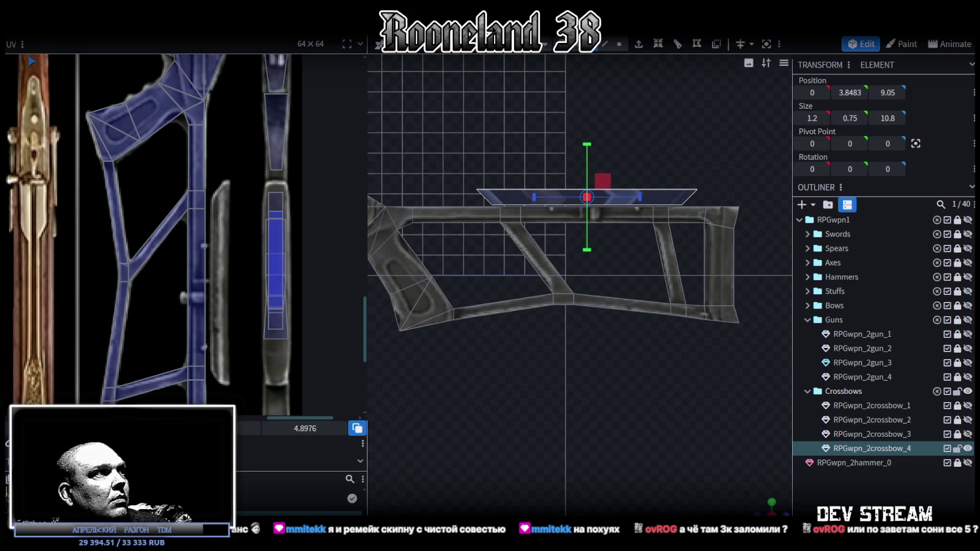
scroll(170, 234, down, 3)
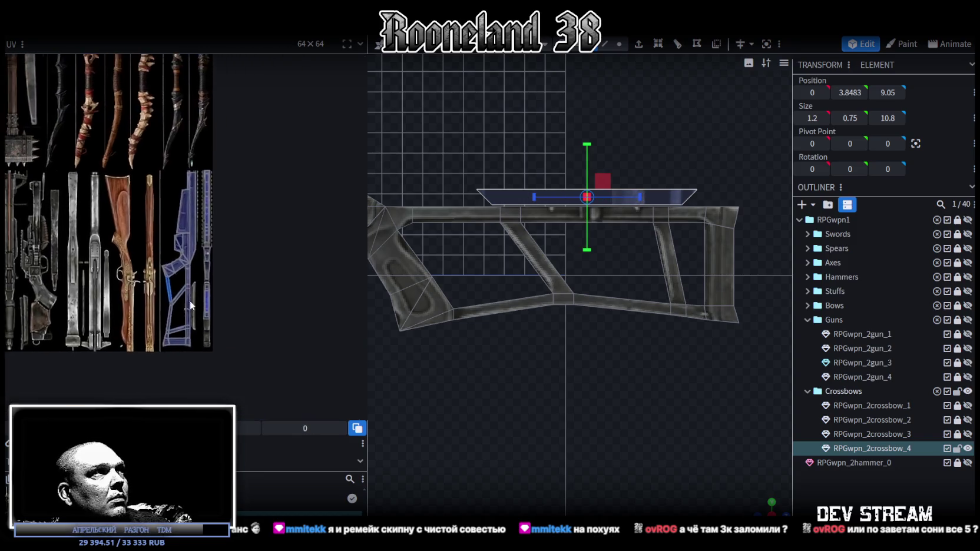
scroll(190, 301, down, 3)
drag(19, 113, 210, 339)
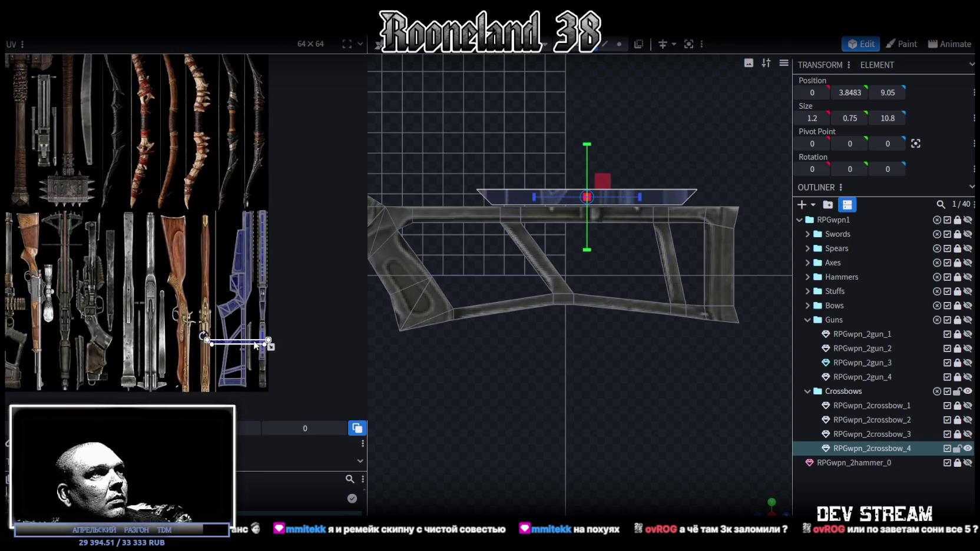
scroll(236, 336, up, 3)
right_click(234, 332)
click(265, 443)
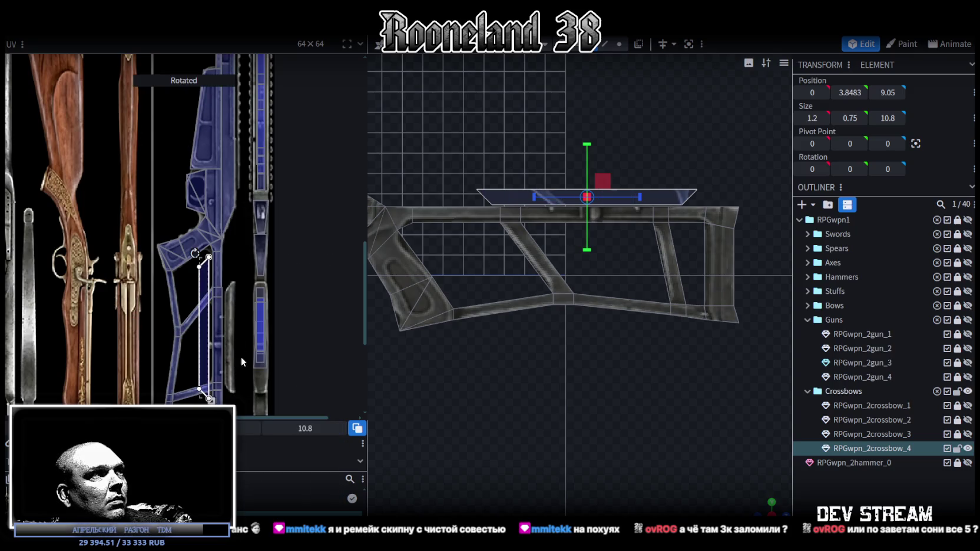
scroll(236, 301, up, 4)
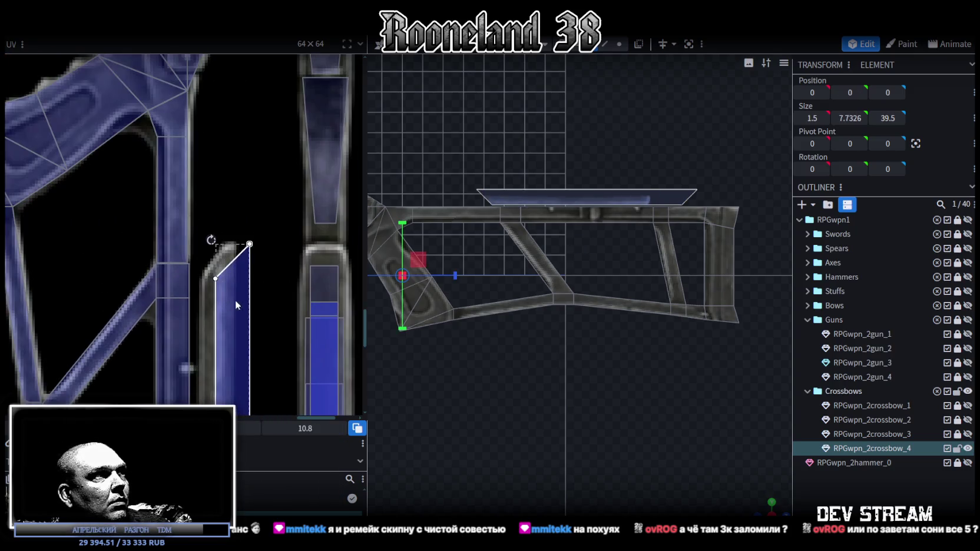
scroll(224, 298, down, 3)
drag(274, 340, 273, 289)
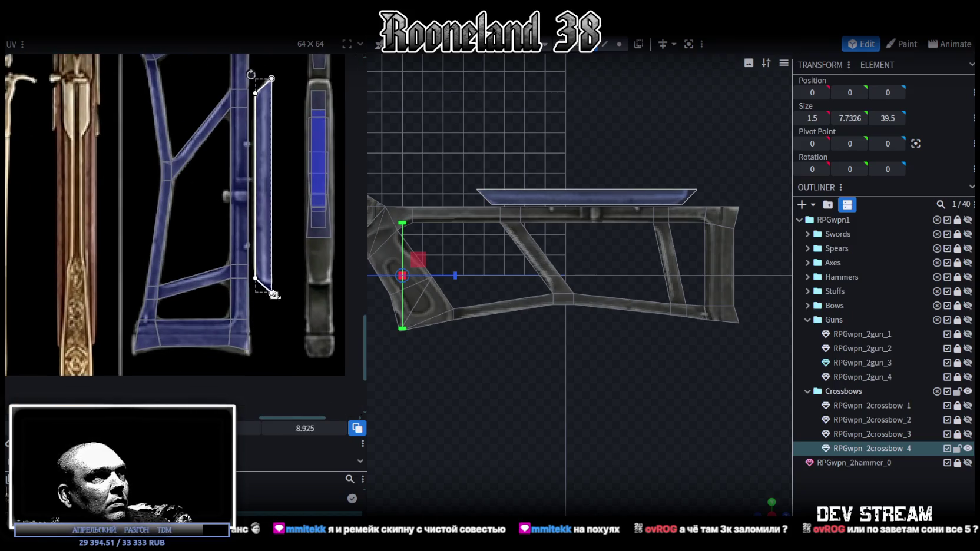
scroll(272, 282, up, 3)
scroll(272, 282, up, 2)
drag(258, 282, 257, 283)
Step: Place the flat plank face's UV onto the blue crossbow strip of the atlas
mouse_move(586, 365)
mouse_down()
mouse_move(538, 242)
mouse_move(638, 380)
mouse_up()
click(526, 230)
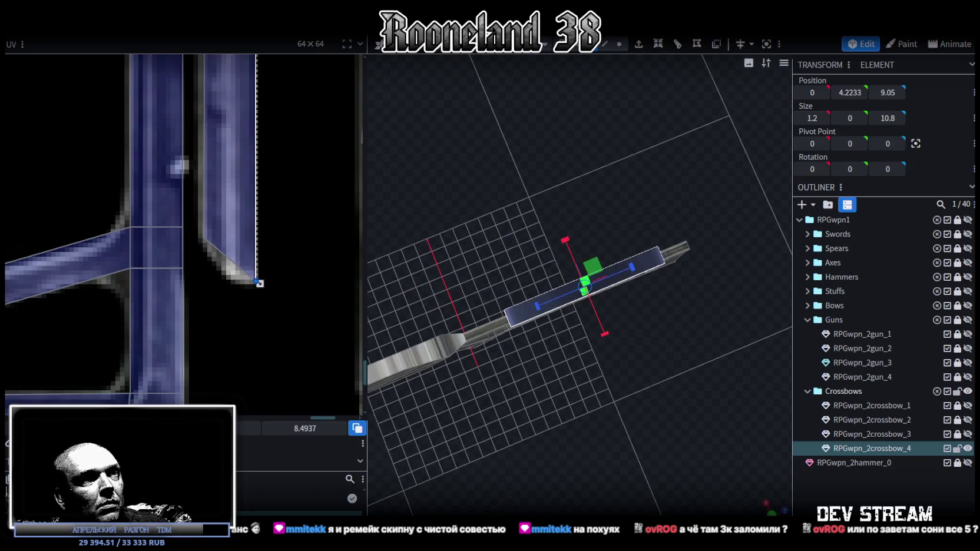
key(KP_7)
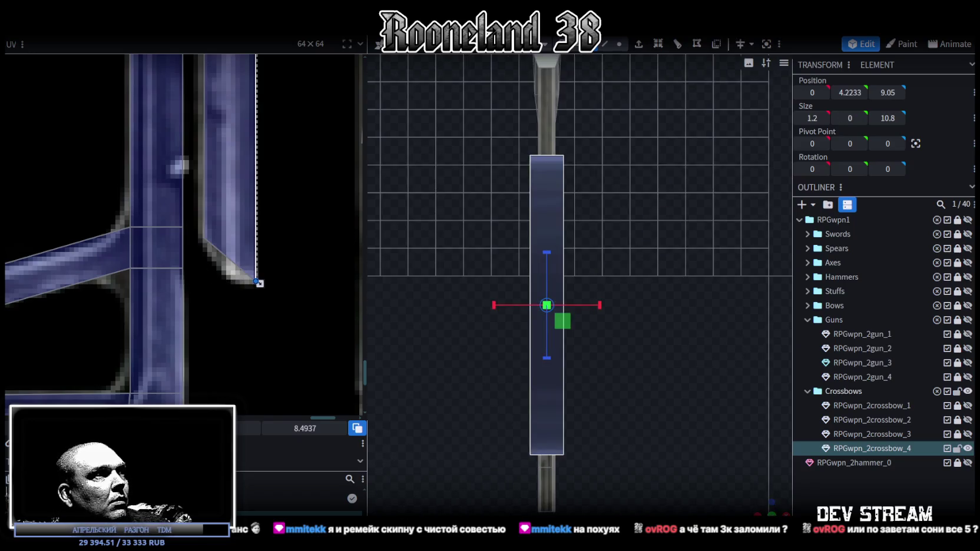
drag(260, 283, 164, 252)
scroll(164, 251, down, 3)
scroll(236, 285, down, 2)
scroll(100, 165, down, 2)
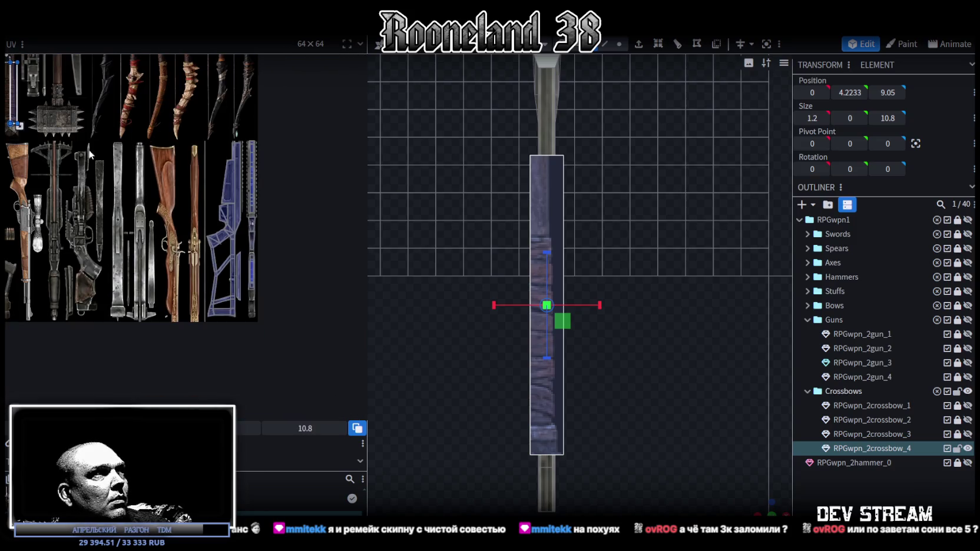
mouse_move(18, 107)
mouse_down()
mouse_move(236, 297)
mouse_move(226, 234)
mouse_up()
Step: Trim, shift and widen the plank UV so it covers only the blue strip
scroll(239, 300, up, 3)
scroll(240, 302, up, 3)
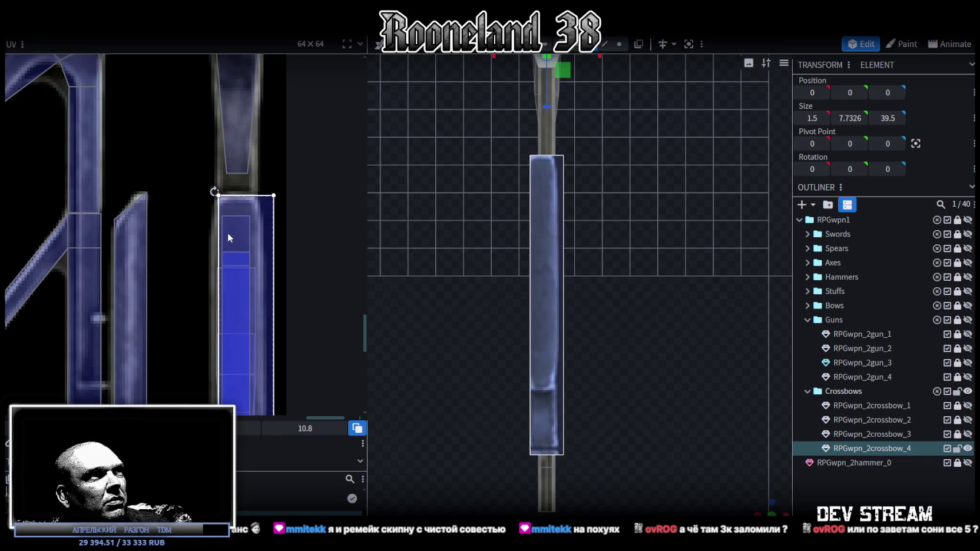
scroll(270, 327, down, 2)
scroll(266, 223, down, 1)
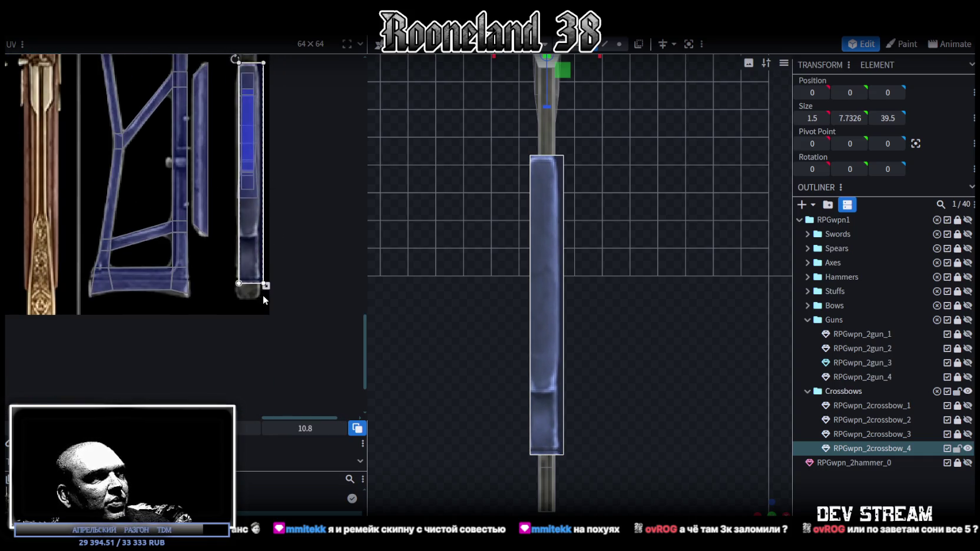
drag(267, 287, 251, 240)
scroll(251, 240, up, 3)
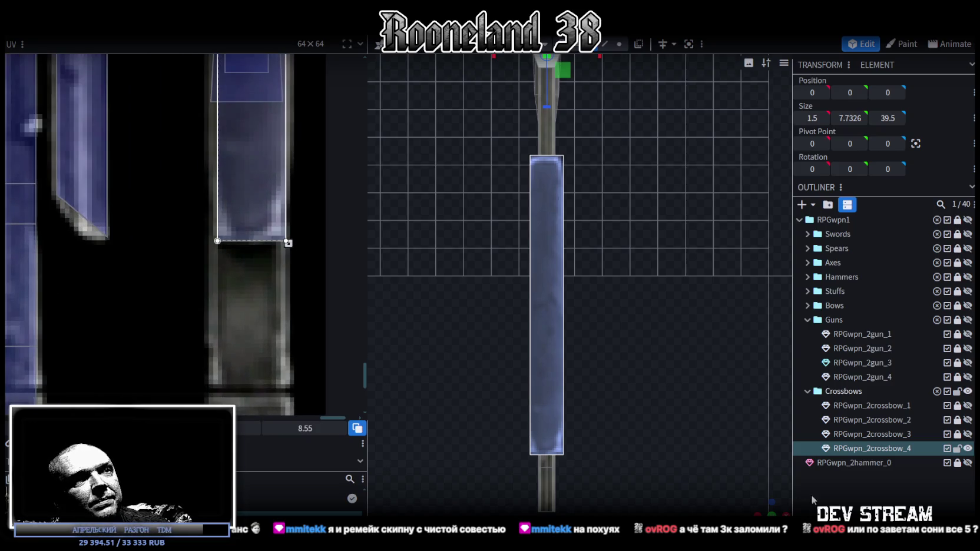
drag(263, 202, 260, 203)
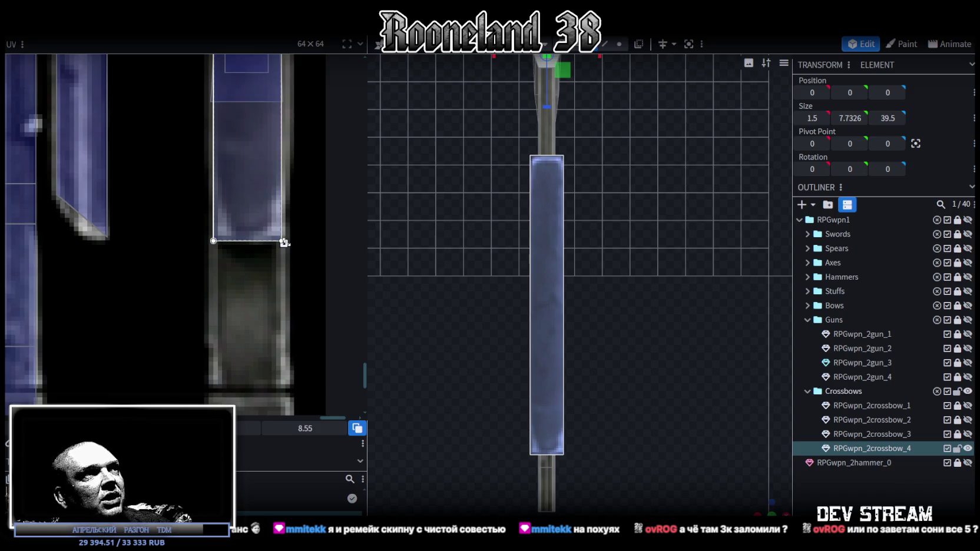
drag(284, 244, 288, 244)
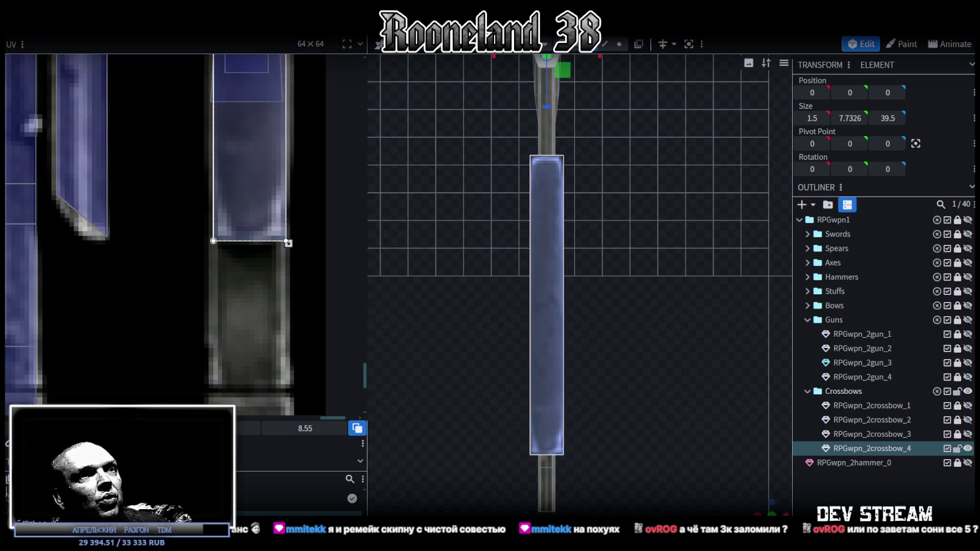
Step: Shorten the plate's top-face UV from the bottom edge
drag(772, 506, 778, 508)
mouse_move(483, 429)
mouse_down()
mouse_move(513, 381)
mouse_move(537, 277)
mouse_up()
click(529, 258)
click(544, 271)
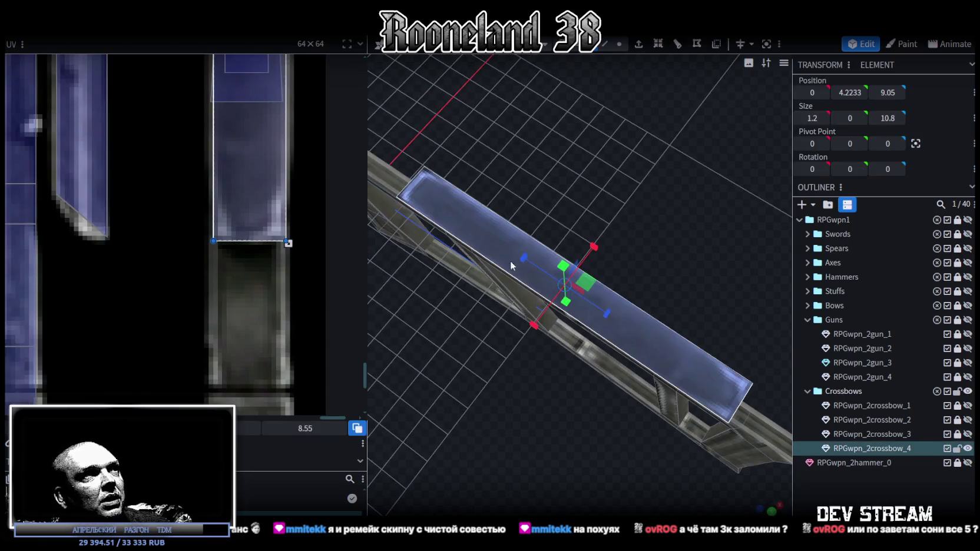
scroll(300, 183, down, 5)
scroll(293, 203, up, 3)
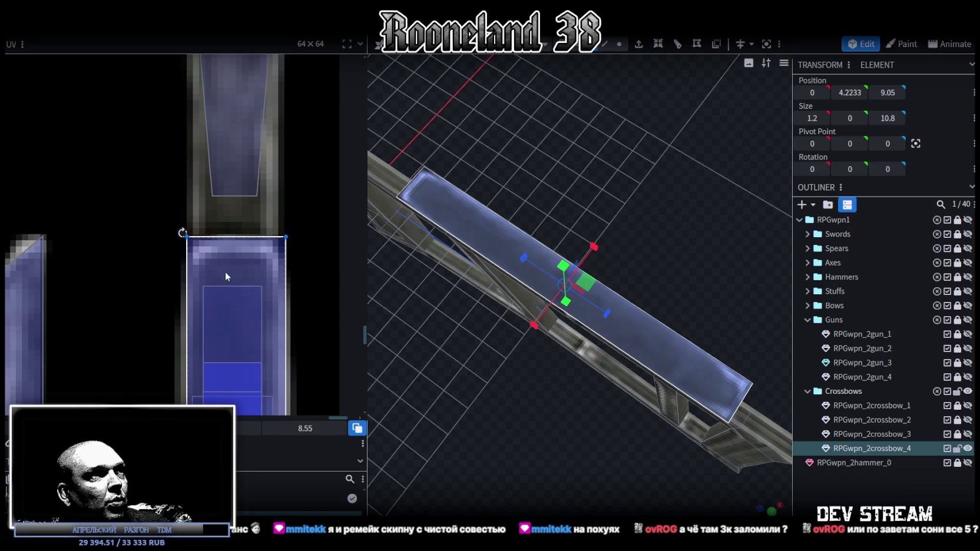
scroll(222, 270, down, 4)
scroll(312, 131, down, 2)
scroll(271, 260, up, 3)
scroll(271, 260, up, 3)
drag(273, 262, 269, 246)
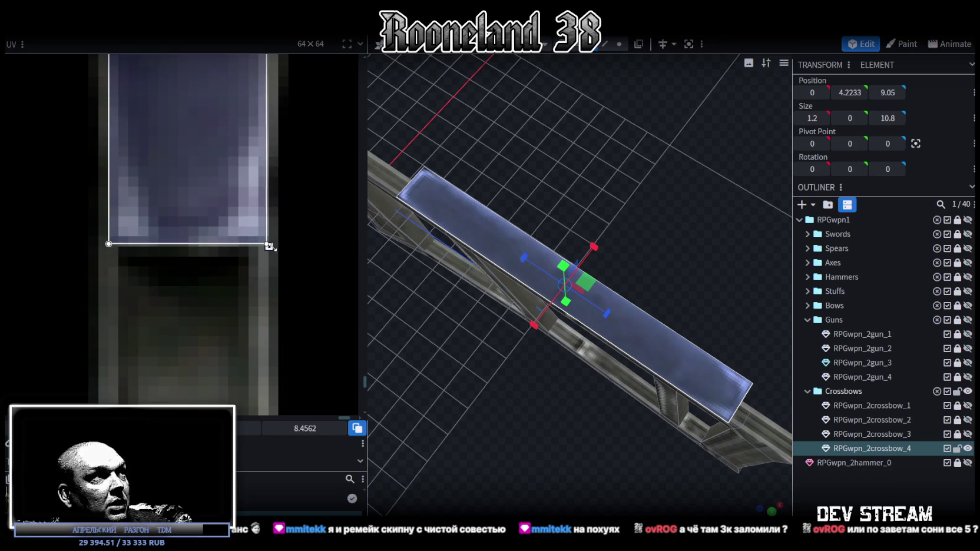
Step: Reselect the crossbow mesh and view the new plate from the side
click(174, 198)
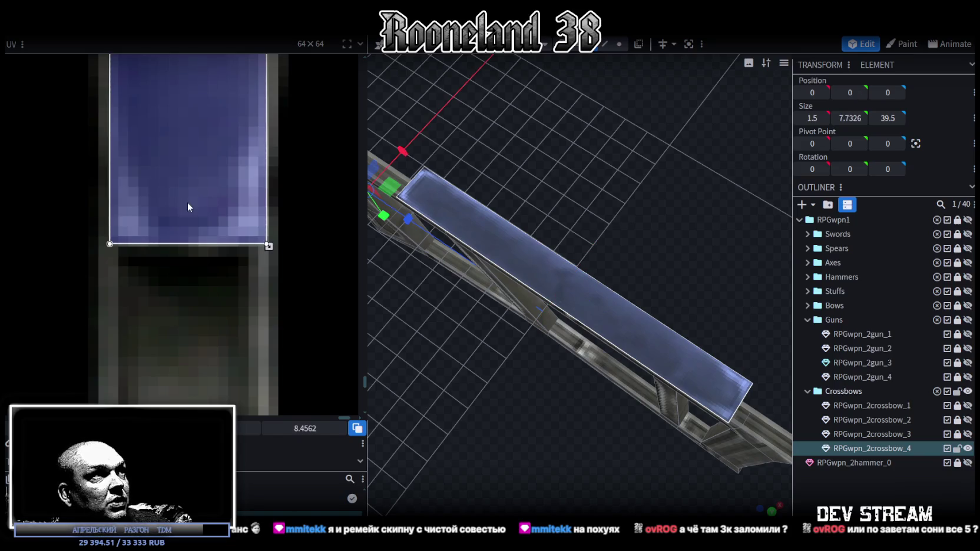
mouse_move(606, 359)
mouse_down()
mouse_move(652, 331)
mouse_move(718, 349)
mouse_move(701, 344)
mouse_move(682, 316)
mouse_move(451, 315)
mouse_move(495, 154)
mouse_up()
click(527, 177)
mouse_move(518, 173)
mouse_down()
mouse_move(569, 304)
mouse_move(714, 308)
mouse_move(565, 210)
mouse_move(714, 355)
mouse_move(568, 409)
mouse_move(553, 330)
mouse_up()
Step: In top view, move the plate's top-face UV onto the middle of the texture strip
click(772, 508)
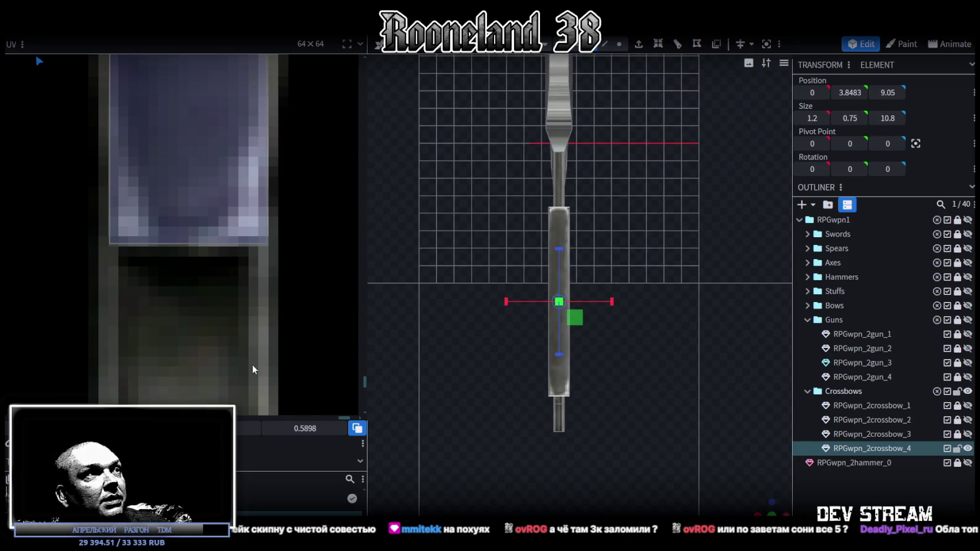
scroll(112, 330, down, 3)
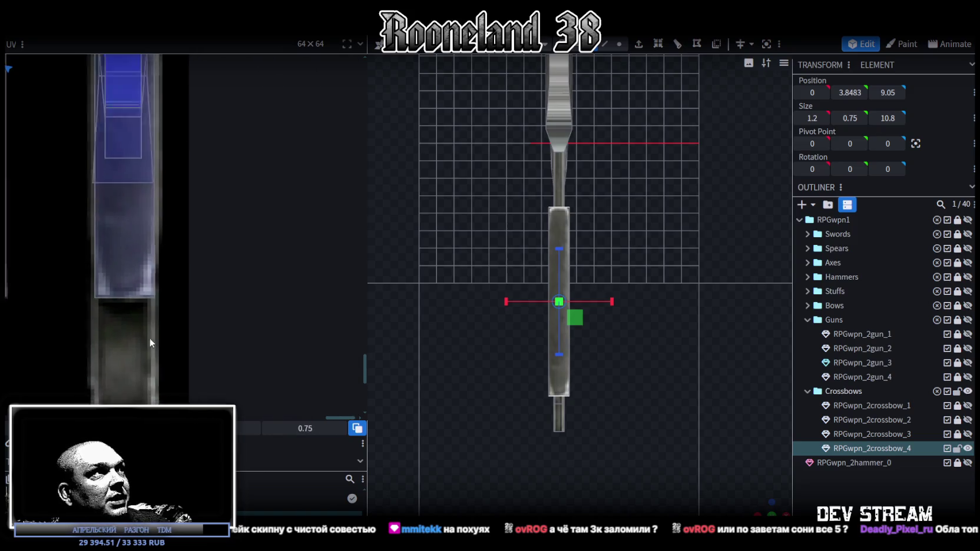
scroll(200, 336, down, 3)
scroll(223, 295, down, 2)
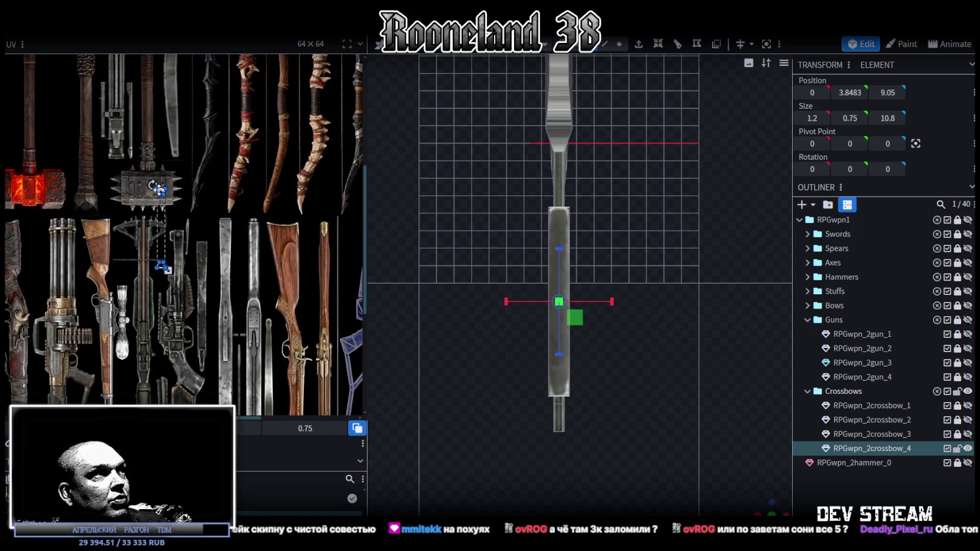
scroll(187, 264, up, 3)
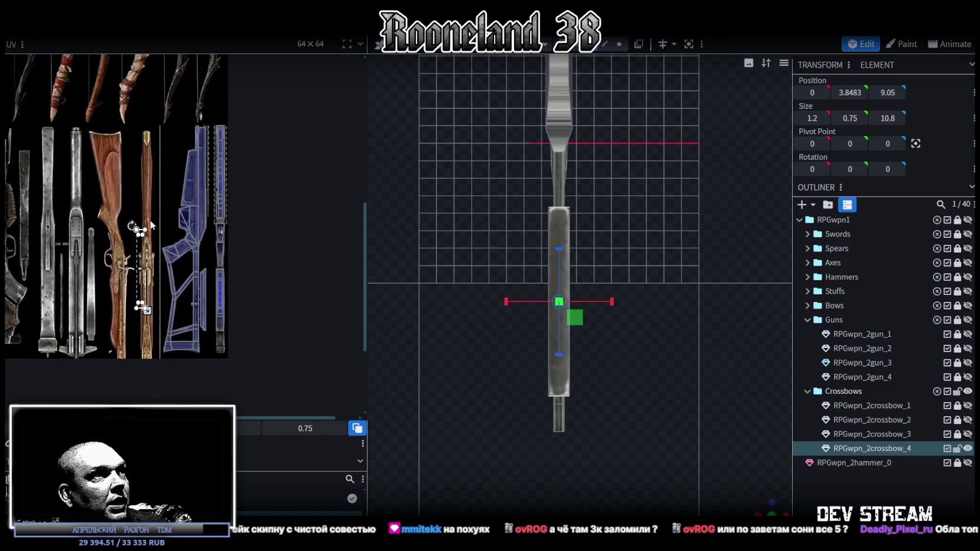
scroll(186, 264, up, 1)
middle_drag(186, 264, 167, 189)
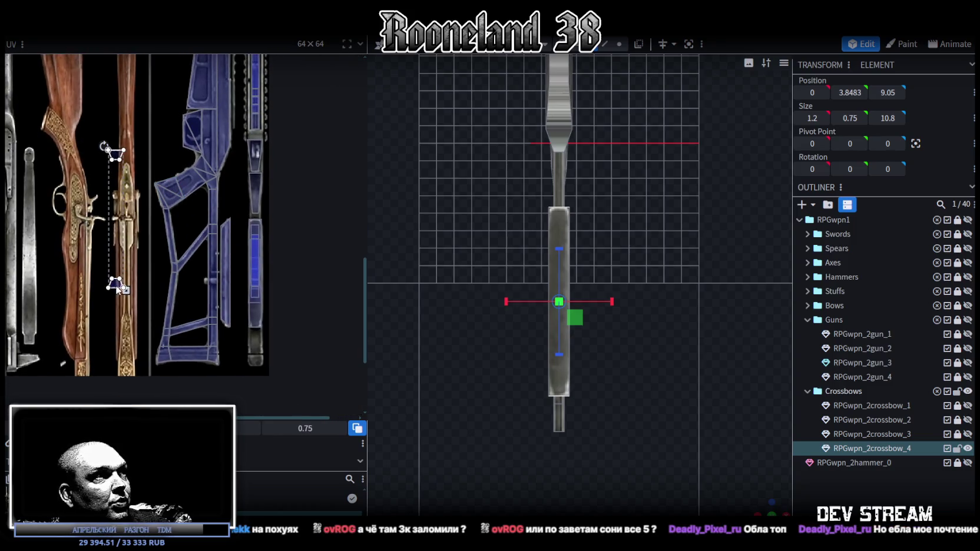
click(255, 350)
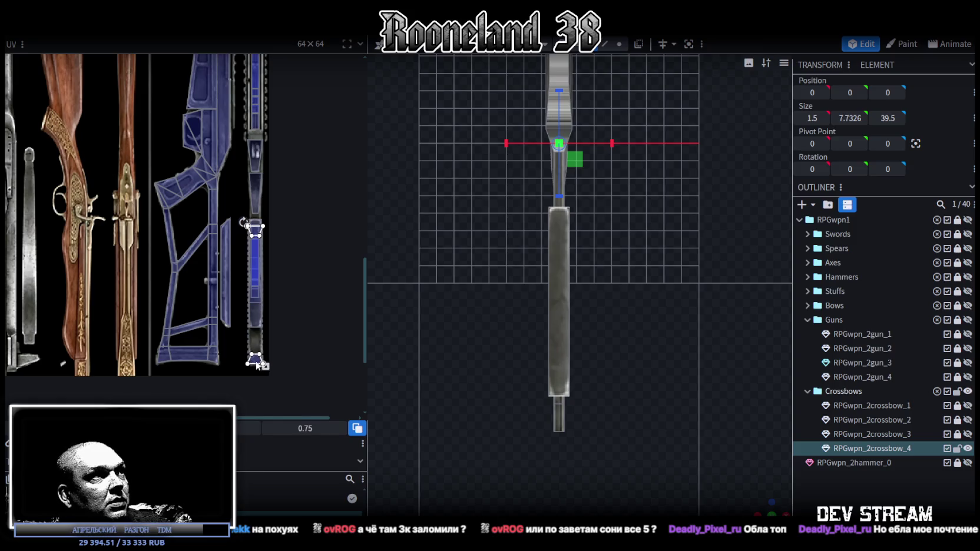
scroll(253, 361, up, 1)
scroll(237, 318, up, 1)
scroll(241, 326, up, 1)
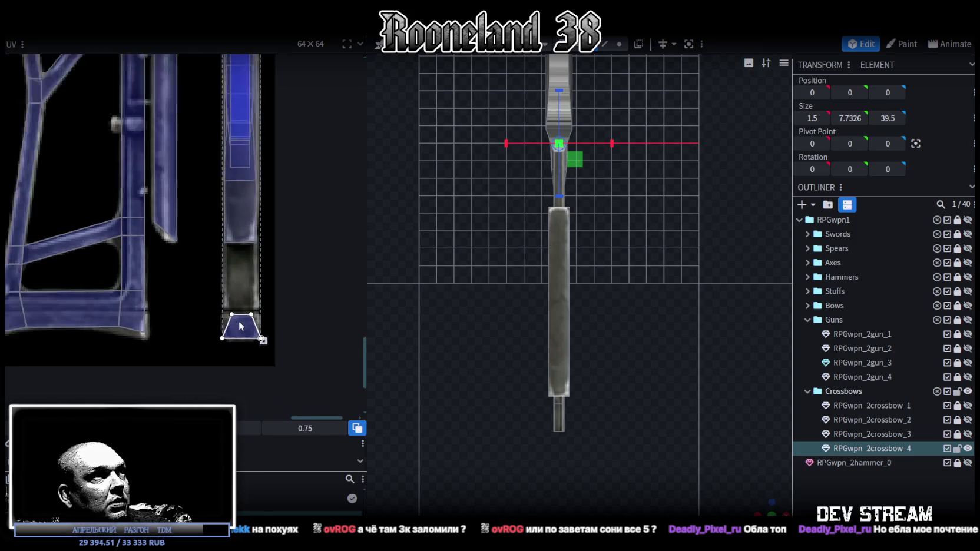
scroll(241, 306, down, 1)
scroll(240, 177, down, 1)
mouse_move(251, 134)
mouse_down()
mouse_move(204, 306)
mouse_move(265, 337)
mouse_up()
Step: Fit both trapezoid end faces' UVs onto the bottom of the grey strip, then deselect
scroll(215, 357, up, 2)
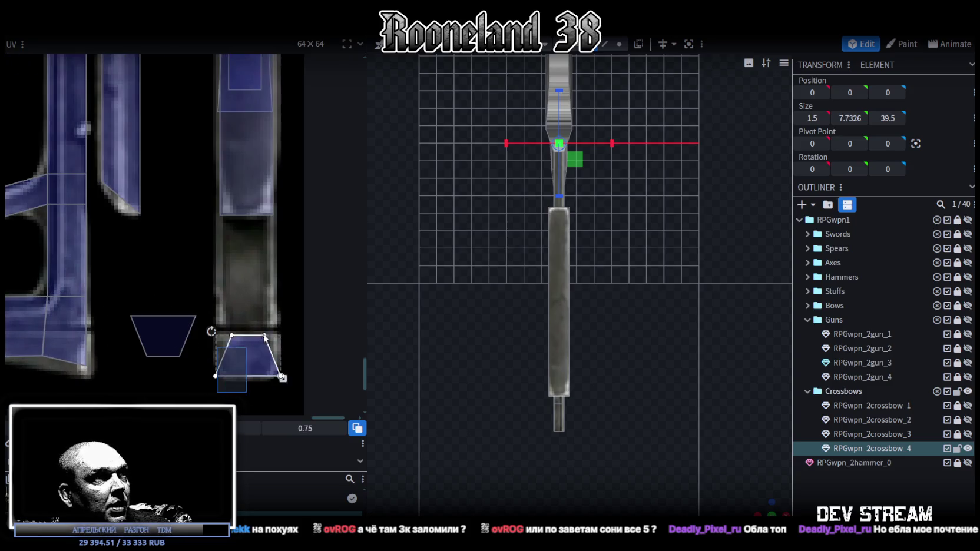
scroll(250, 345, up, 2)
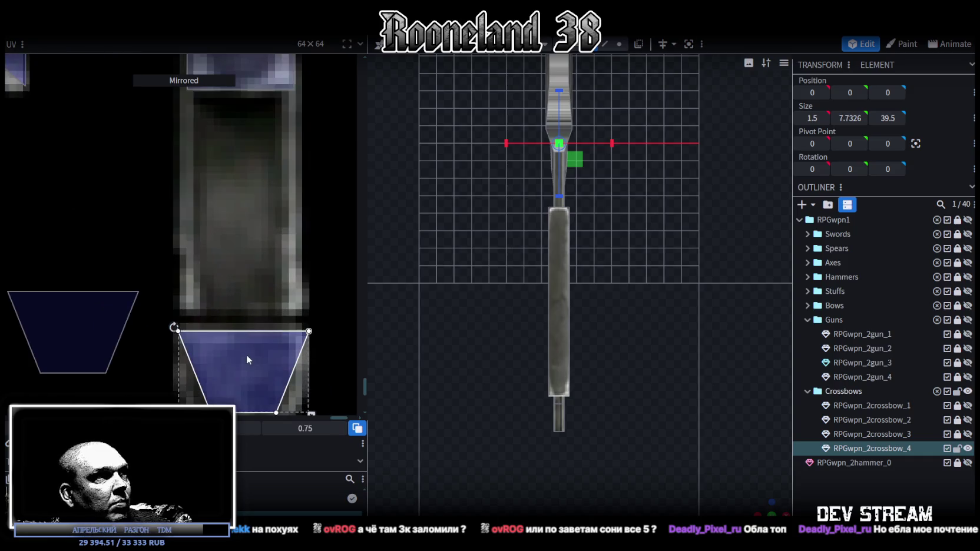
drag(246, 355, 248, 350)
scroll(288, 339, down, 1)
scroll(288, 338, down, 2)
click(86, 269)
mouse_move(86, 269)
mouse_down()
mouse_move(257, 304)
mouse_move(242, 297)
mouse_up()
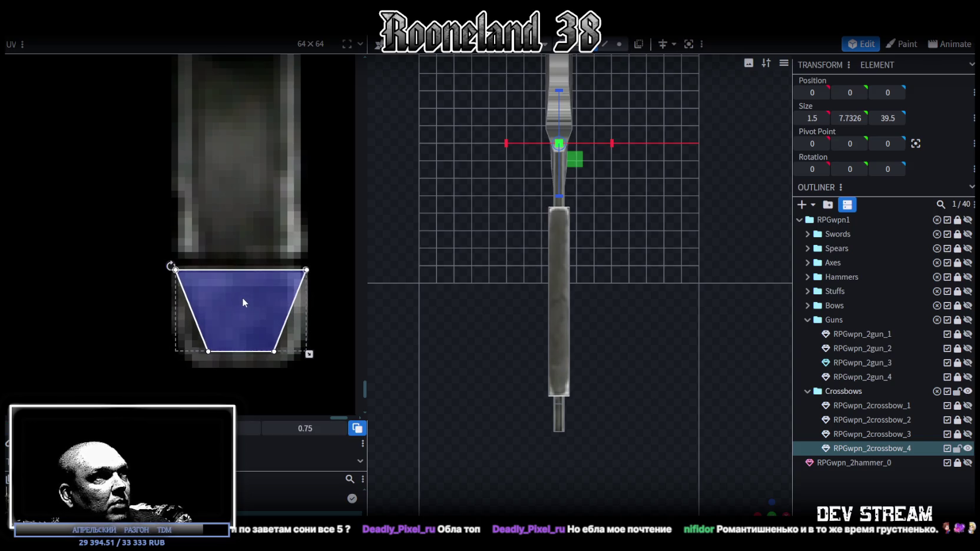
click(851, 475)
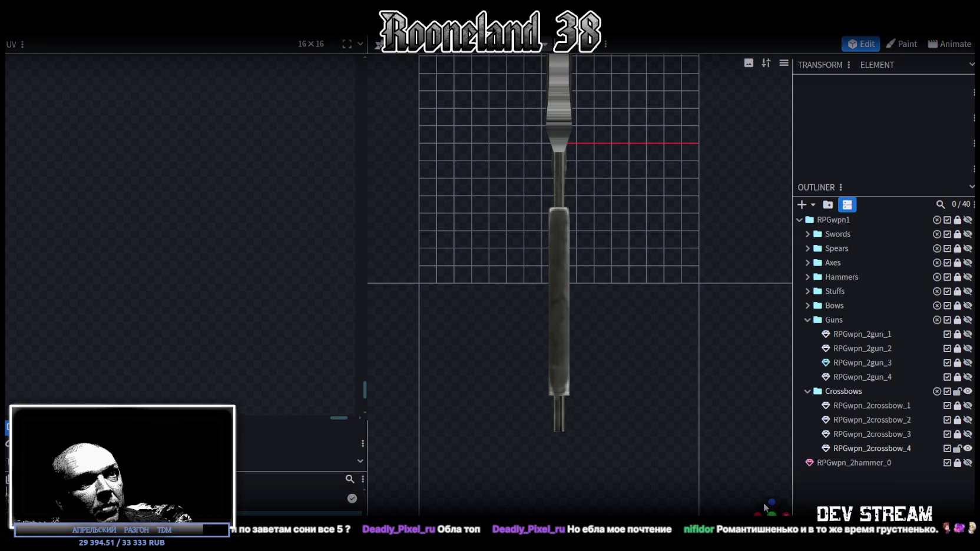
Step: Select the long bar on top of the crossbow in orthographic top view
drag(764, 503, 641, 388)
scroll(519, 443, up, 3)
mouse_move(584, 473)
mouse_down()
mouse_move(581, 461)
mouse_move(539, 472)
mouse_move(613, 371)
mouse_move(517, 367)
mouse_move(561, 467)
mouse_move(604, 365)
mouse_move(638, 326)
mouse_move(632, 345)
mouse_up()
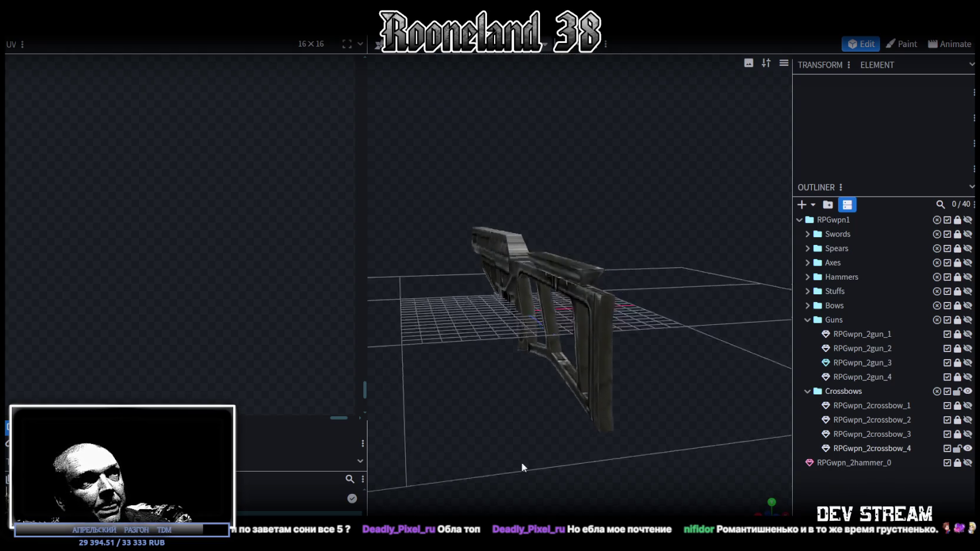
click(625, 396)
click(623, 391)
click(537, 369)
mouse_move(605, 253)
mouse_down()
mouse_move(457, 407)
mouse_move(518, 366)
mouse_move(447, 410)
mouse_up()
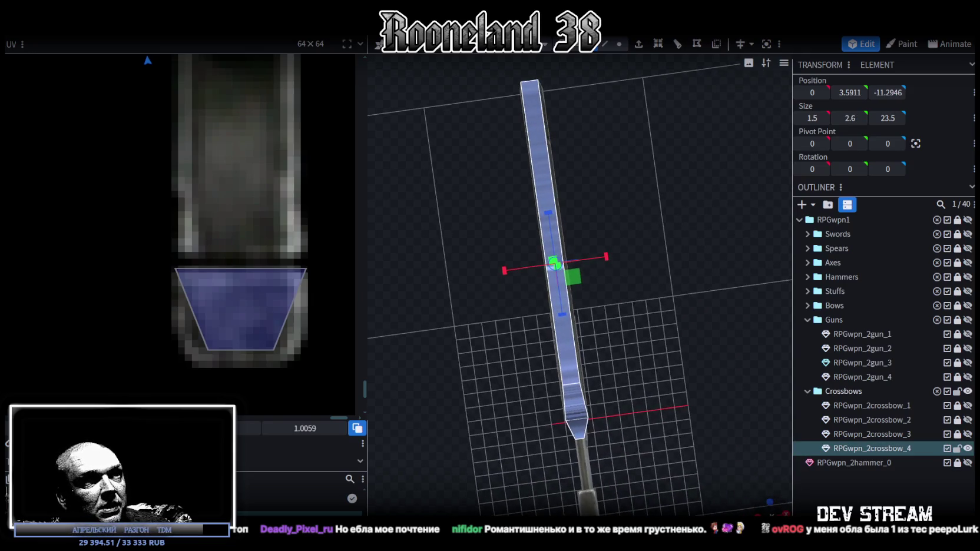
key(KP_7)
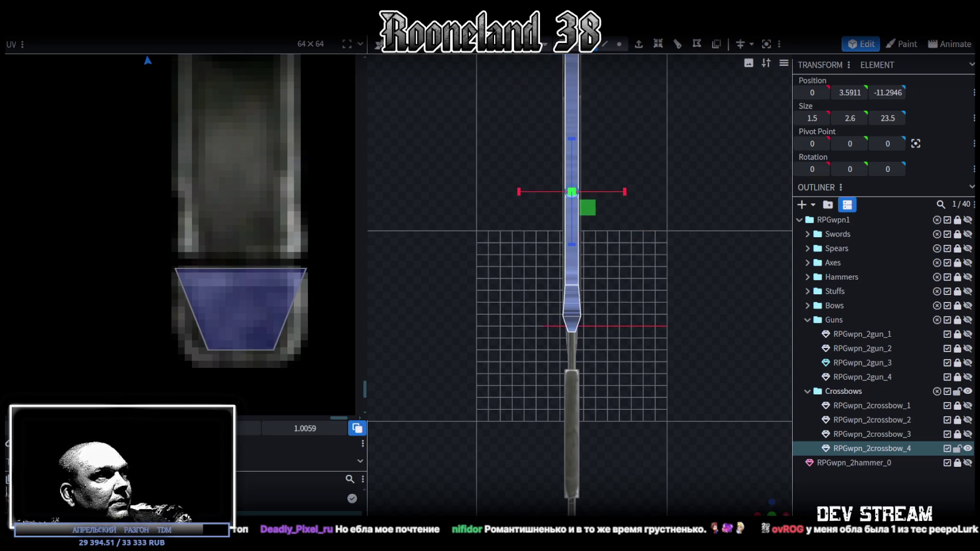
scroll(170, 248, down, 5)
scroll(176, 227, down, 3)
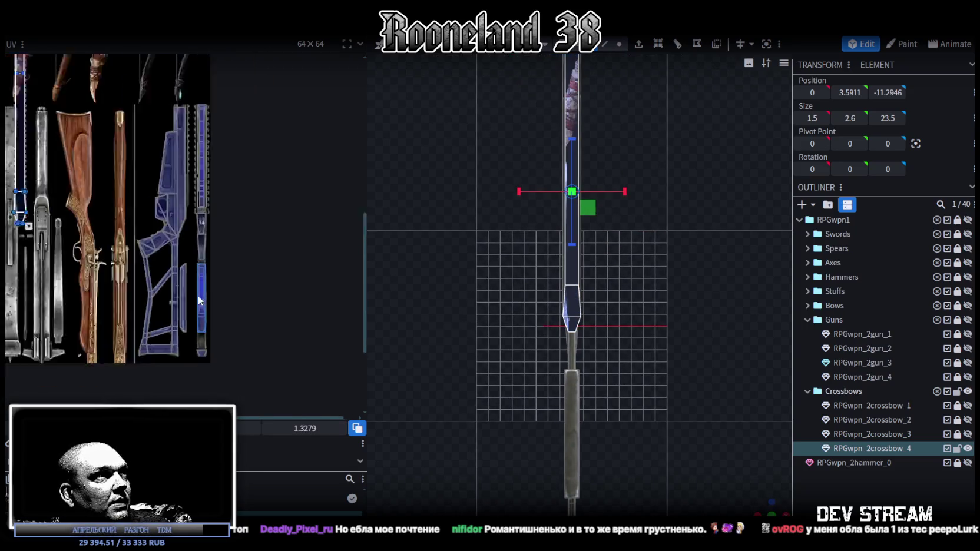
scroll(199, 299, down, 2)
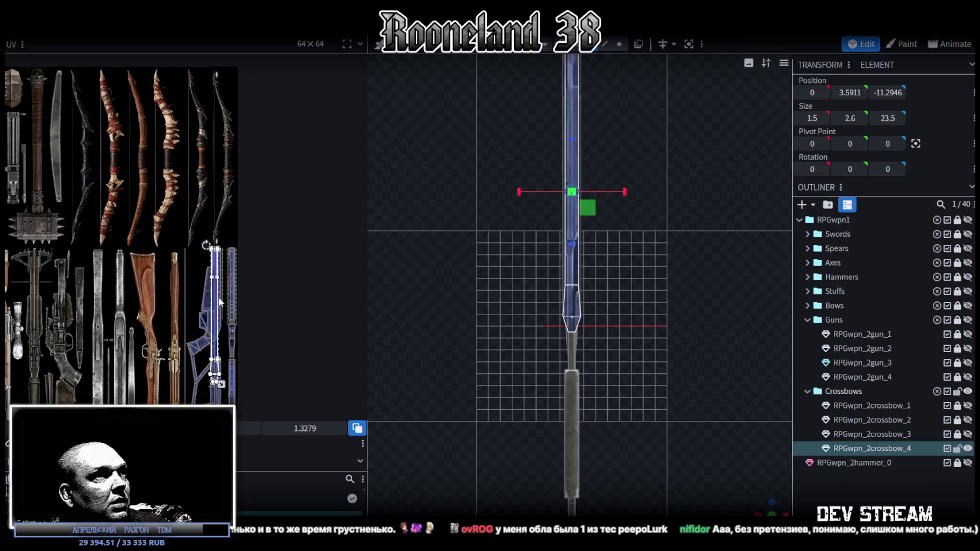
scroll(219, 302, up, 5)
Step: Select the bar's tapered face UV and shorten its box to fit the crossbow strip
click(239, 218)
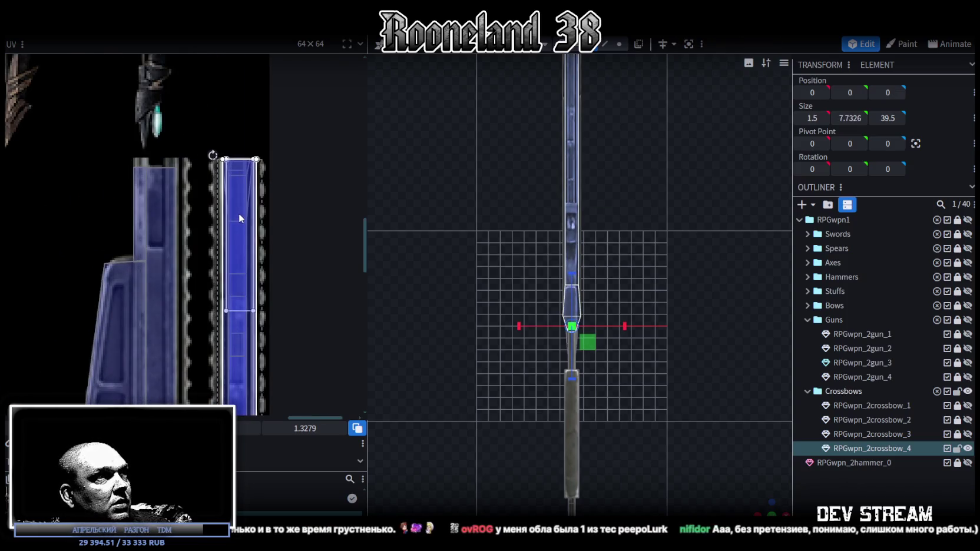
scroll(236, 200, up, 3)
scroll(227, 173, up, 1)
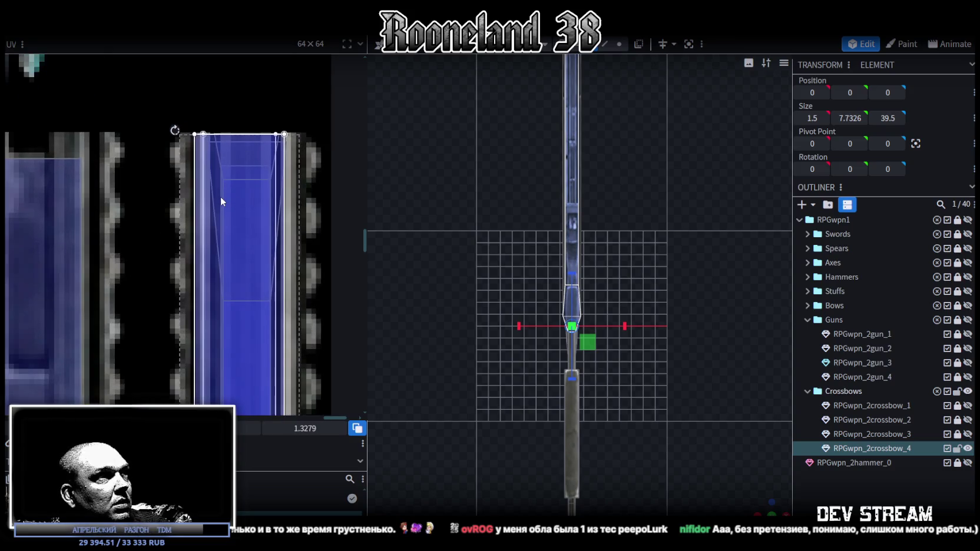
scroll(220, 201, down, 4)
scroll(236, 329, up, 1)
scroll(245, 365, up, 2)
scroll(245, 156, down, 2)
scroll(245, 156, down, 2)
scroll(234, 249, up, 4)
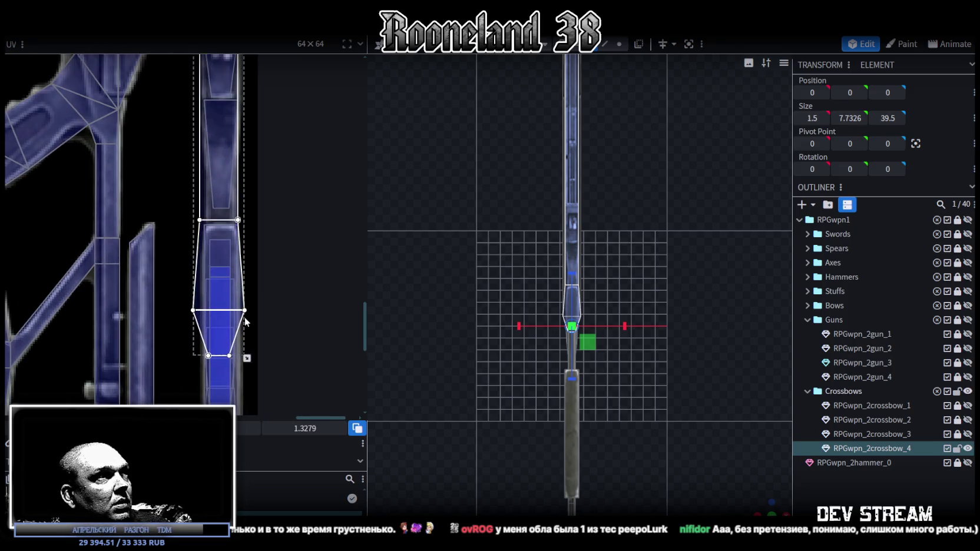
scroll(244, 317, down, 2)
scroll(279, 237, up, 1)
scroll(287, 318, up, 2)
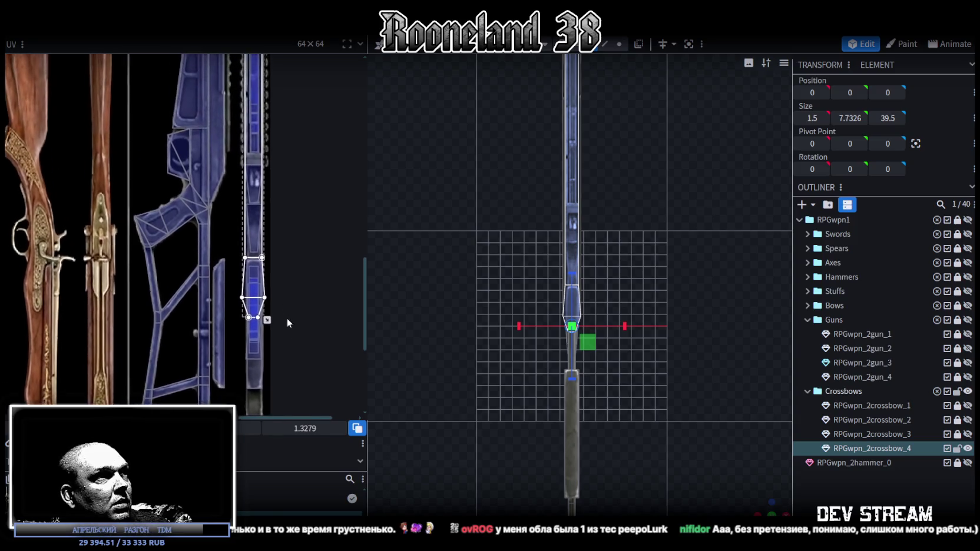
scroll(291, 348, up, 1)
drag(273, 357, 276, 298)
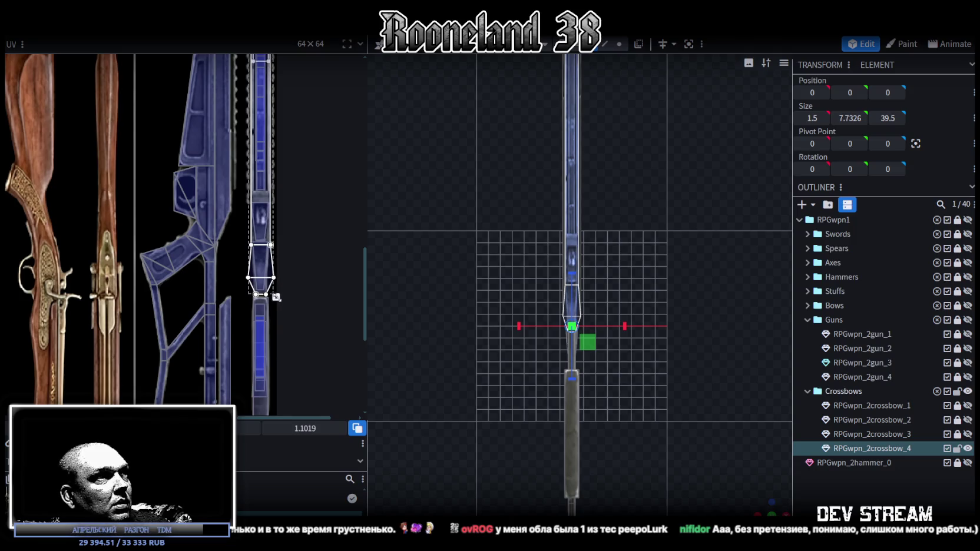
scroll(277, 298, up, 2)
scroll(236, 283, up, 1)
Step: Narrow the tapered UV face, move it onto the strip, and stretch it taller
drag(181, 254, 217, 293)
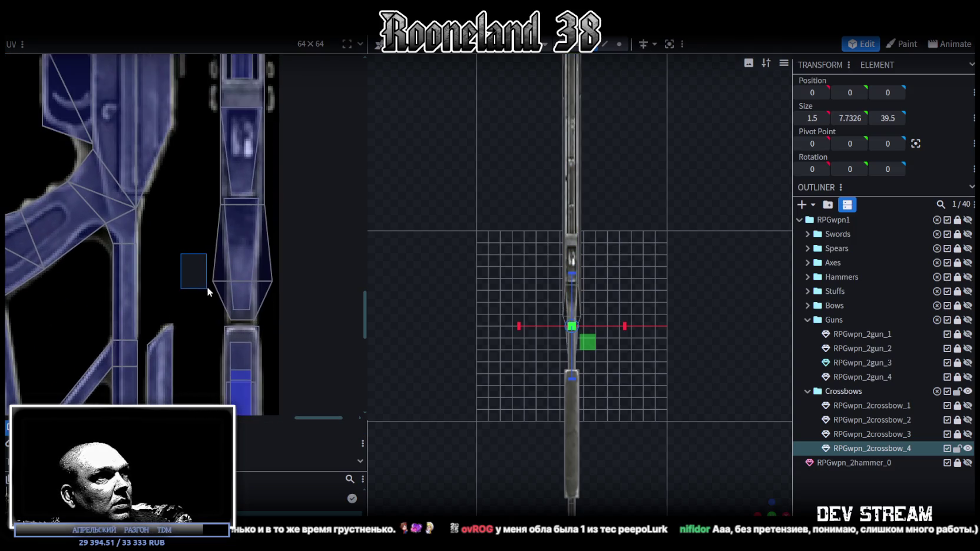
scroll(263, 295, up, 2)
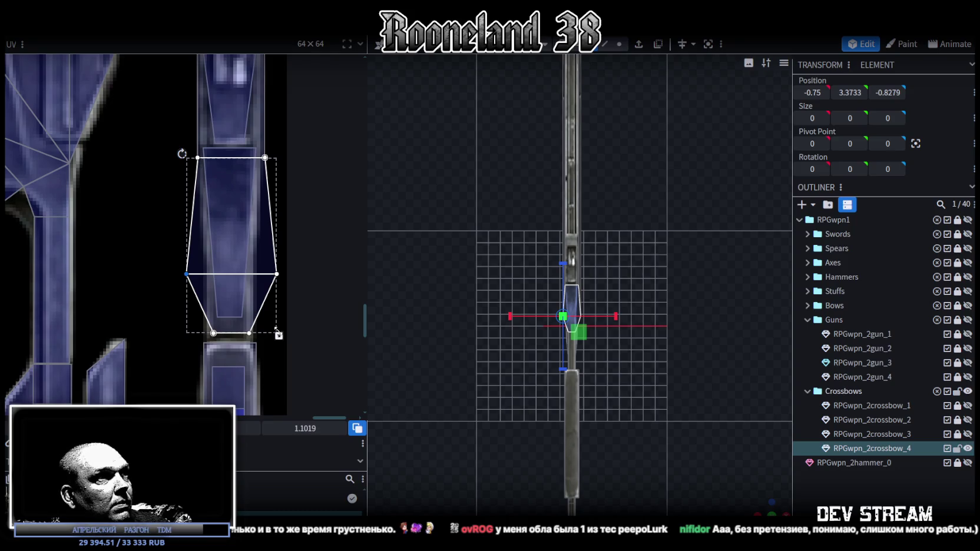
drag(259, 269, 200, 269)
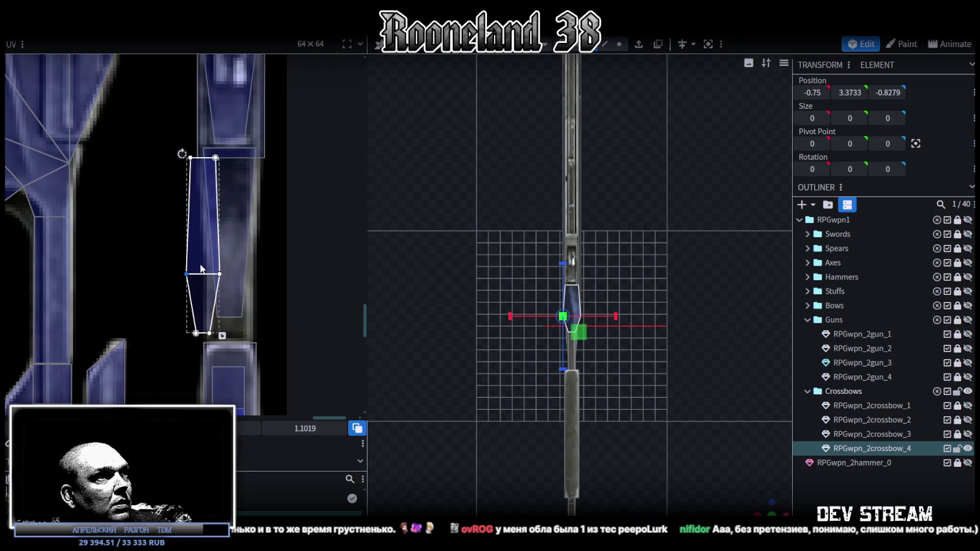
drag(204, 270, 223, 271)
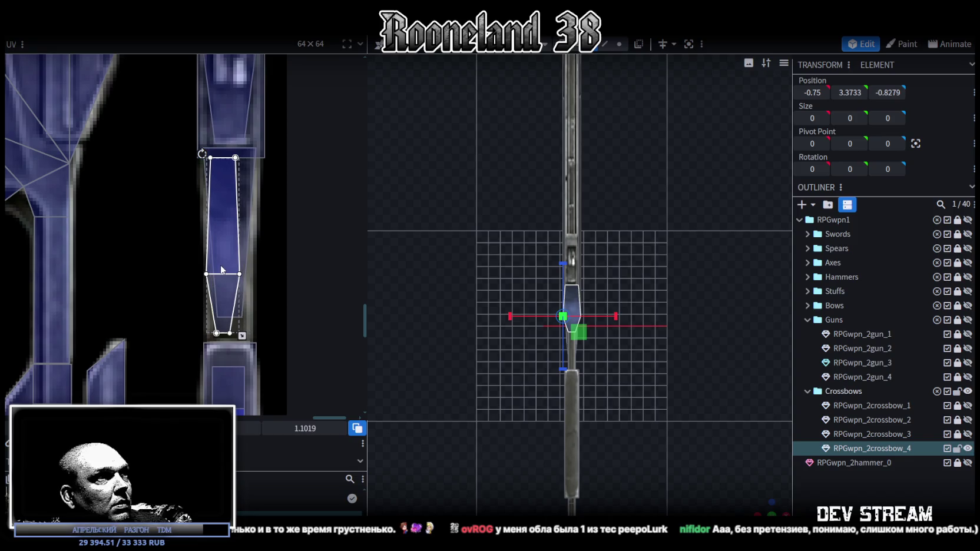
drag(241, 336, 260, 342)
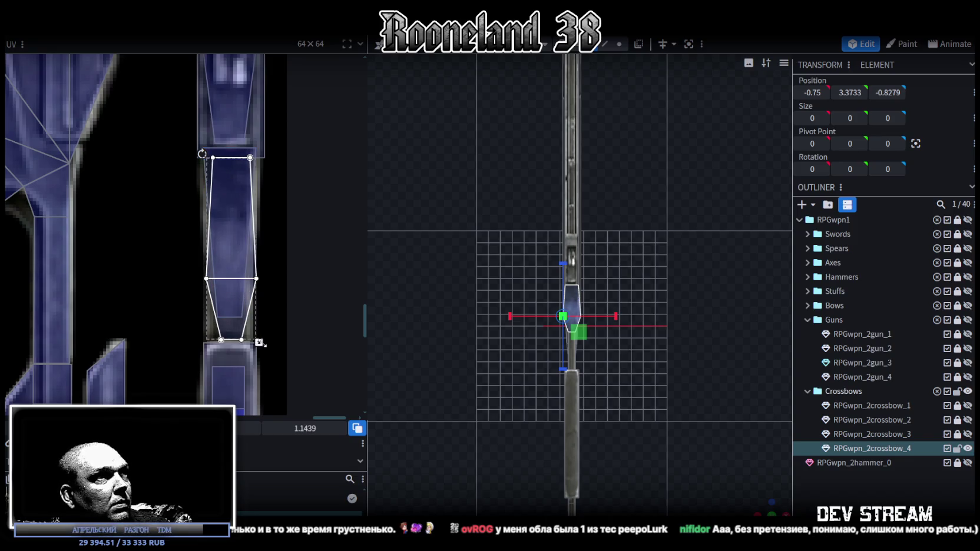
drag(248, 246, 243, 233)
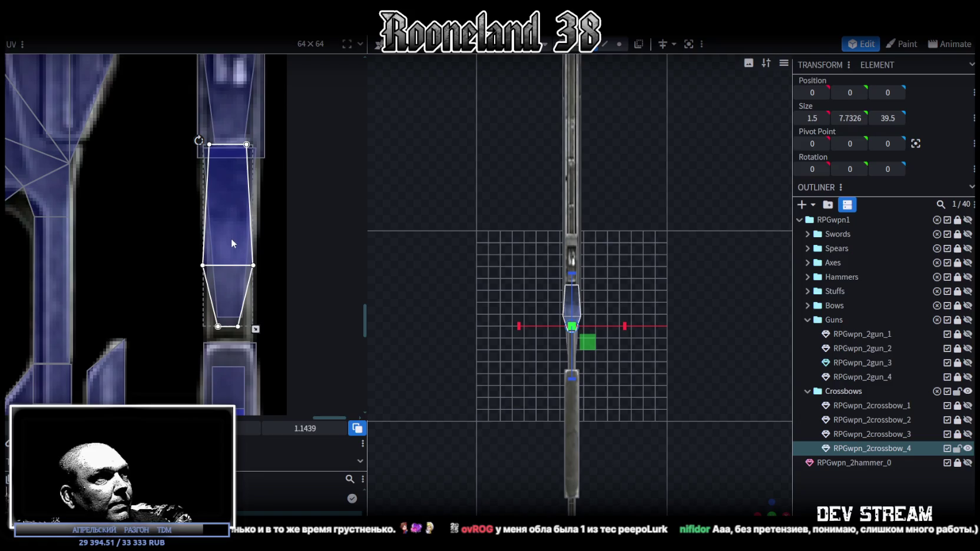
drag(257, 330, 259, 345)
mouse_move(767, 508)
mouse_down()
mouse_move(668, 392)
mouse_move(589, 410)
mouse_move(672, 401)
mouse_move(670, 383)
mouse_up()
Step: Select the gun's front face, zoom into a level side view, and bring up the Twitch clip window
click(549, 352)
click(548, 352)
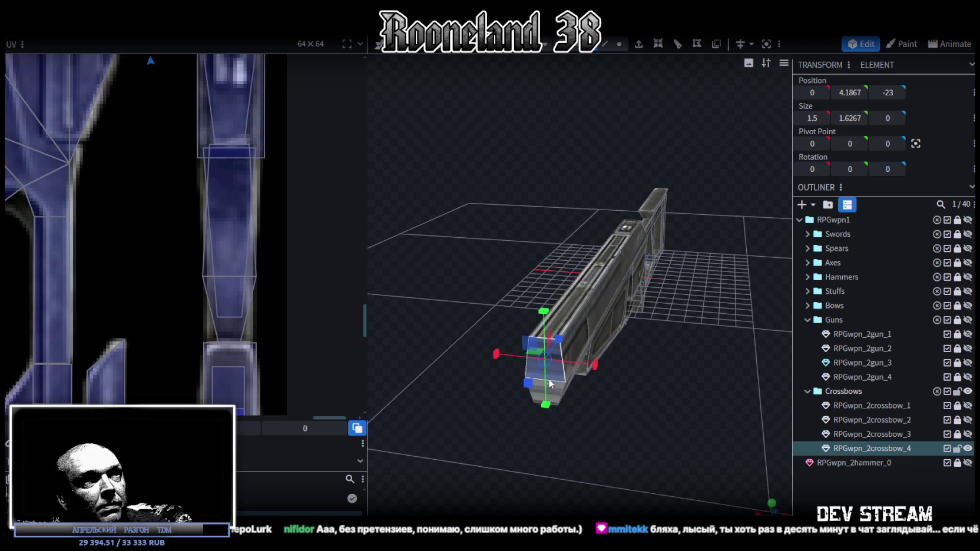
mouse_move(610, 423)
mouse_down()
mouse_move(594, 394)
mouse_move(740, 457)
mouse_up()
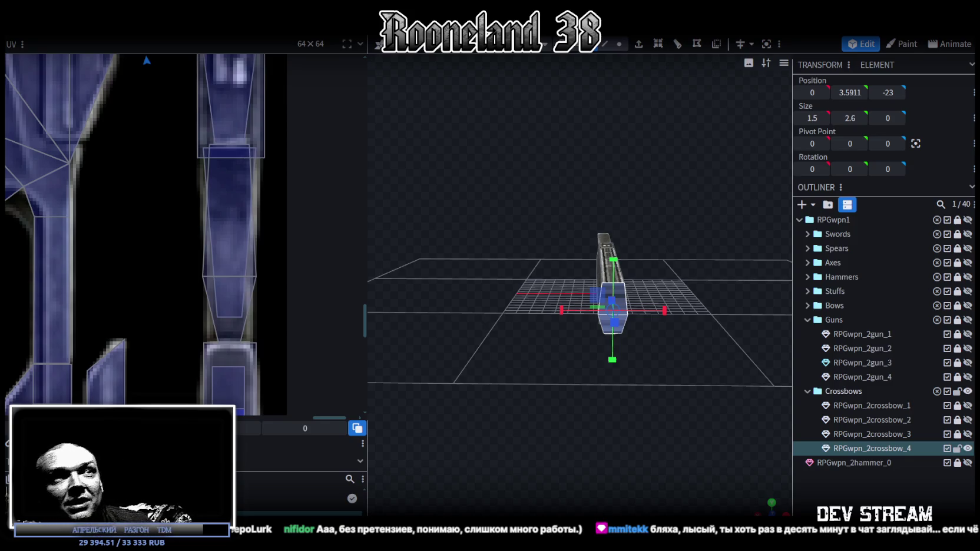
scroll(674, 377, up, 1)
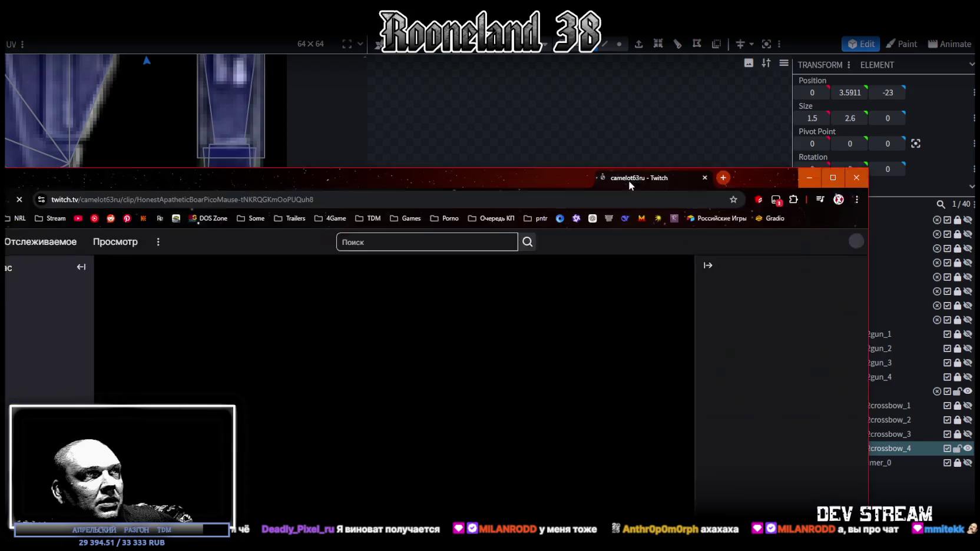
drag(629, 180, 667, 93)
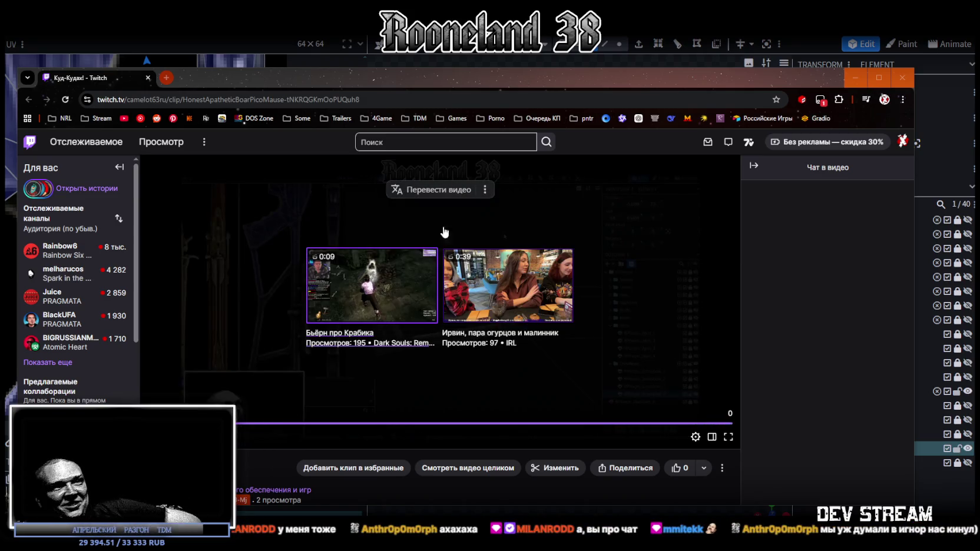
Step: Close the Twitch clip browser window to return to the crossbow in Blockbench
click(148, 78)
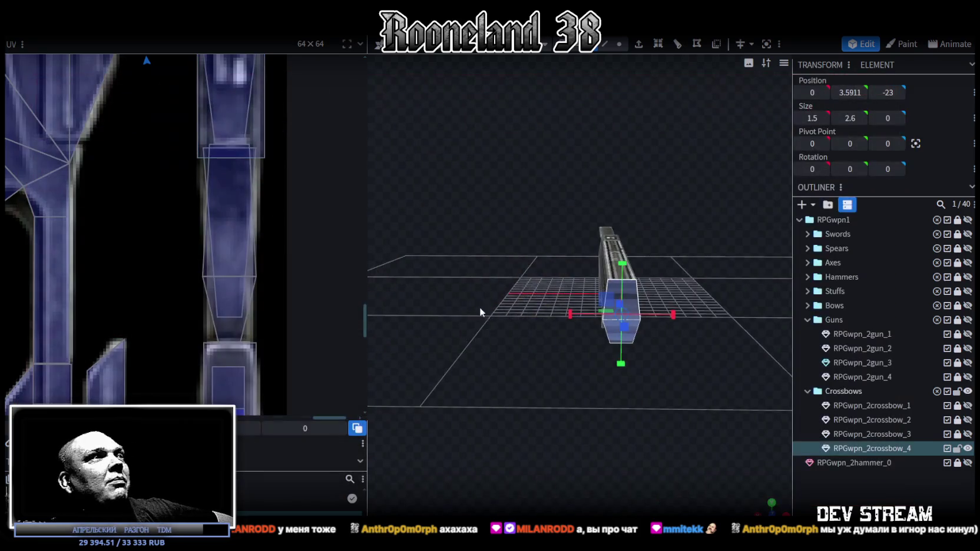
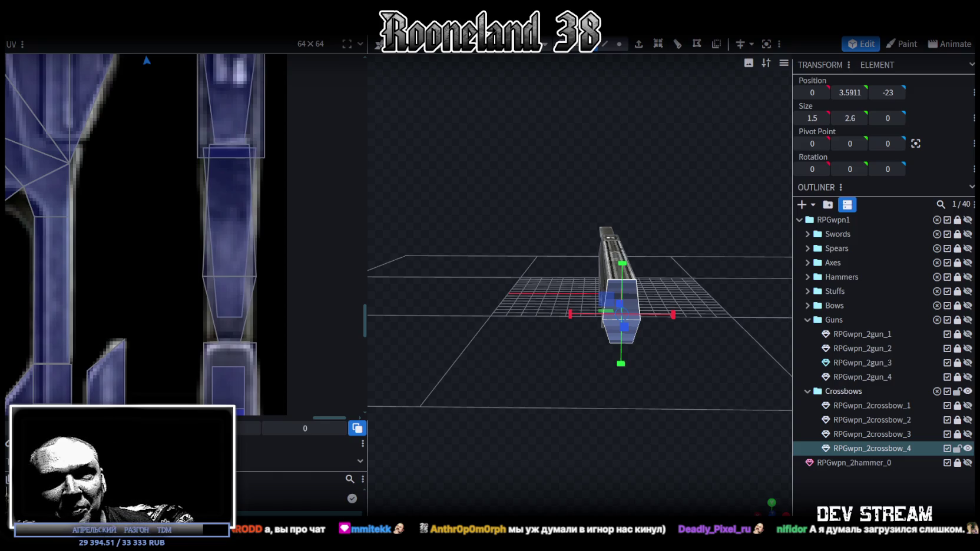
Step: Move the stock end face's UV box in the UV editor onto the blue gun texture
drag(669, 446, 760, 501)
click(772, 502)
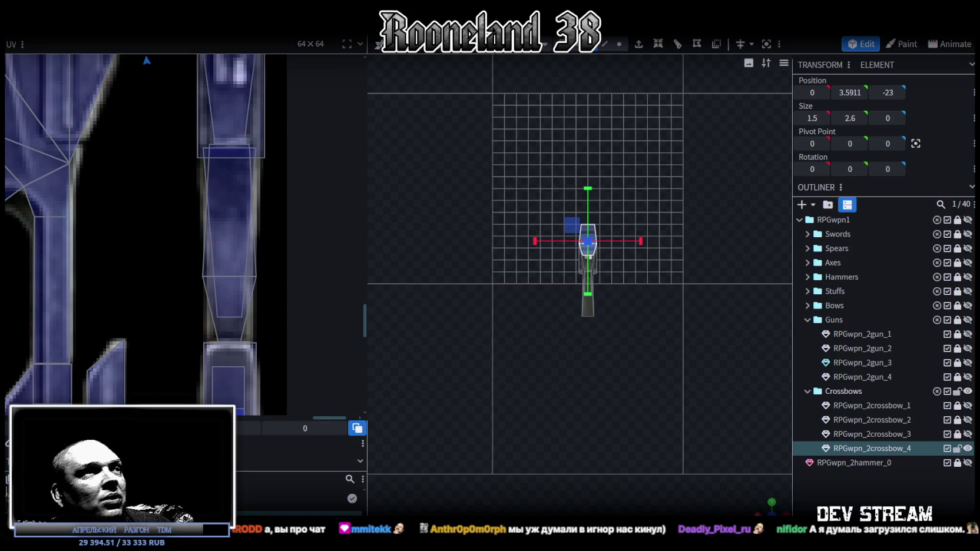
scroll(123, 304, down, 2)
scroll(123, 300, down, 2)
scroll(228, 310, down, 2)
scroll(161, 272, down, 2)
scroll(161, 271, up, 1)
drag(94, 192, 312, 373)
scroll(312, 372, up, 2)
scroll(211, 314, up, 2)
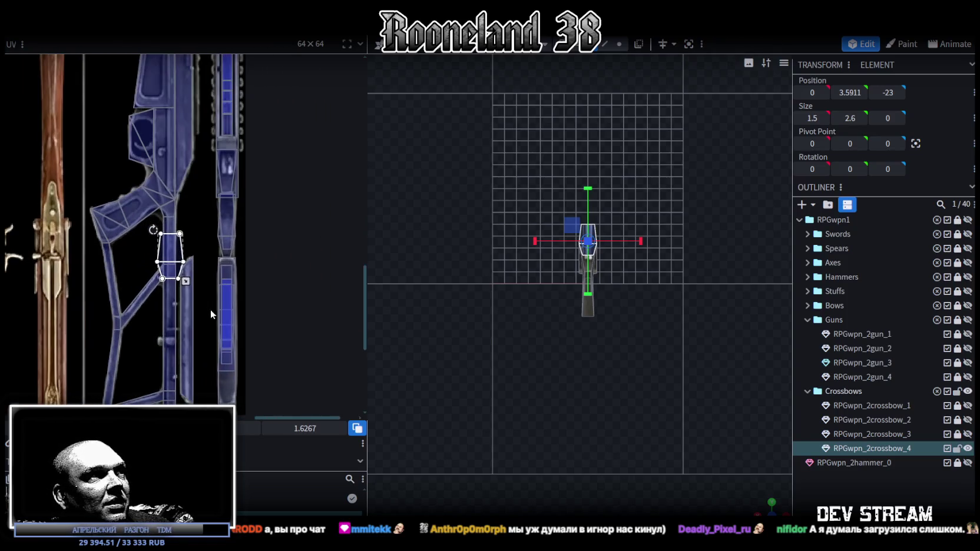
drag(171, 250, 221, 242)
Step: Reposition the end face's UV across the atlas until it sits on the blue metal strip
scroll(226, 213, up, 1)
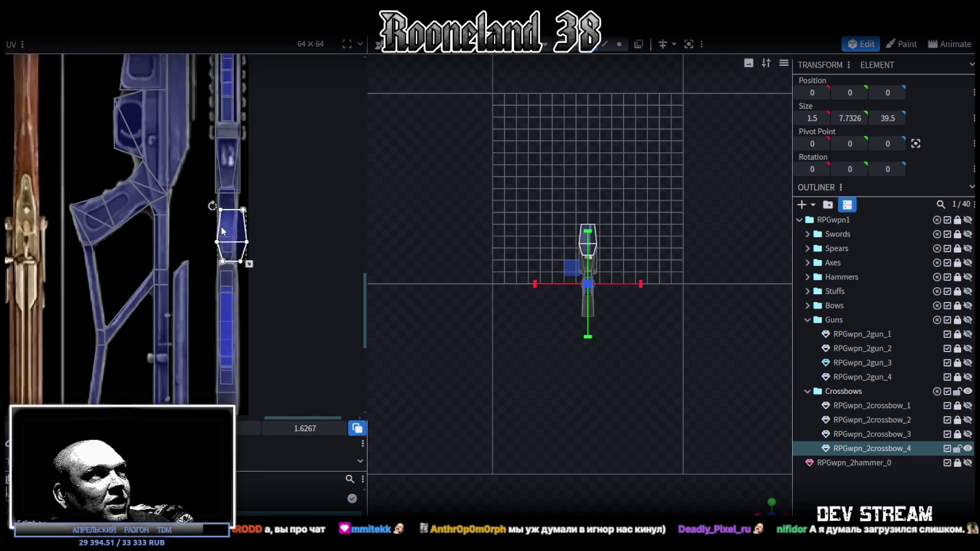
scroll(226, 212, up, 2)
scroll(226, 236, down, 2)
scroll(224, 295, down, 1)
scroll(221, 357, down, 1)
scroll(227, 341, down, 2)
scroll(249, 189, up, 1)
scroll(259, 207, up, 1)
scroll(274, 222, up, 1)
scroll(275, 226, down, 1)
scroll(248, 236, up, 1)
scroll(231, 253, down, 1)
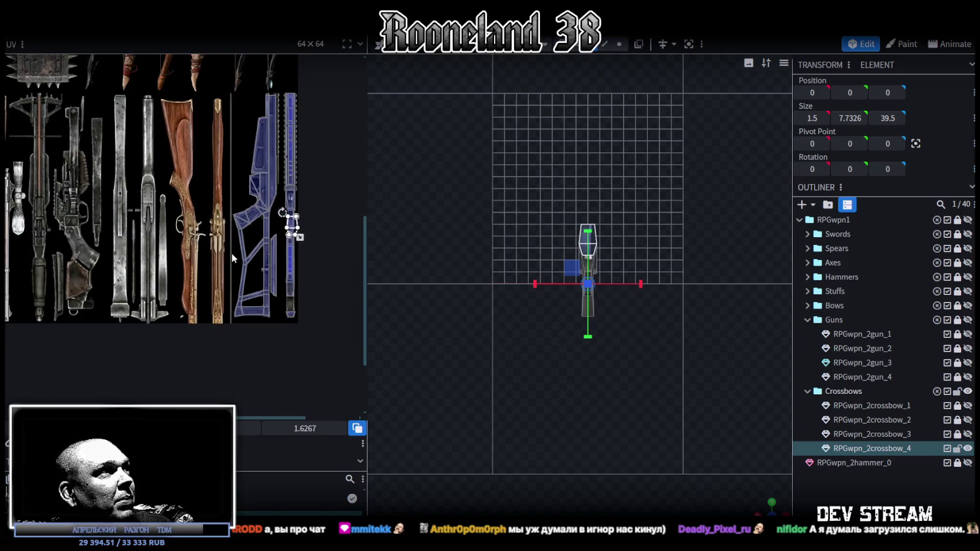
scroll(229, 224, down, 1)
scroll(228, 224, up, 1)
scroll(242, 200, up, 1)
drag(260, 180, 263, 346)
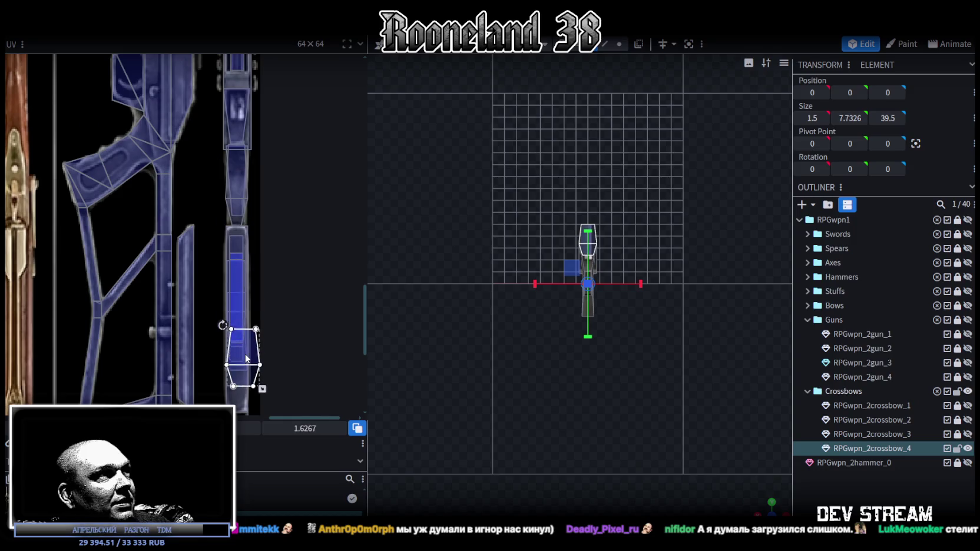
scroll(263, 346, up, 2)
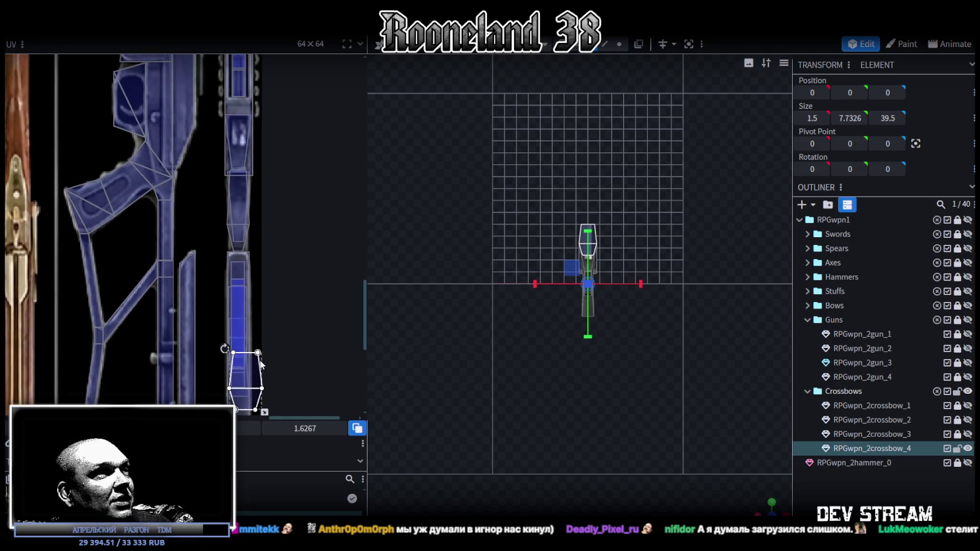
middle_drag(263, 373, 272, 239)
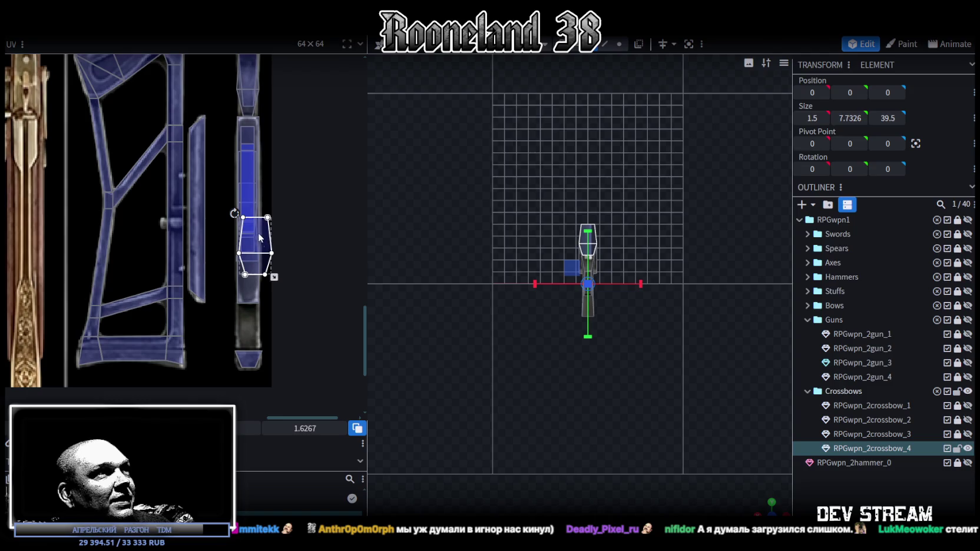
scroll(258, 233, down, 2)
scroll(265, 330, down, 2)
middle_drag(287, 383, 281, 338)
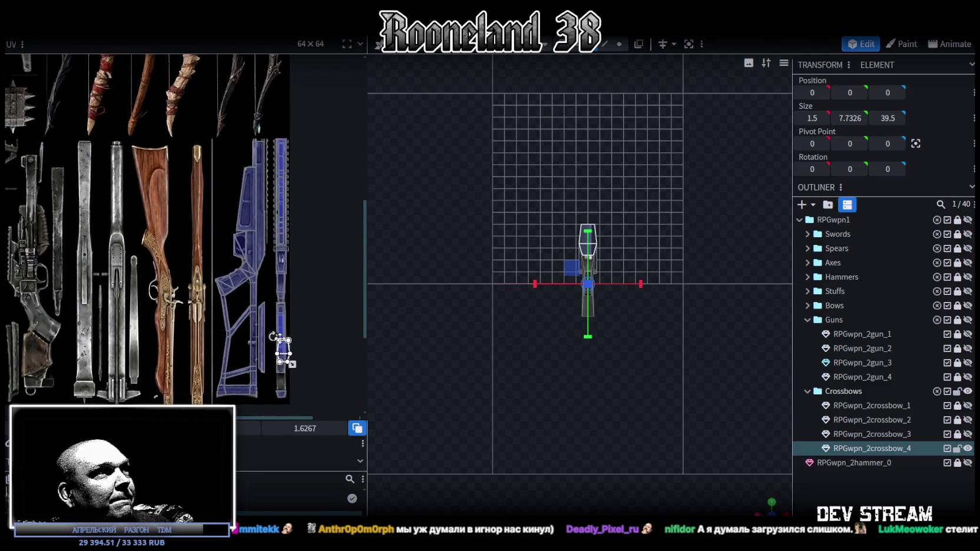
scroll(284, 340, down, 3)
middle_drag(147, 347, 245, 316)
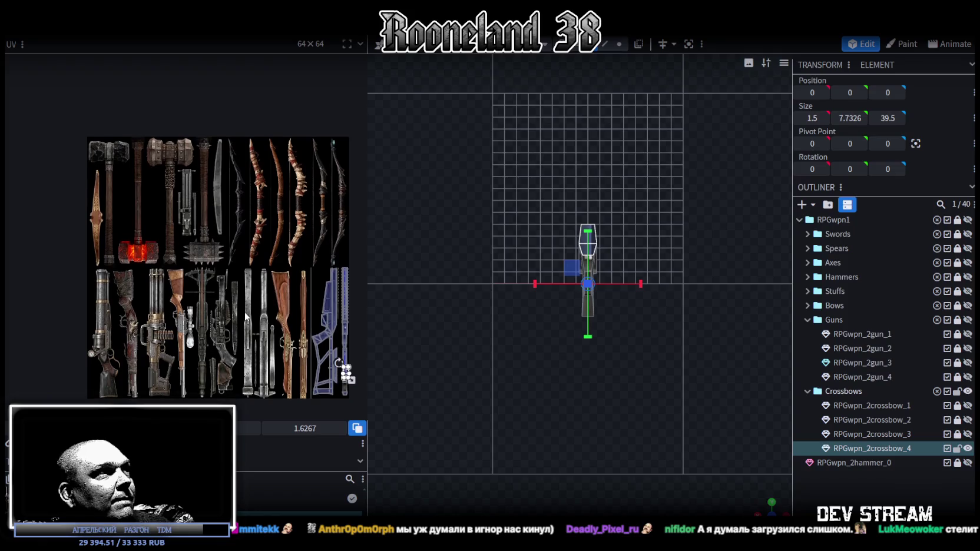
scroll(248, 321, up, 2)
scroll(236, 330, up, 1)
scroll(229, 327, up, 3)
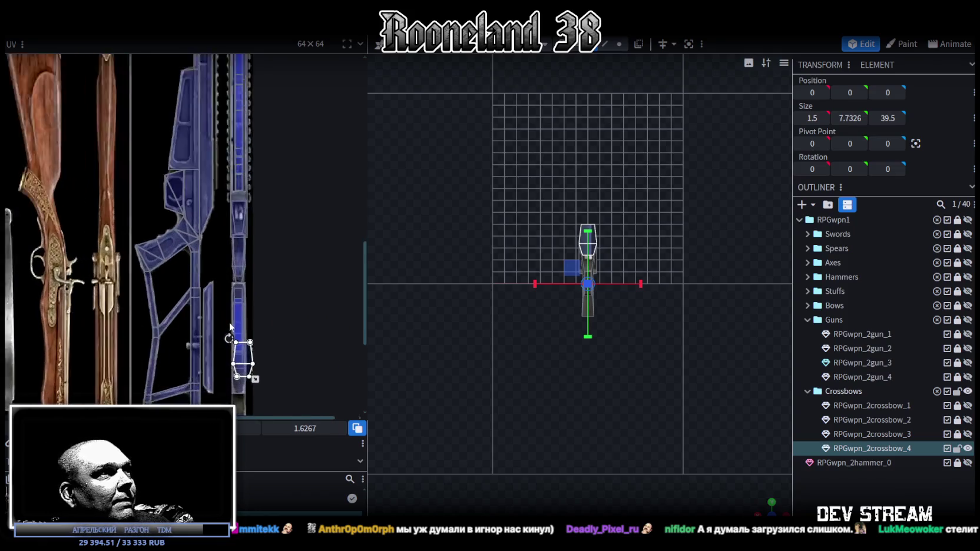
scroll(230, 327, up, 1)
drag(244, 362, 182, 125)
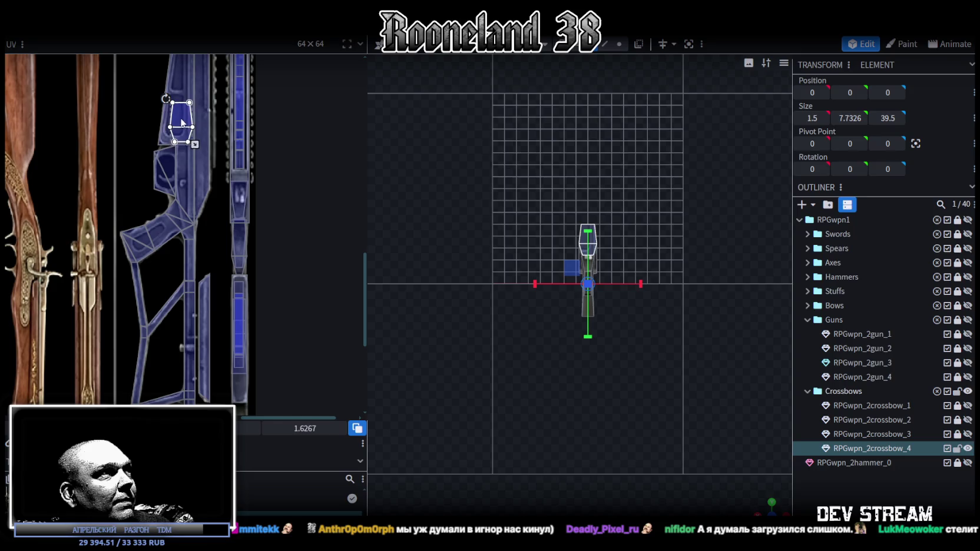
scroll(228, 257, up, 3)
scroll(206, 207, up, 1)
mouse_move(204, 200)
mouse_down()
mouse_move(203, 186)
mouse_move(289, 238)
mouse_up()
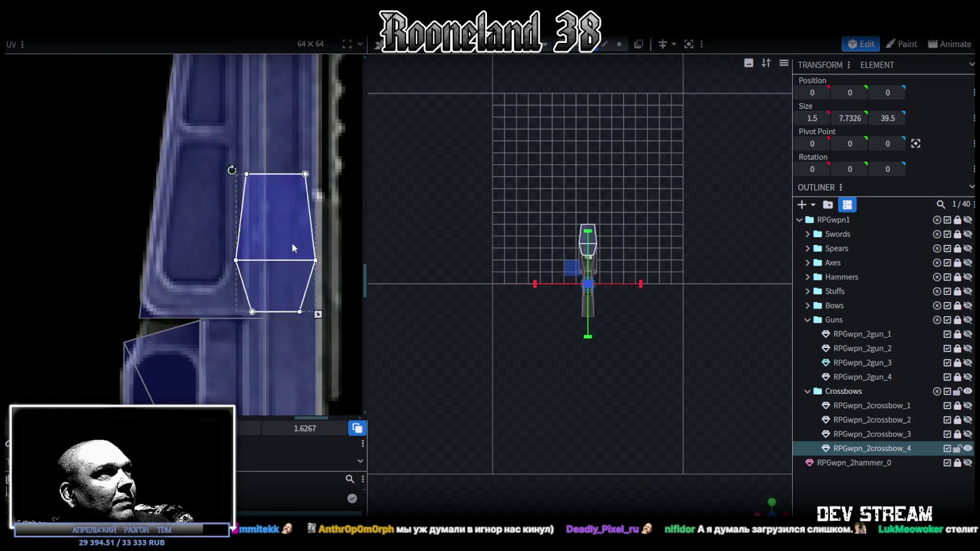
scroll(248, 247, down, 2)
scroll(176, 259, down, 2)
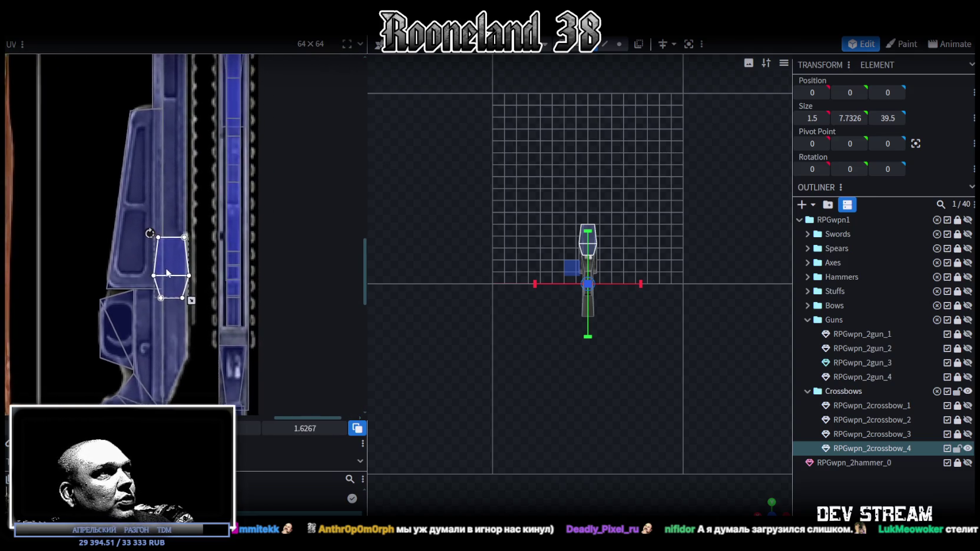
middle_drag(172, 261, 169, 289)
drag(167, 281, 231, 189)
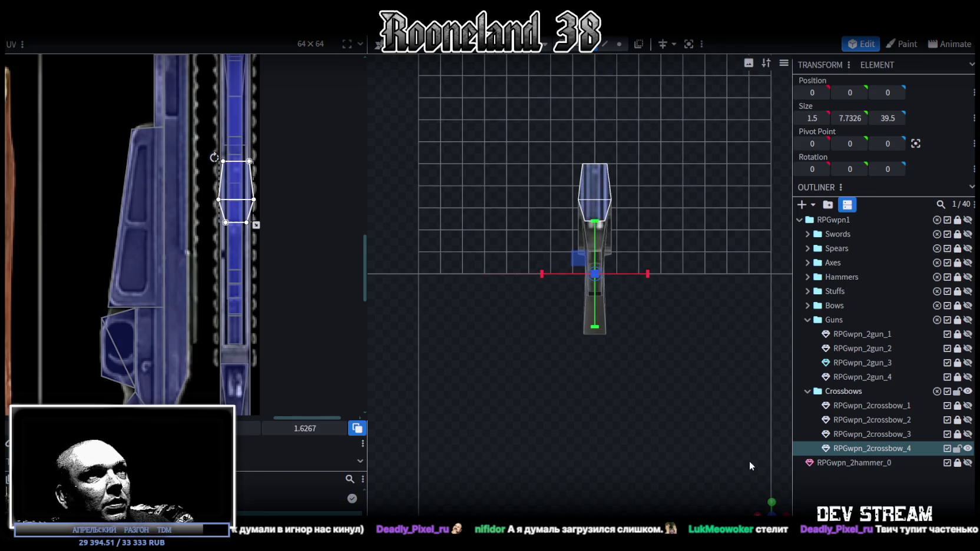
Step: Mirror the end face's UV and resize it to fit the blue strip
mouse_move(773, 500)
mouse_down()
mouse_move(661, 428)
mouse_move(685, 339)
mouse_move(701, 321)
mouse_move(685, 408)
mouse_up()
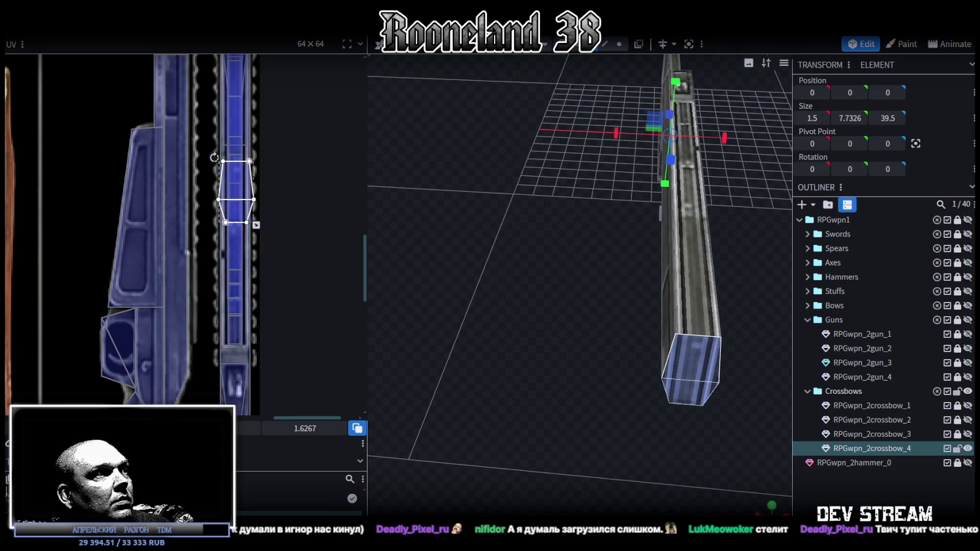
key(m)
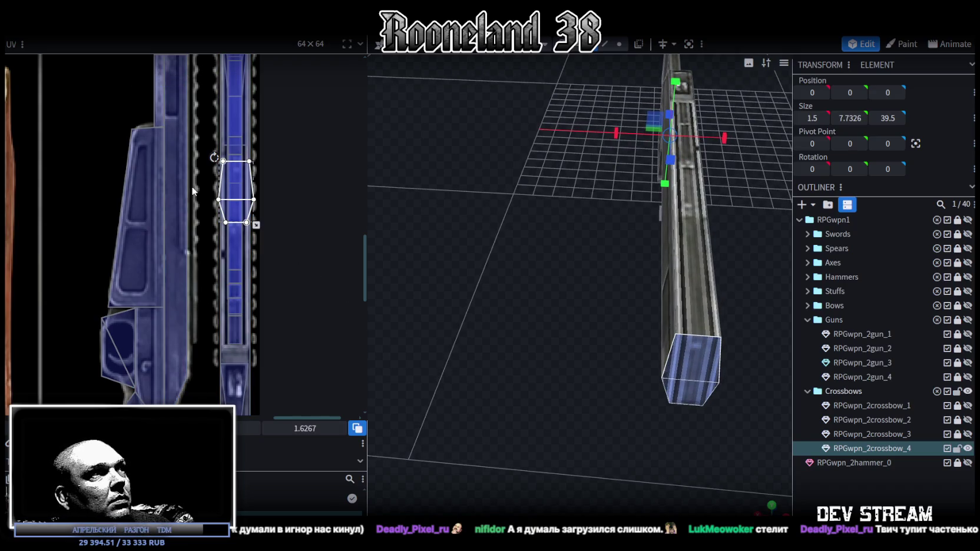
scroll(212, 200, up, 5)
drag(217, 243, 221, 243)
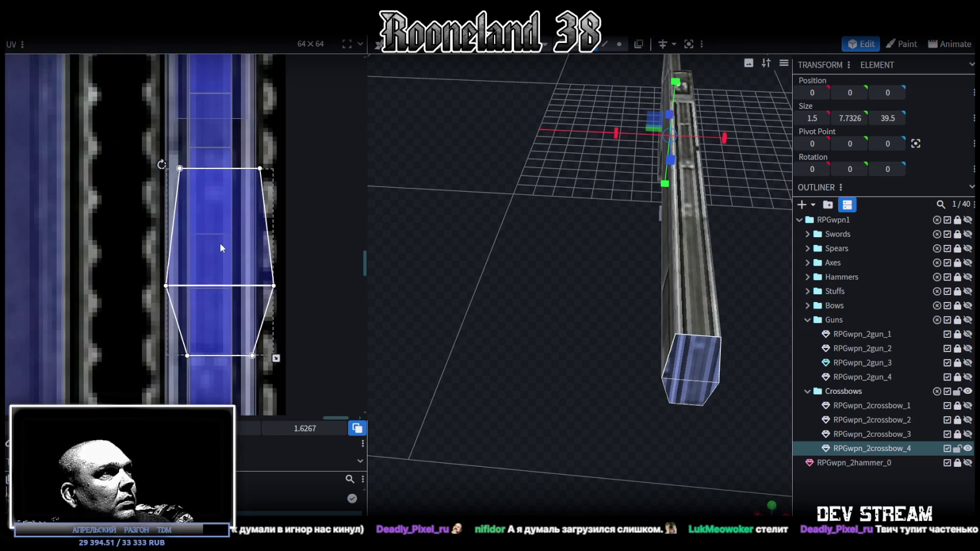
drag(276, 358, 260, 350)
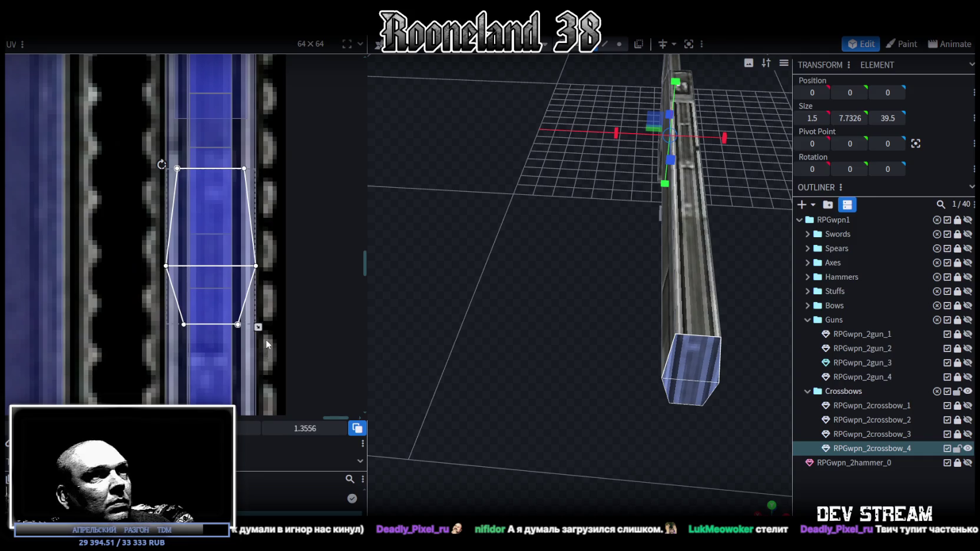
drag(213, 243, 205, 243)
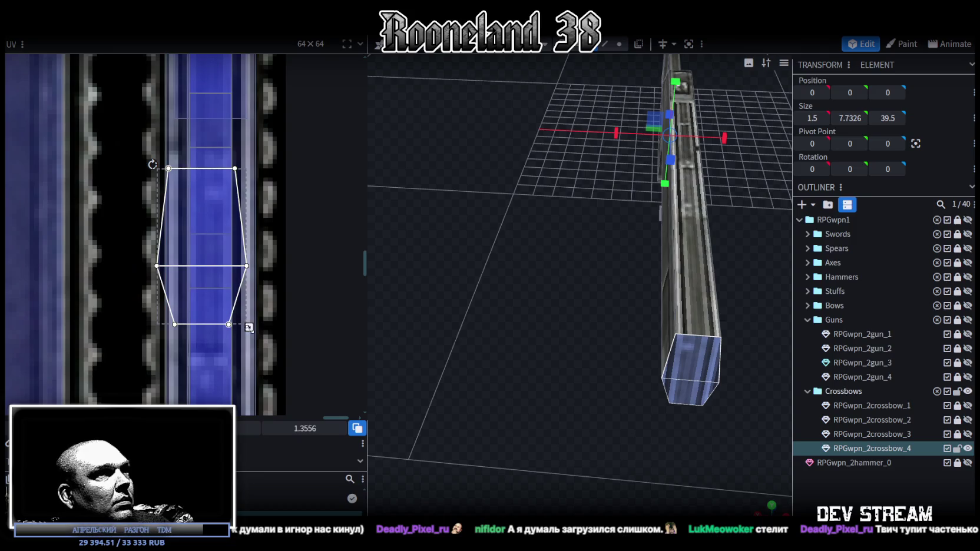
drag(249, 326, 277, 355)
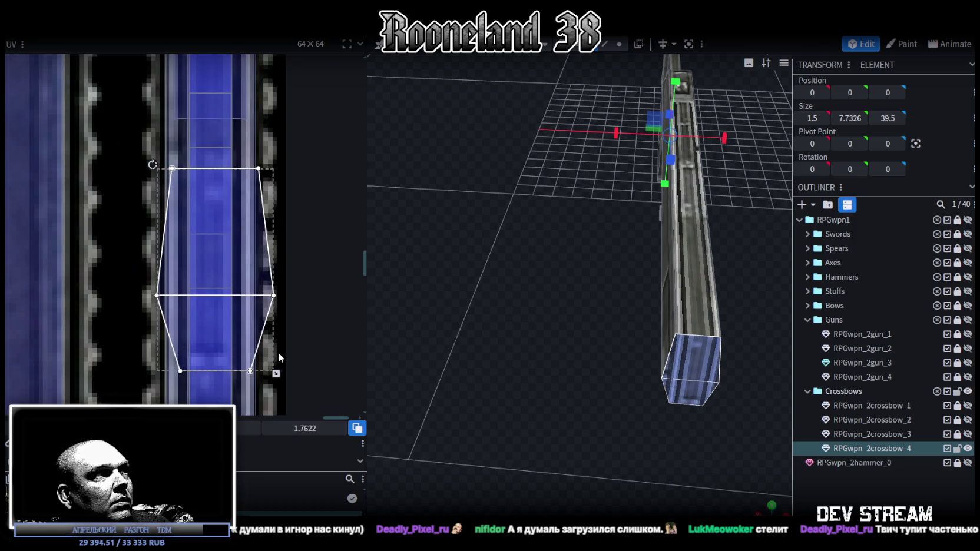
drag(221, 251, 218, 247)
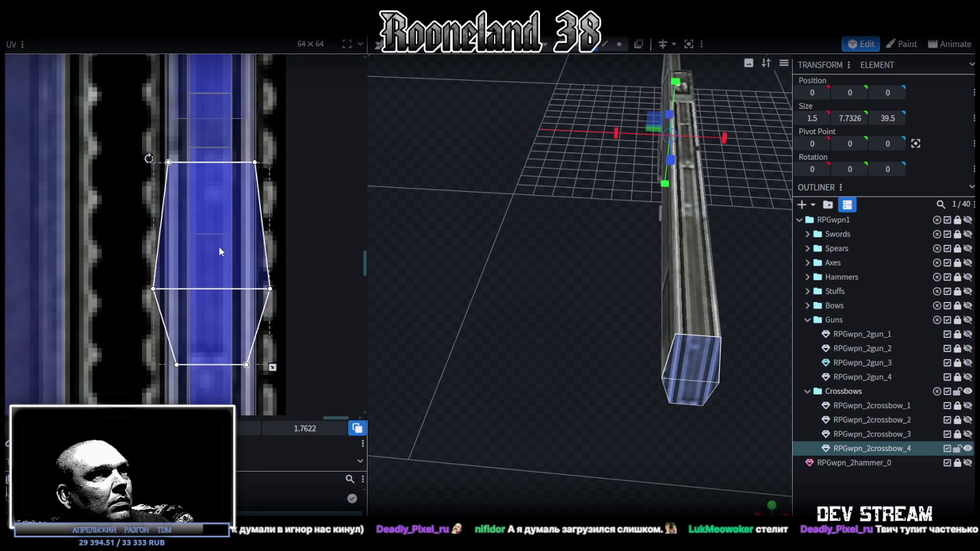
scroll(275, 312, down, 4)
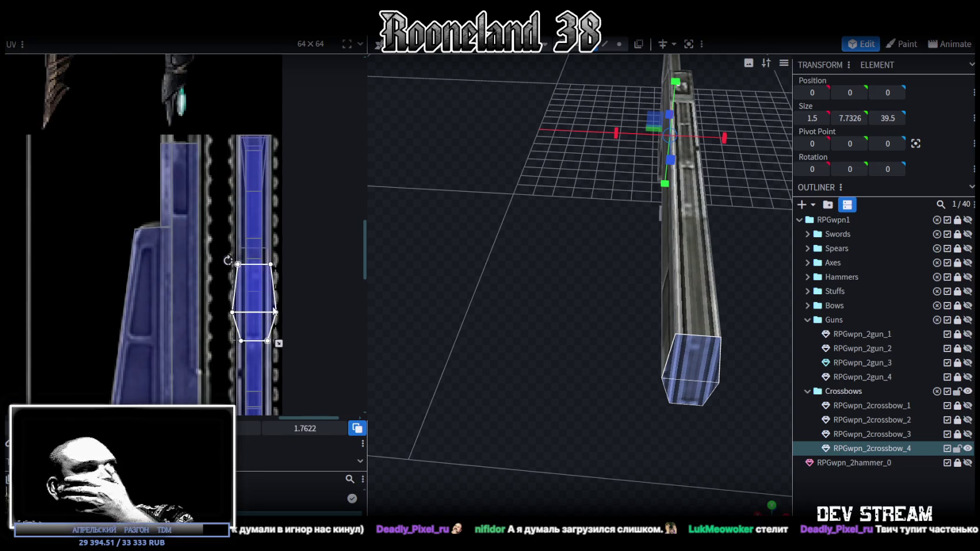
Step: Show and unlock RPGwpn_2crossbow_1 in the Outliner and make it the edited mesh
click(707, 452)
mouse_move(705, 447)
mouse_down()
mouse_move(589, 385)
mouse_move(565, 415)
mouse_move(648, 423)
mouse_move(623, 415)
mouse_move(593, 332)
mouse_up()
click(591, 331)
click(591, 331)
mouse_move(646, 412)
mouse_down()
mouse_move(665, 394)
mouse_move(662, 409)
mouse_move(707, 407)
mouse_up()
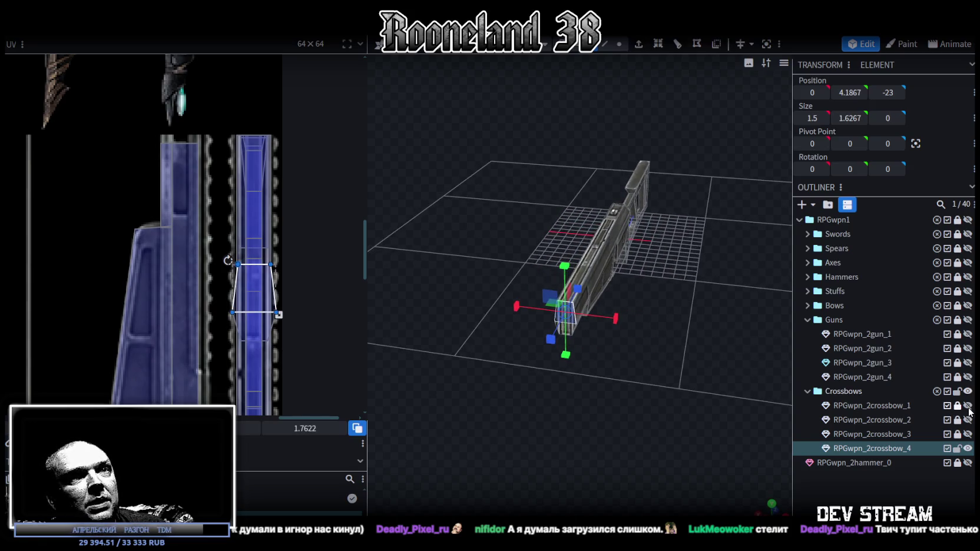
click(968, 406)
scroll(784, 393, down, 2)
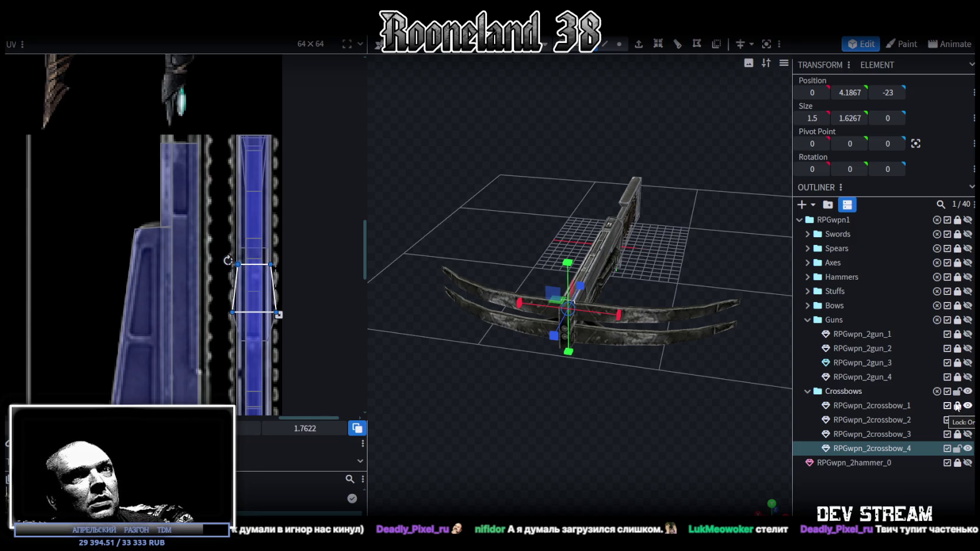
click(957, 406)
click(902, 406)
Step: Box-select the 19 faces of RPGwpn_2crossbow_1's upper limb
mouse_move(641, 386)
mouse_down()
mouse_move(664, 368)
mouse_move(641, 360)
mouse_up()
scroll(417, 192, up, 3)
click(532, 235)
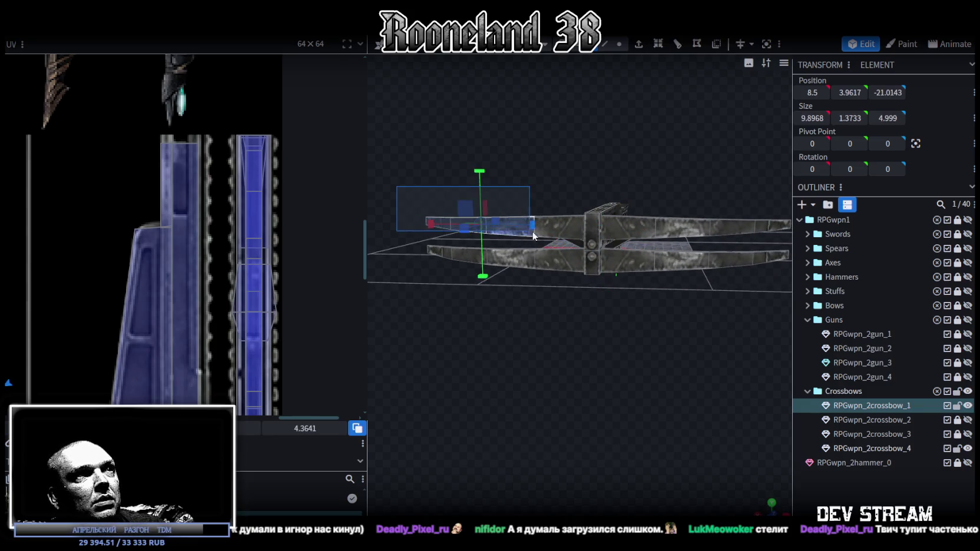
drag(532, 235, 556, 244)
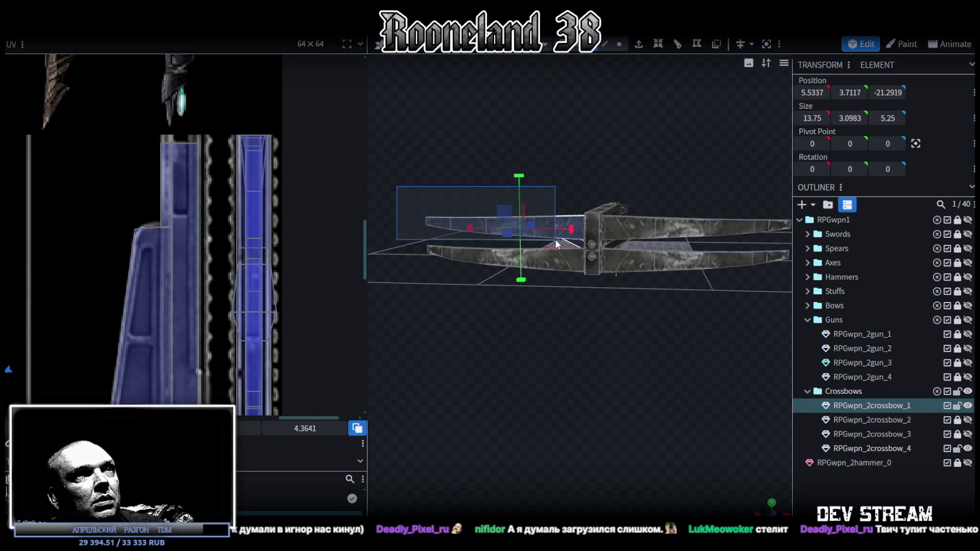
scroll(238, 296, down, 2)
scroll(238, 296, down, 3)
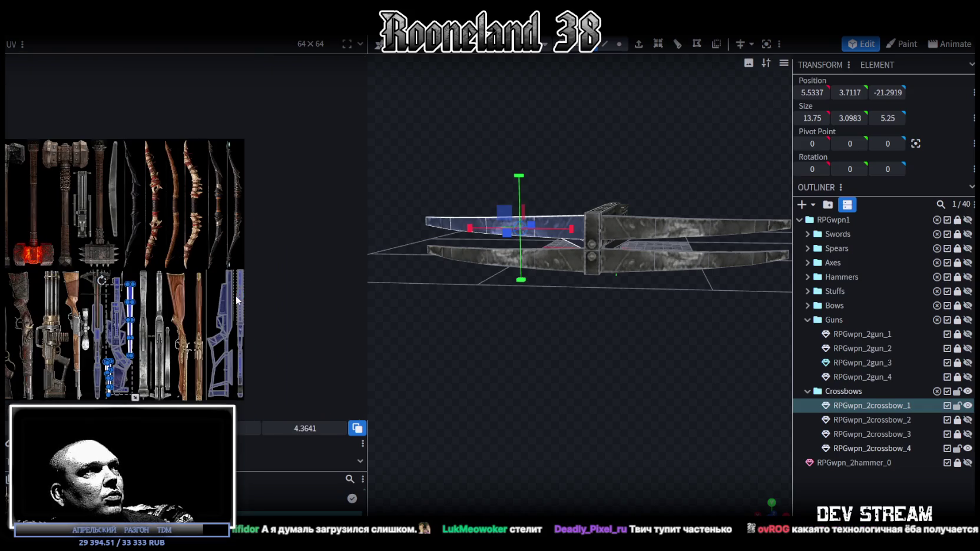
drag(546, 327, 529, 266)
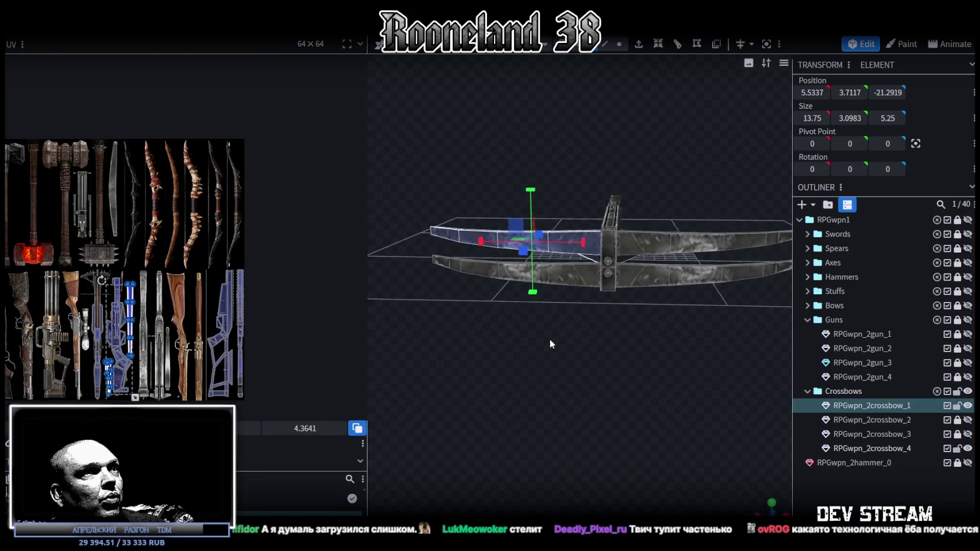
mouse_move(417, 173)
ctrl+mouse_down()
mouse_move(592, 248)
mouse_move(572, 399)
mouse_move(564, 393)
ctrl+mouse_up()
ctrl+drag(406, 287, 571, 245)
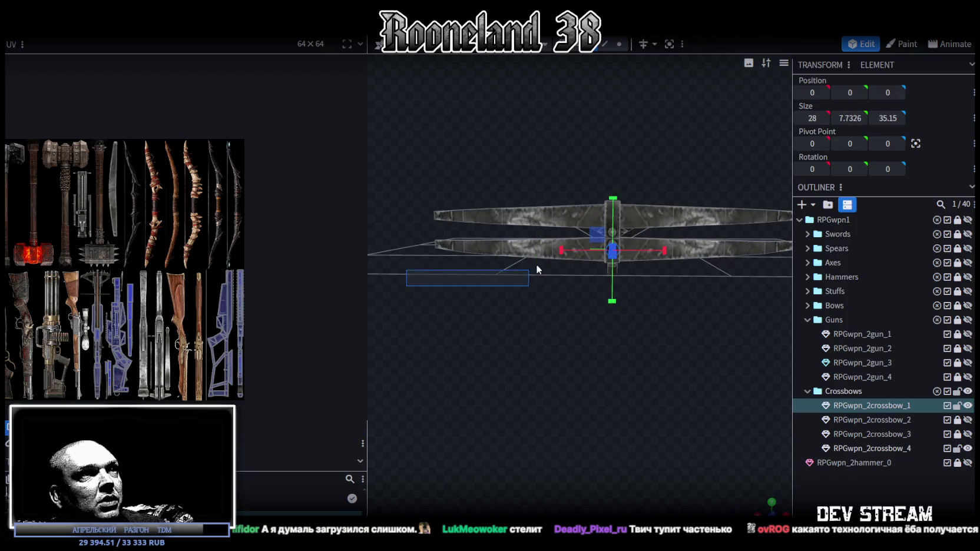
mouse_move(563, 293)
mouse_down()
mouse_move(694, 485)
mouse_move(651, 417)
mouse_move(677, 401)
mouse_move(671, 389)
mouse_up()
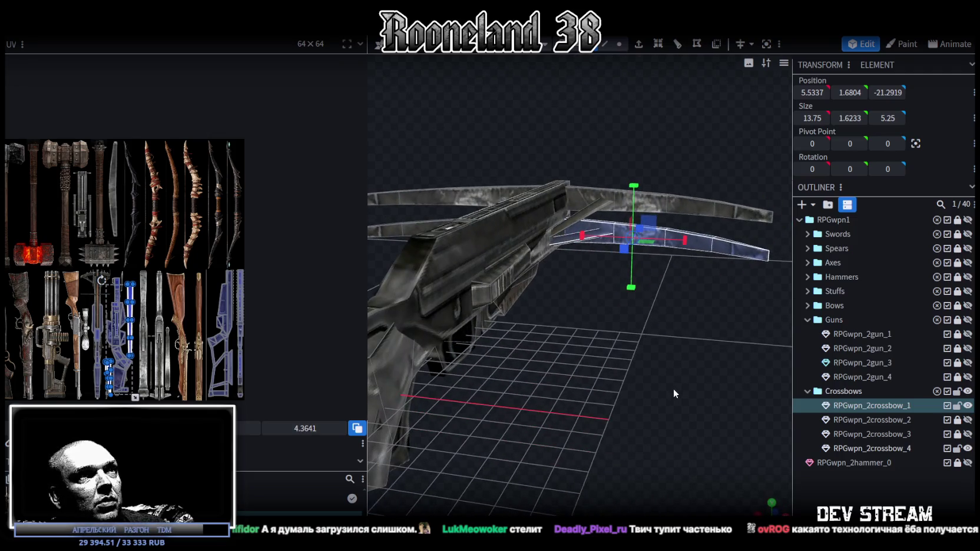
Step: Copy the upper limb faces and split them off into their own mesh with Split Mesh
key(ctrl+c)
key(ctrl+v)
click(760, 356)
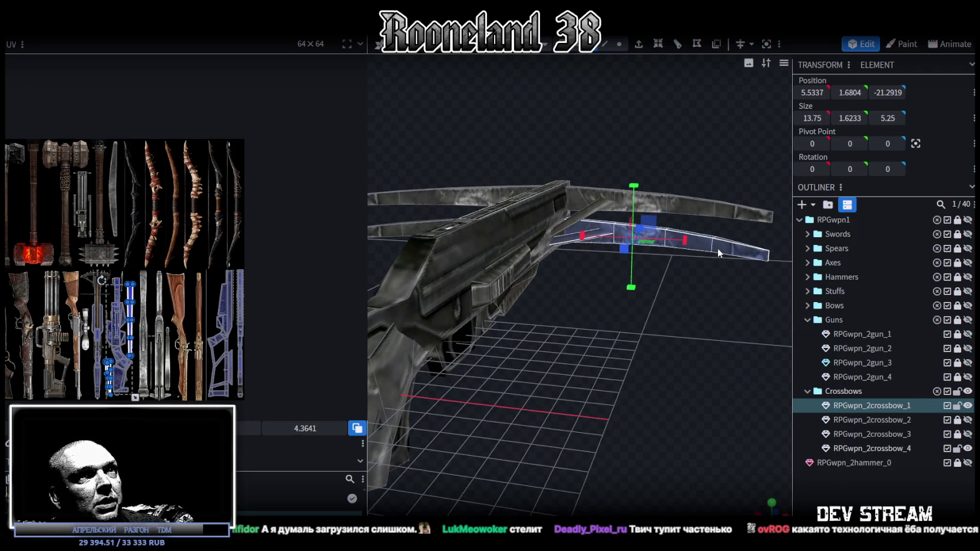
right_click(720, 256)
click(764, 346)
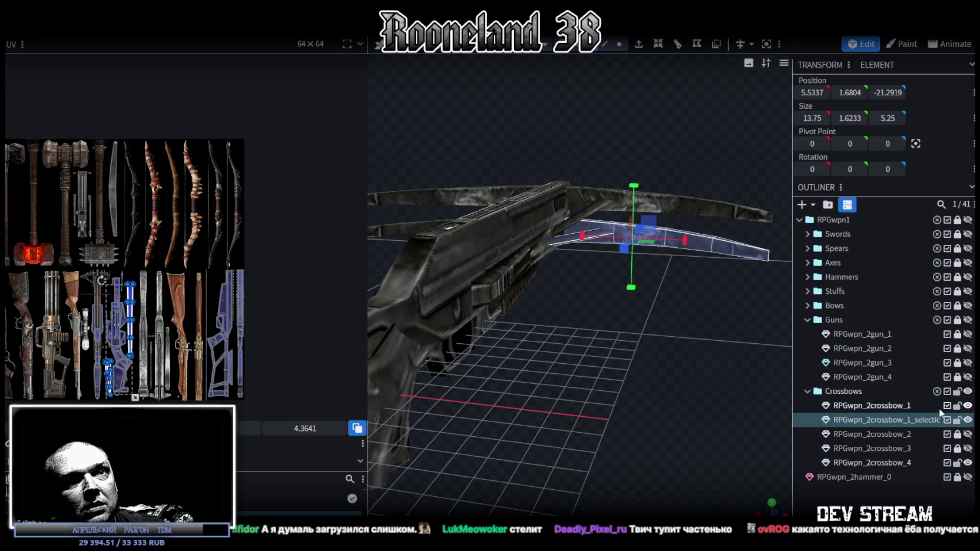
Step: Hide RPGwpn_2crossbow_1 and merge the split piece into RPGwpn_2crossbow_4
click(968, 406)
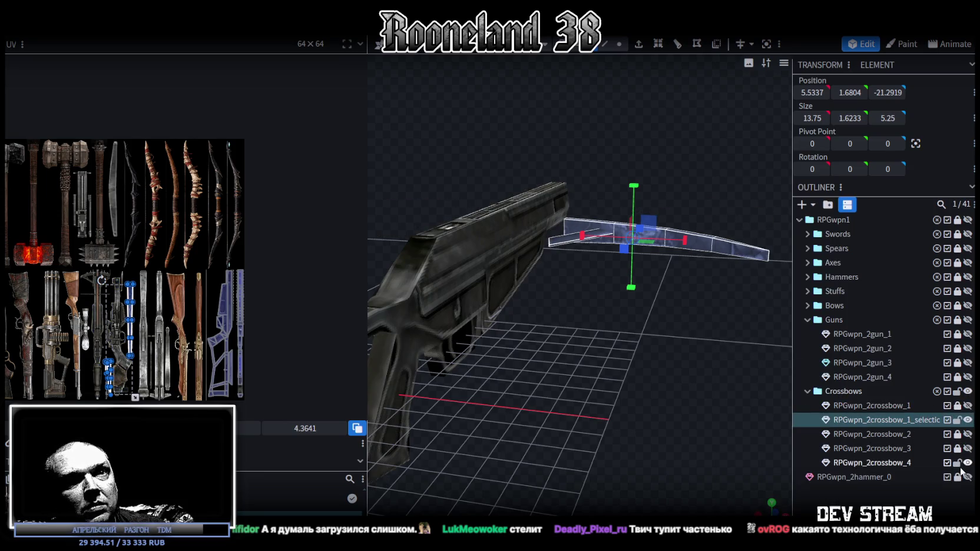
click(883, 463)
ctrl+click(899, 420)
right_click(899, 420)
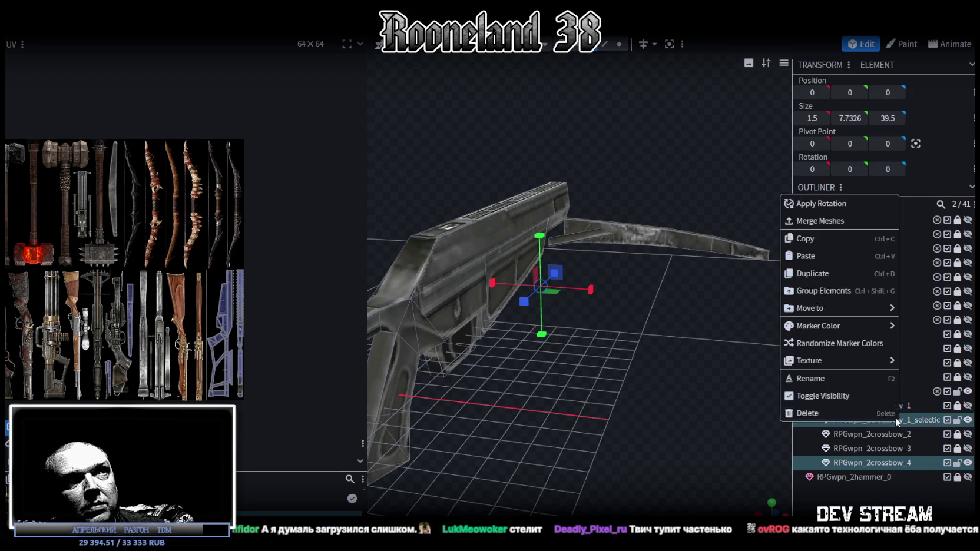
click(847, 223)
mouse_move(707, 318)
mouse_down()
mouse_move(548, 414)
mouse_move(477, 282)
mouse_up()
mouse_move(422, 255)
mouse_down()
mouse_move(642, 405)
mouse_move(628, 438)
mouse_move(671, 434)
mouse_move(623, 411)
mouse_move(690, 444)
mouse_move(626, 441)
mouse_move(659, 449)
mouse_move(649, 432)
mouse_move(694, 447)
mouse_move(680, 441)
mouse_up()
Step: Make the end cap at the stock's tip taller, with height 2.6
click(688, 309)
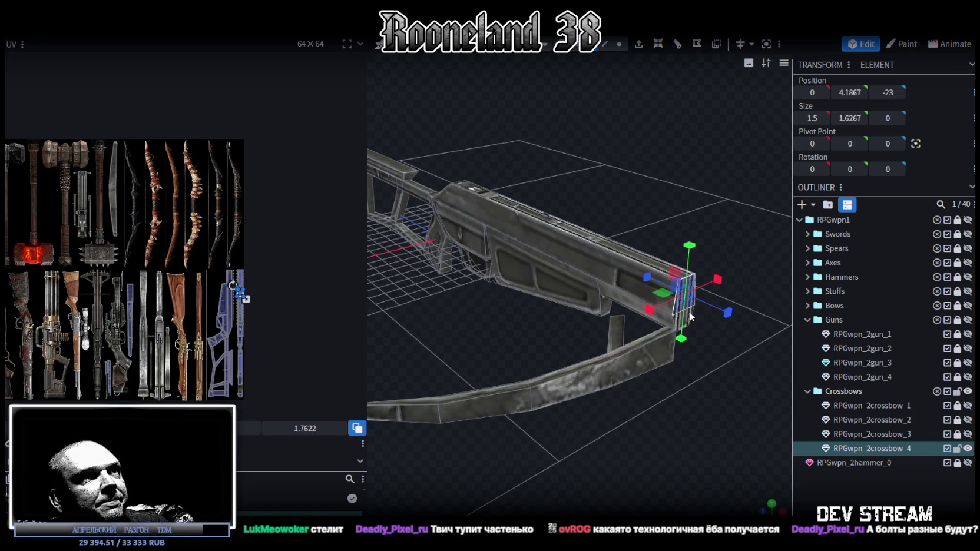
drag(681, 338, 680, 350)
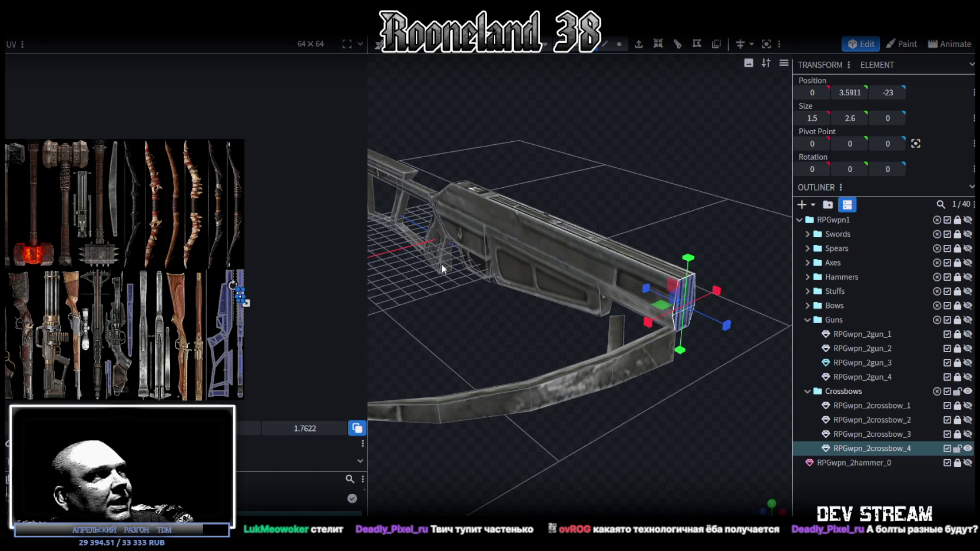
scroll(211, 306, up, 3)
scroll(266, 298, up, 2)
Step: Map the end cap's UV onto the gun stock texture, placed higher and slightly smaller
middle_drag(267, 293, 253, 300)
drag(276, 227, 228, 248)
scroll(228, 247, up, 3)
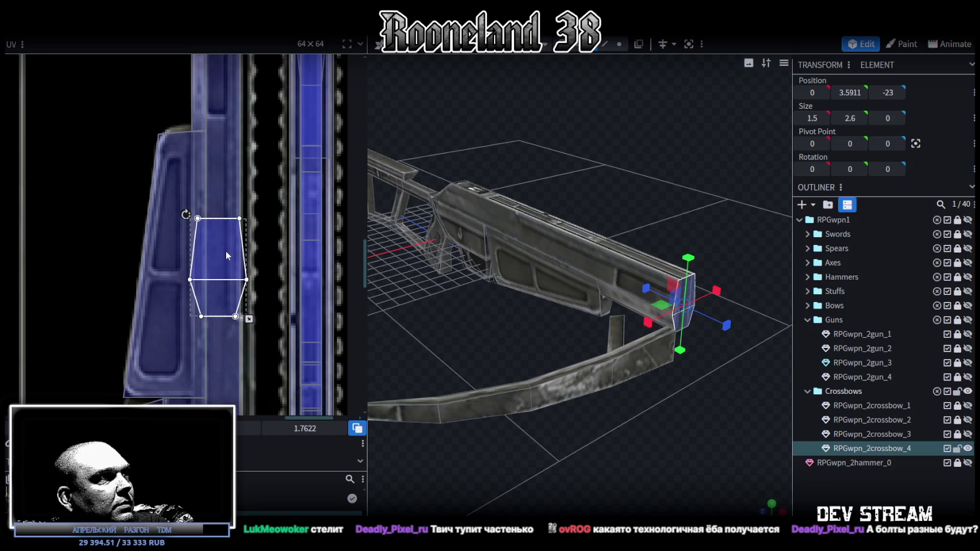
click(220, 256)
drag(226, 227, 222, 195)
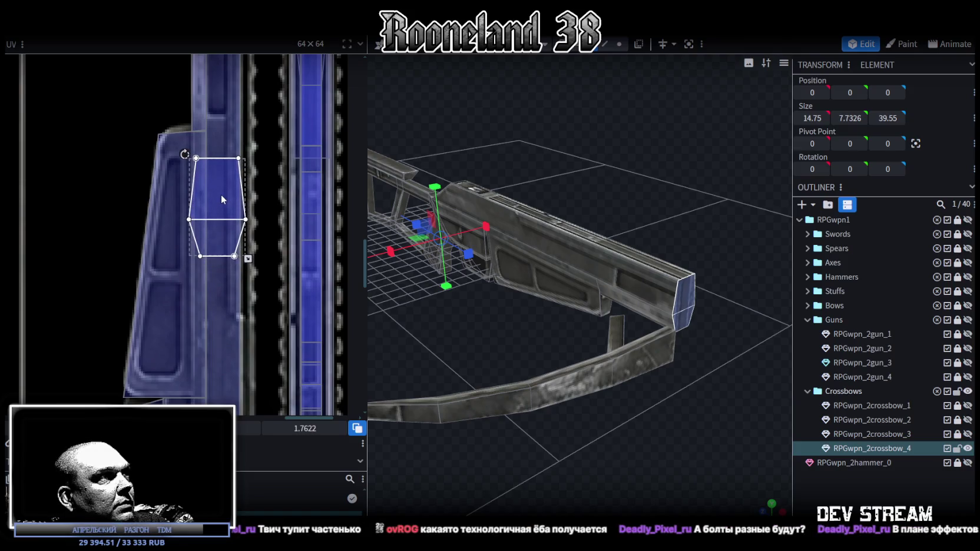
scroll(238, 201, up, 2)
drag(258, 302, 251, 288)
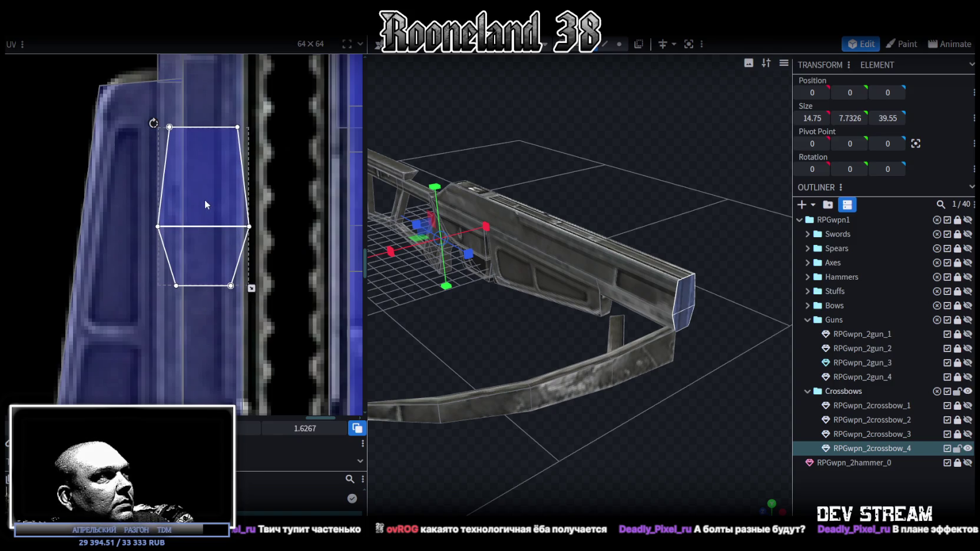
mouse_move(637, 439)
mouse_down()
mouse_move(650, 446)
mouse_move(598, 441)
mouse_move(669, 439)
mouse_up()
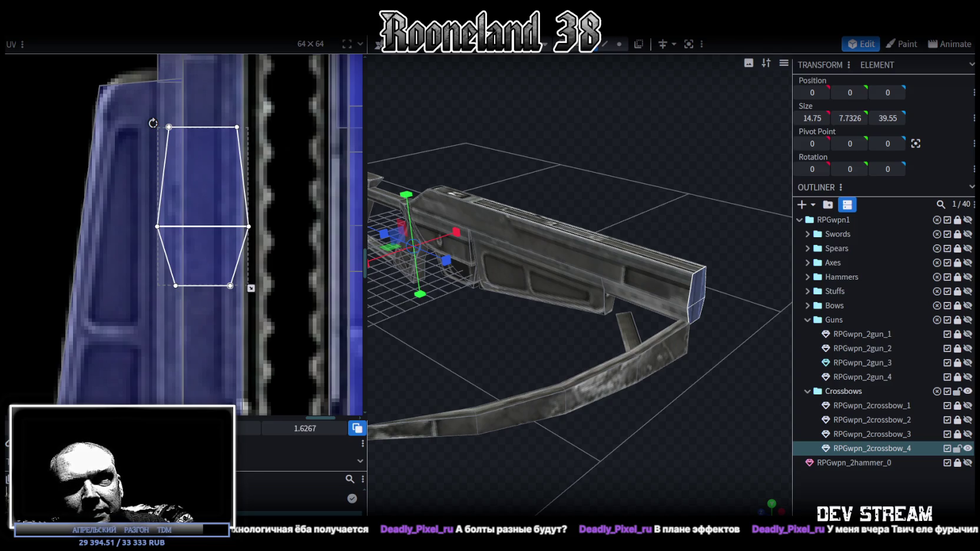
Step: Select the small plank and raise it into the stock's front groove
mouse_move(681, 284)
mouse_down()
mouse_move(656, 433)
mouse_move(626, 427)
mouse_move(636, 427)
mouse_move(608, 401)
mouse_up()
mouse_move(438, 252)
mouse_down()
mouse_move(612, 385)
mouse_move(730, 402)
mouse_move(689, 425)
mouse_move(570, 354)
mouse_move(628, 399)
mouse_move(769, 396)
mouse_move(744, 423)
mouse_move(634, 397)
mouse_move(639, 406)
mouse_up()
click(622, 355)
mouse_move(622, 349)
mouse_down()
mouse_move(598, 444)
mouse_move(561, 417)
mouse_move(602, 363)
mouse_move(589, 396)
mouse_move(587, 386)
mouse_up()
click(601, 335)
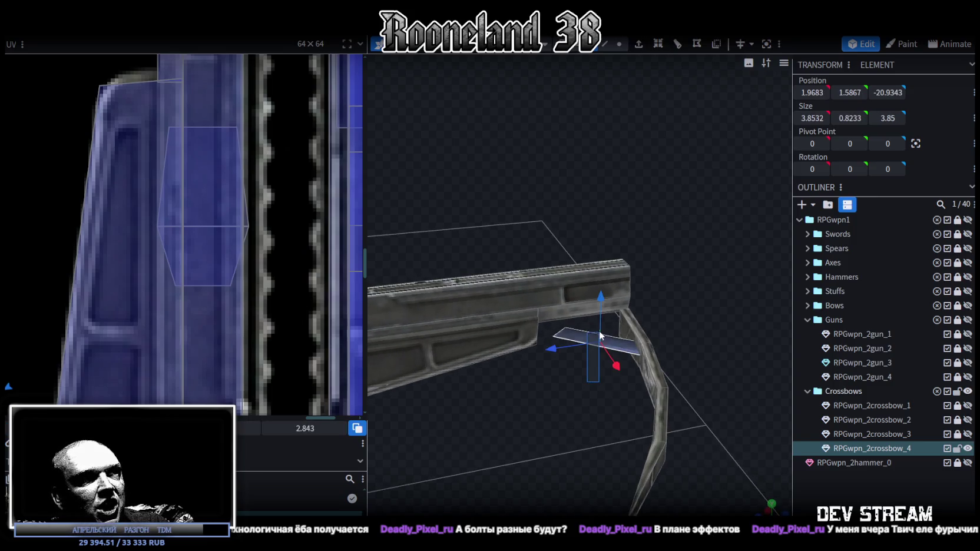
drag(600, 294, 603, 253)
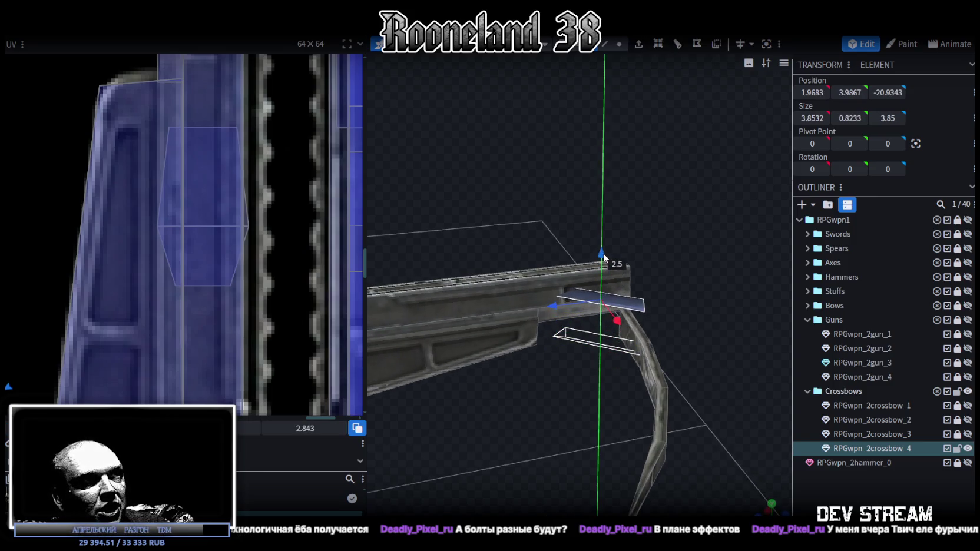
mouse_move(703, 267)
mouse_down()
mouse_move(566, 233)
mouse_move(548, 239)
mouse_move(699, 248)
mouse_move(639, 241)
mouse_up()
Step: Flatten the plank's height and push it back along Z in vertex mode
scroll(687, 331, up, 4)
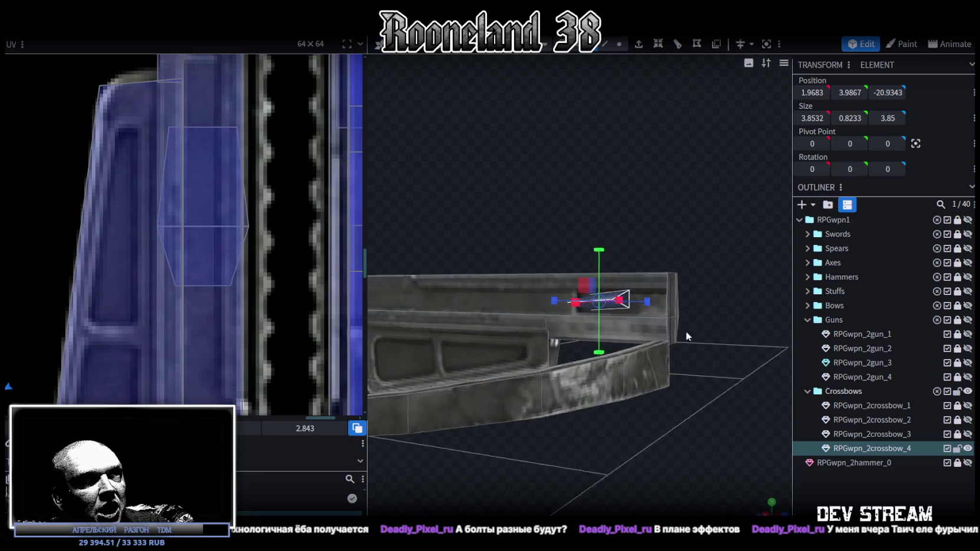
drag(686, 332, 678, 350)
click(643, 331)
key(v)
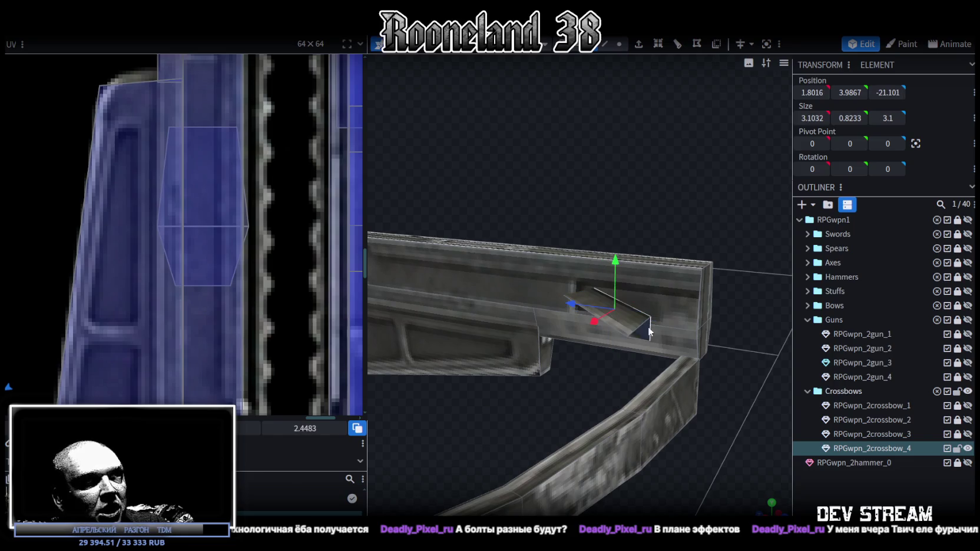
mouse_move(657, 112)
mouse_down()
mouse_move(712, 113)
mouse_move(644, 79)
mouse_move(734, 236)
mouse_move(672, 321)
mouse_move(591, 139)
mouse_move(551, 134)
mouse_move(505, 209)
mouse_up()
click(619, 44)
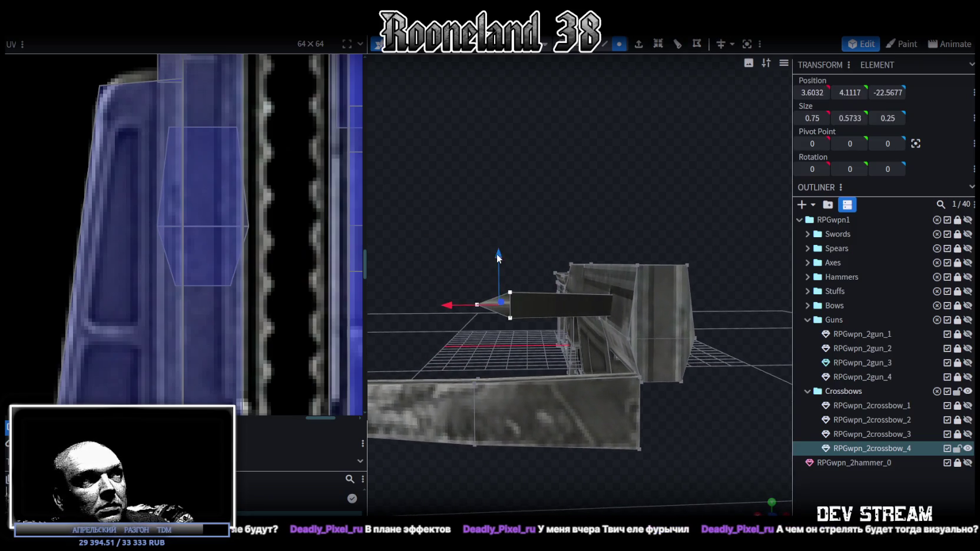
mouse_move(500, 250)
mouse_down()
mouse_move(502, 263)
mouse_move(521, 187)
mouse_move(789, 199)
mouse_move(741, 192)
mouse_move(613, 66)
mouse_up()
click(595, 47)
mouse_move(709, 210)
mouse_down()
mouse_move(616, 295)
mouse_move(680, 257)
mouse_move(695, 313)
mouse_move(687, 279)
mouse_move(636, 232)
mouse_move(600, 281)
mouse_move(602, 182)
mouse_move(545, 168)
mouse_move(604, 215)
mouse_move(592, 222)
mouse_up()
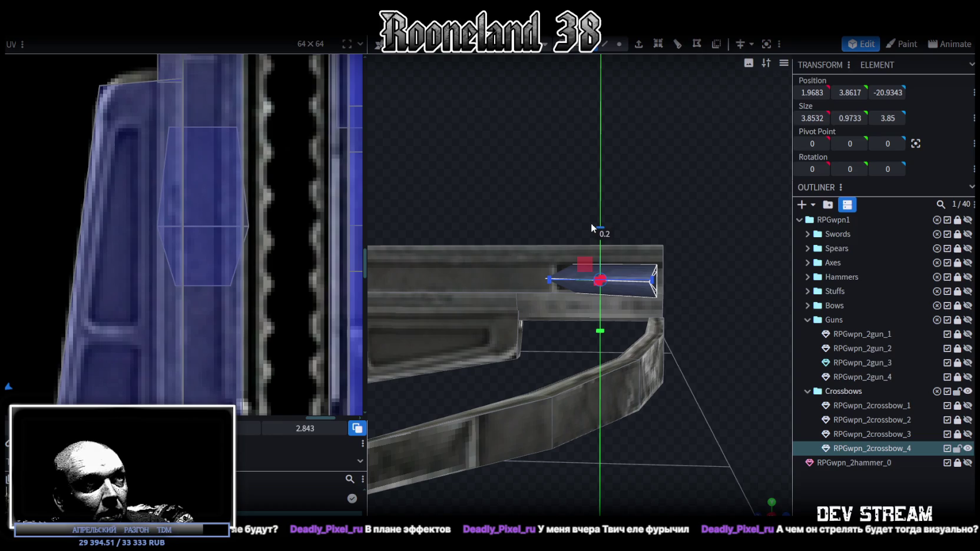
mouse_move(617, 175)
mouse_down()
mouse_move(584, 224)
mouse_move(602, 221)
mouse_move(602, 199)
mouse_move(499, 225)
mouse_move(620, 225)
mouse_move(674, 305)
mouse_up()
drag(564, 270, 572, 272)
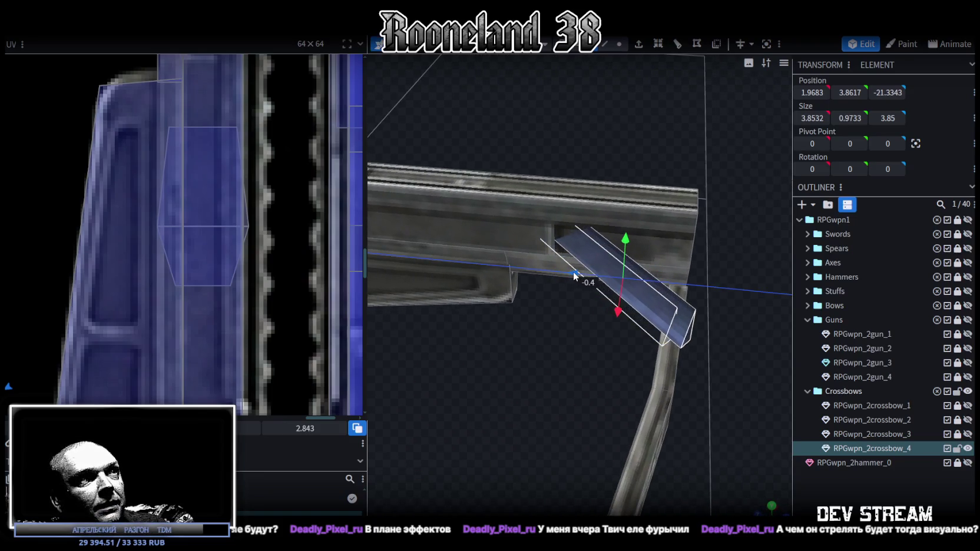
Step: Pull the plank's tip vertices out along X into a pointed bolt
mouse_move(748, 411)
mouse_down()
mouse_move(573, 406)
mouse_move(584, 208)
mouse_up()
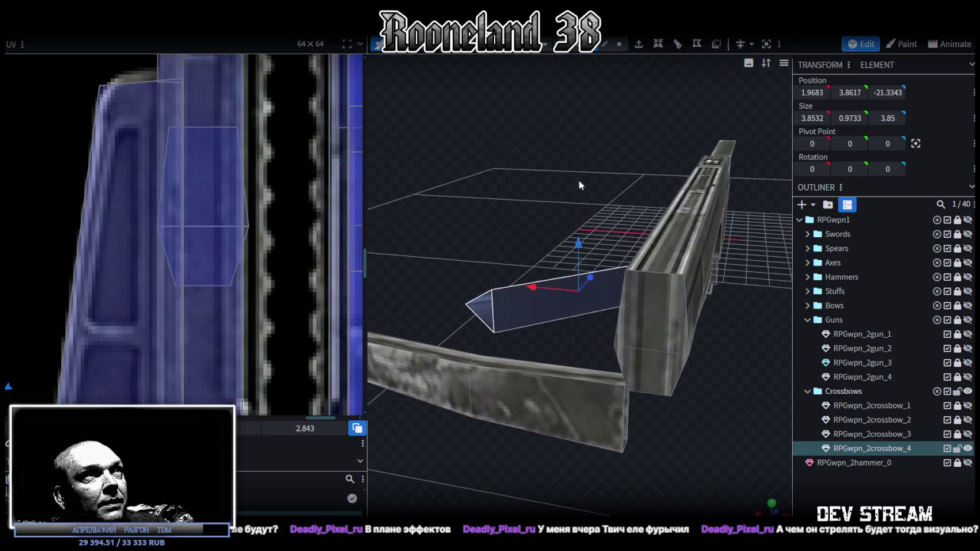
mouse_move(444, 259)
mouse_down()
mouse_move(509, 341)
mouse_move(575, 251)
mouse_move(581, 260)
mouse_up()
drag(515, 373, 478, 384)
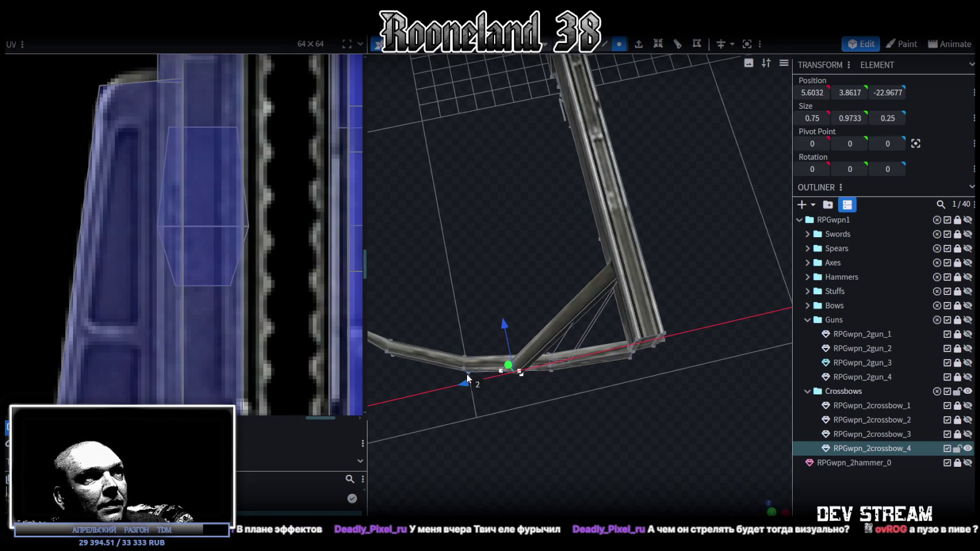
mouse_move(469, 306)
mouse_down()
mouse_move(660, 299)
mouse_move(705, 282)
mouse_move(642, 314)
mouse_up()
drag(553, 363, 534, 369)
mouse_move(625, 374)
mouse_down()
mouse_move(651, 385)
mouse_move(635, 334)
mouse_up()
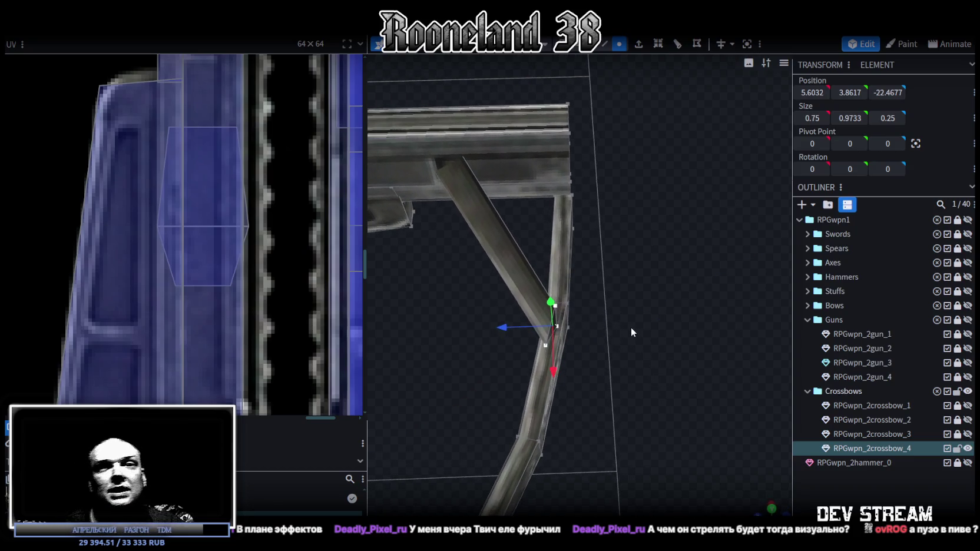
mouse_move(633, 362)
mouse_down()
mouse_move(580, 293)
mouse_move(484, 245)
mouse_move(467, 205)
mouse_move(505, 226)
mouse_up()
mouse_move(582, 211)
mouse_down()
mouse_move(741, 222)
mouse_move(638, 277)
mouse_move(728, 268)
mouse_move(656, 232)
mouse_move(579, 242)
mouse_move(517, 233)
mouse_move(388, 259)
mouse_move(459, 248)
mouse_move(636, 261)
mouse_move(650, 233)
mouse_move(614, 453)
mouse_move(608, 56)
mouse_up()
Step: Lower the curved bow limb's faces until its Y position reads 0.9117
drag(709, 360, 502, 279)
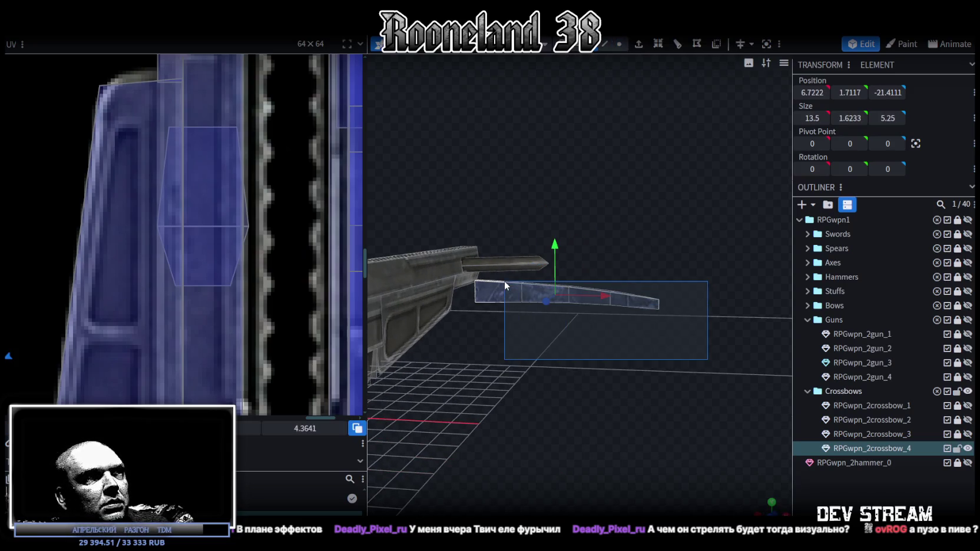
drag(551, 242, 552, 254)
mouse_move(632, 223)
mouse_down()
mouse_move(371, 280)
mouse_move(604, 430)
mouse_move(564, 375)
mouse_up()
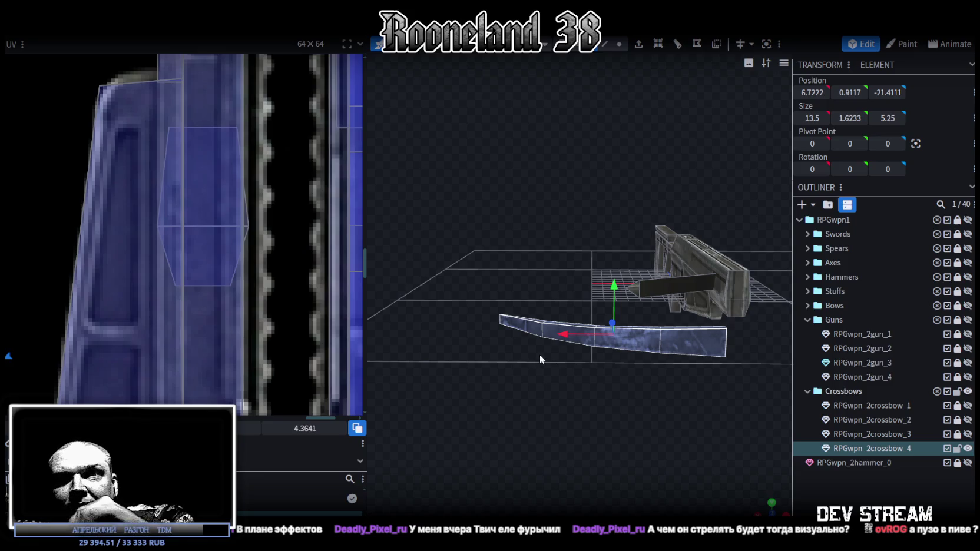
drag(629, 401, 673, 424)
Step: Select the limb's inner end vertices and set them to X 0
scroll(674, 424, up, 3)
scroll(254, 304, down, 5)
scroll(255, 304, down, 5)
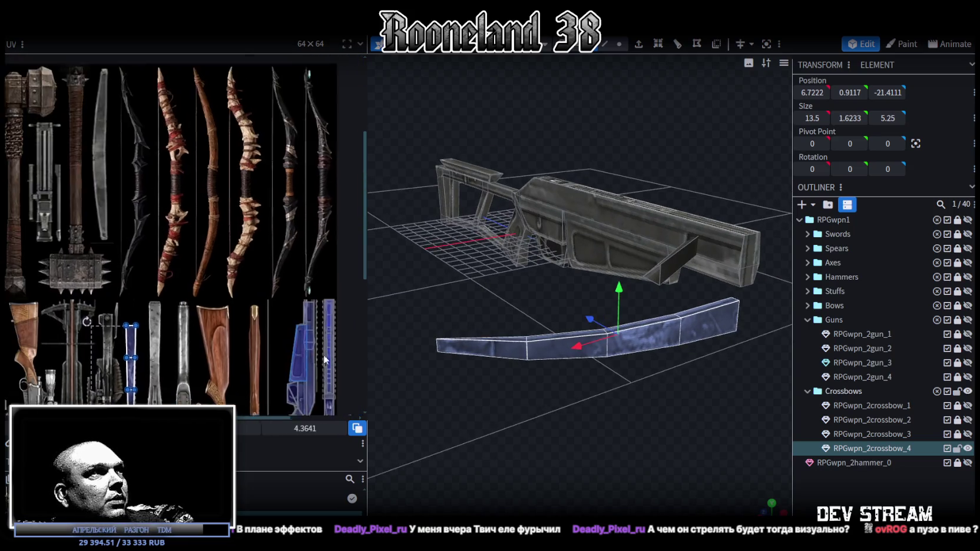
scroll(300, 350, up, 5)
mouse_move(501, 400)
mouse_down()
mouse_move(555, 414)
mouse_move(618, 400)
mouse_move(550, 369)
mouse_move(539, 391)
mouse_move(589, 377)
mouse_up()
click(619, 44)
drag(670, 406, 590, 288)
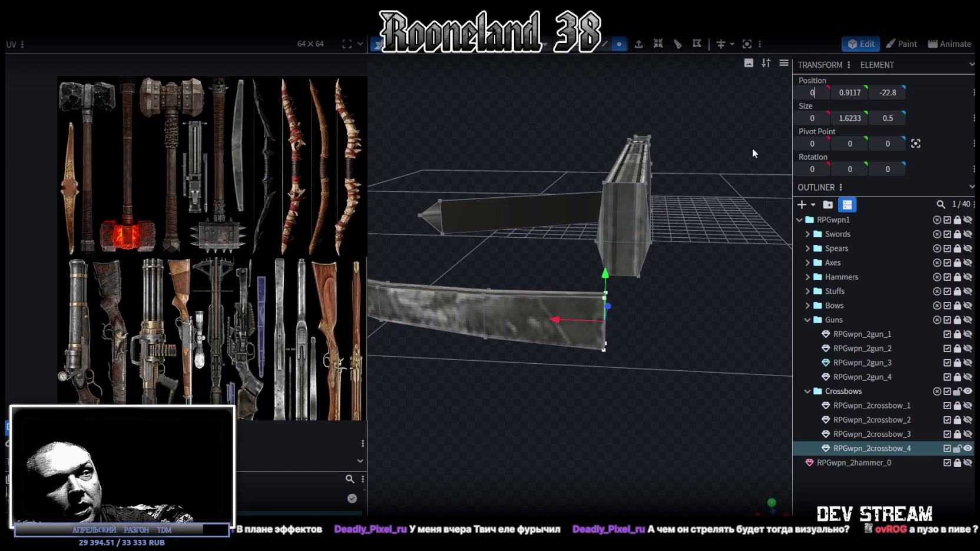
scroll(579, 405, down, 3)
Step: Copy and paste the limb's faces, flip the copy on X, and merge vertices
drag(579, 405, 636, 128)
click(619, 44)
mouse_move(554, 324)
mouse_down()
mouse_move(655, 377)
mouse_move(666, 353)
mouse_move(553, 281)
mouse_move(685, 378)
mouse_up()
key(ctrl+c)
key(ctrl+v)
click(718, 387)
right_click(122, 38)
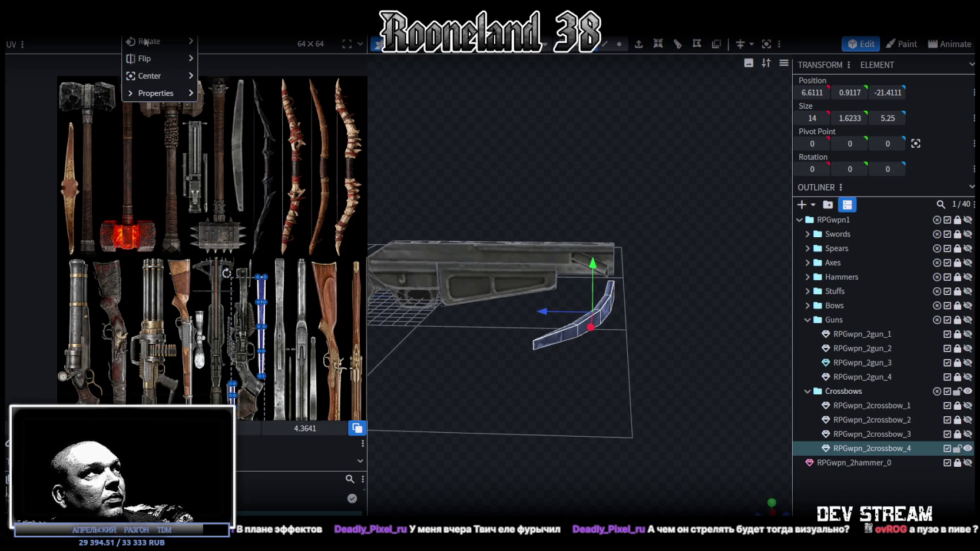
click(229, 61)
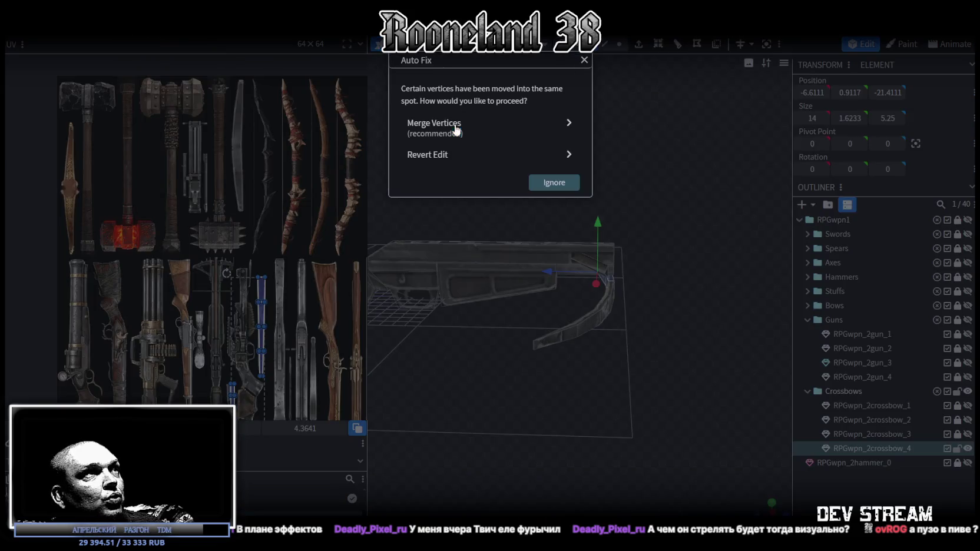
click(457, 126)
Step: Select the whole joined bow to confirm its 28 × 1.6233 × 5.25 size
mouse_move(567, 188)
mouse_down()
mouse_move(571, 305)
mouse_move(371, 250)
mouse_up()
scroll(273, 335, up, 3)
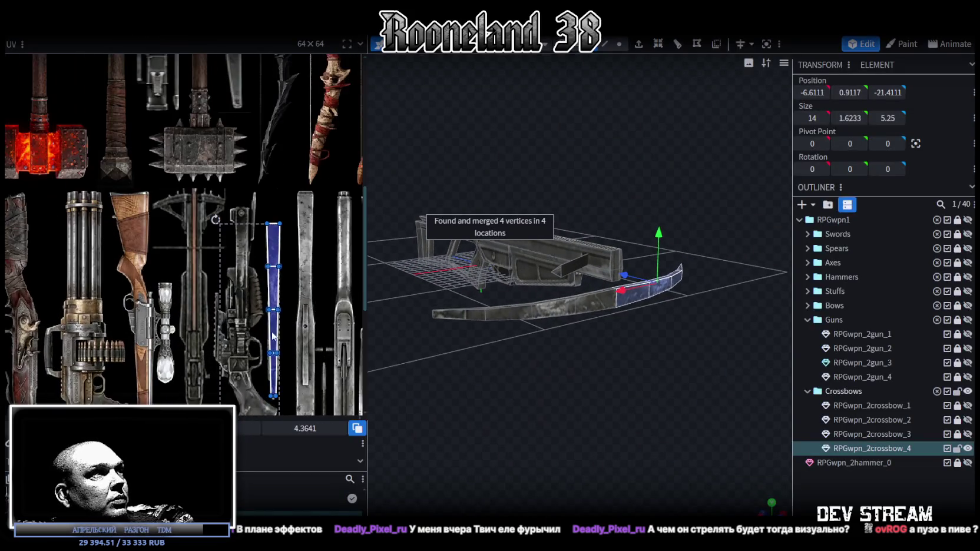
scroll(273, 336, down, 2)
key(ctrl+a)
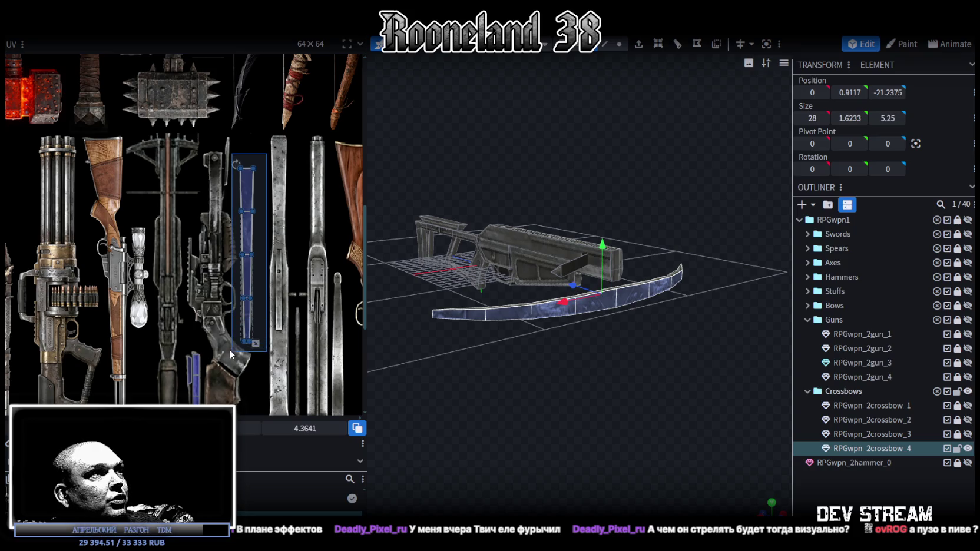
scroll(230, 354, down, 3)
Step: Move the bow's UV island onto the grey blade texture, making it shorter and wider
mouse_move(289, 309)
mouse_down()
mouse_move(266, 183)
mouse_move(228, 205)
mouse_up()
scroll(266, 184, up, 4)
scroll(260, 253, down, 1)
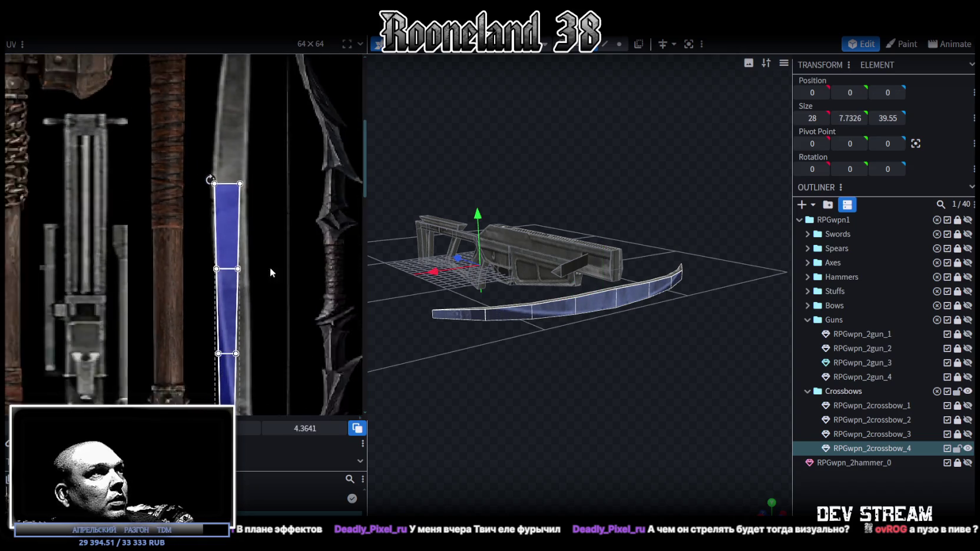
scroll(260, 253, down, 2)
drag(253, 357, 272, 279)
scroll(262, 289, up, 3)
scroll(172, 301, down, 2)
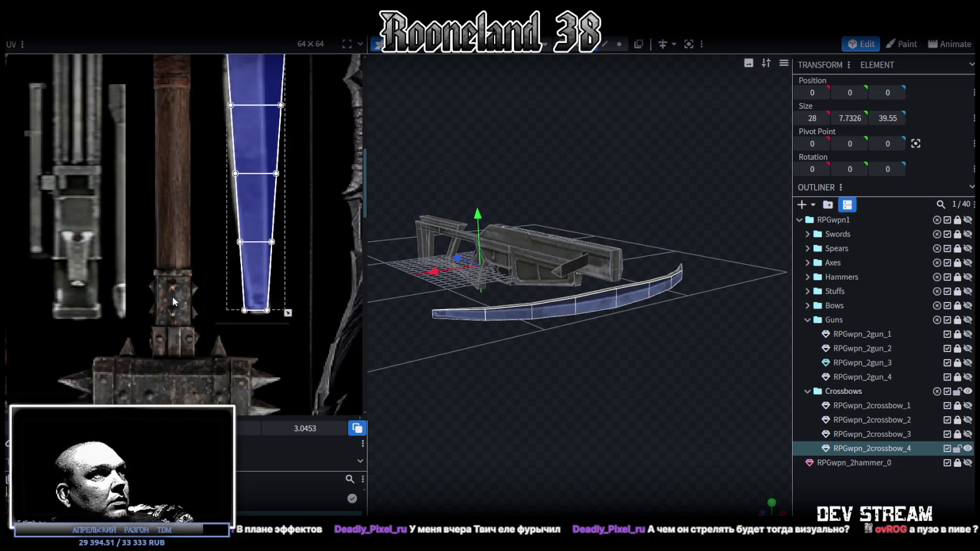
scroll(232, 336, up, 3)
mouse_move(232, 286)
mouse_down()
mouse_move(265, 262)
mouse_move(265, 273)
mouse_up()
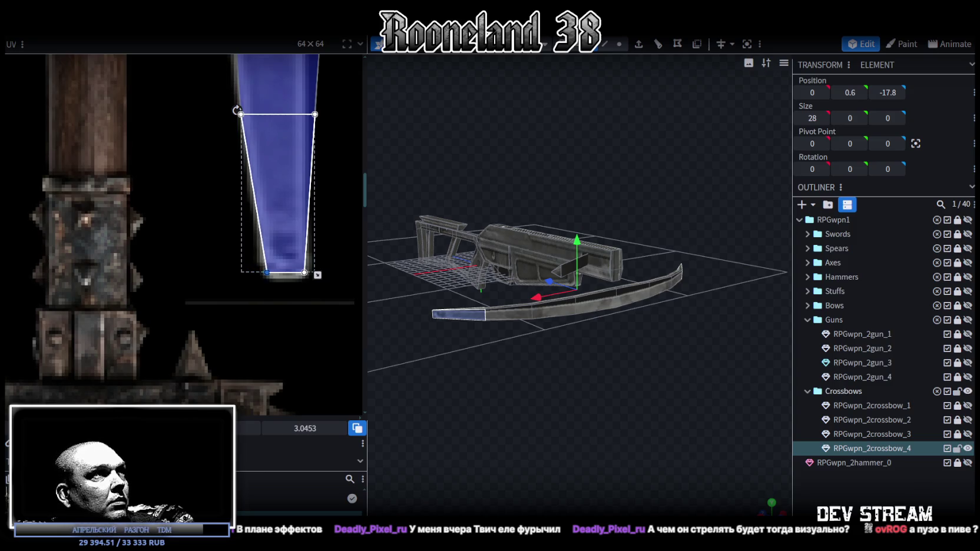
scroll(250, 381, down, 3)
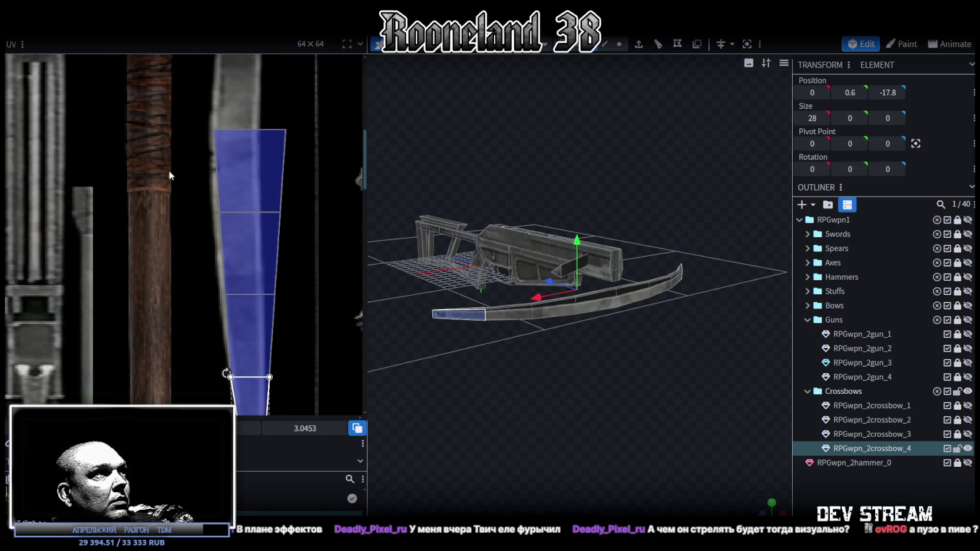
click(223, 225)
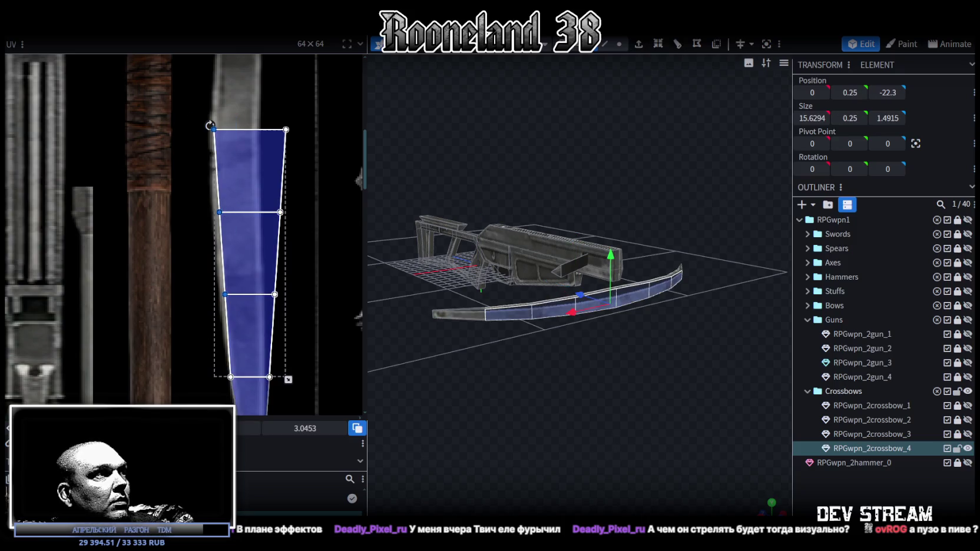
drag(219, 212, 216, 212)
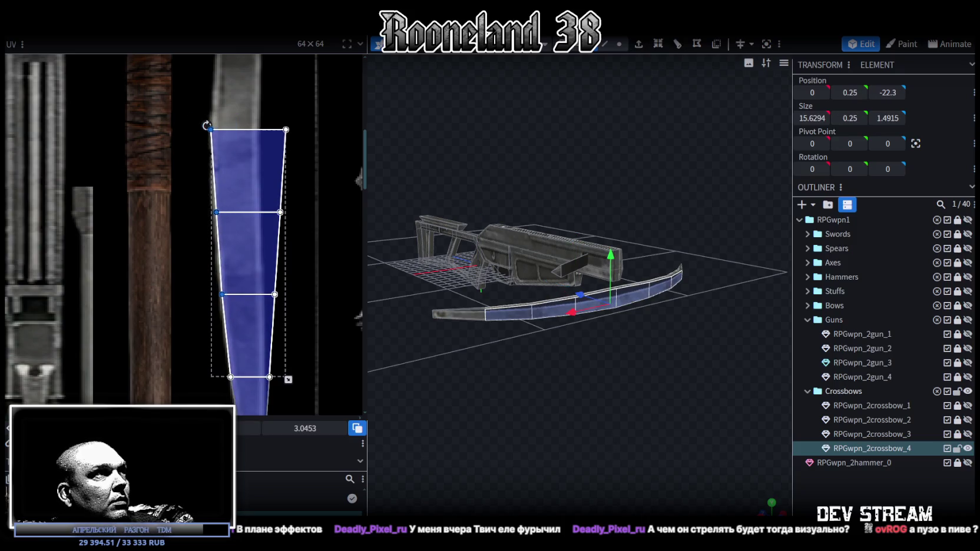
Step: Pull the strip's right-side UV vertices inward face by face, tapering toward the top
drag(314, 106, 253, 324)
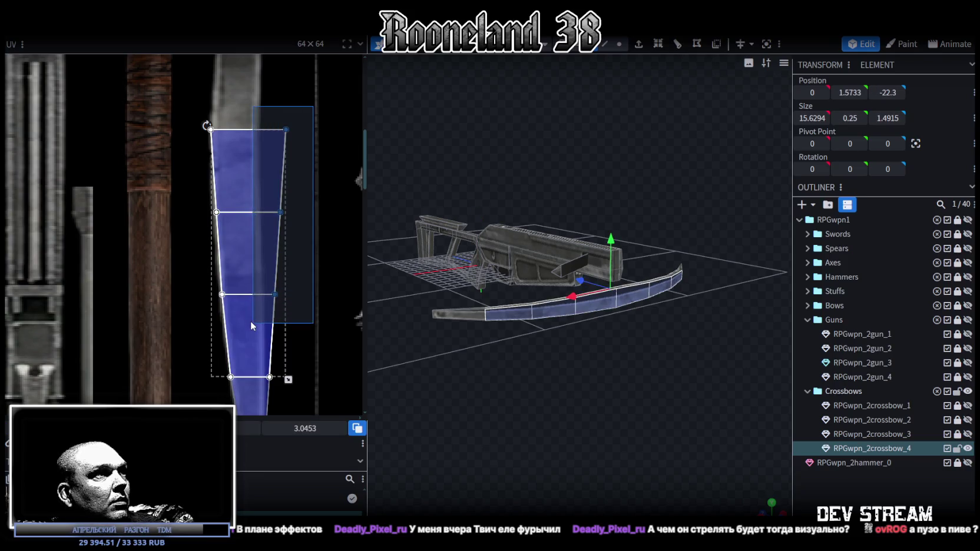
drag(307, 118, 257, 390)
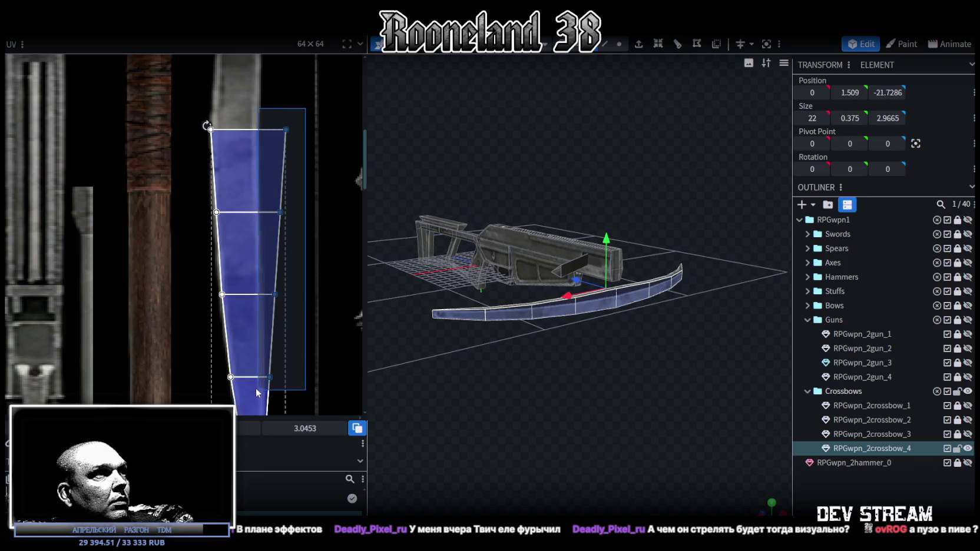
drag(274, 295, 268, 294)
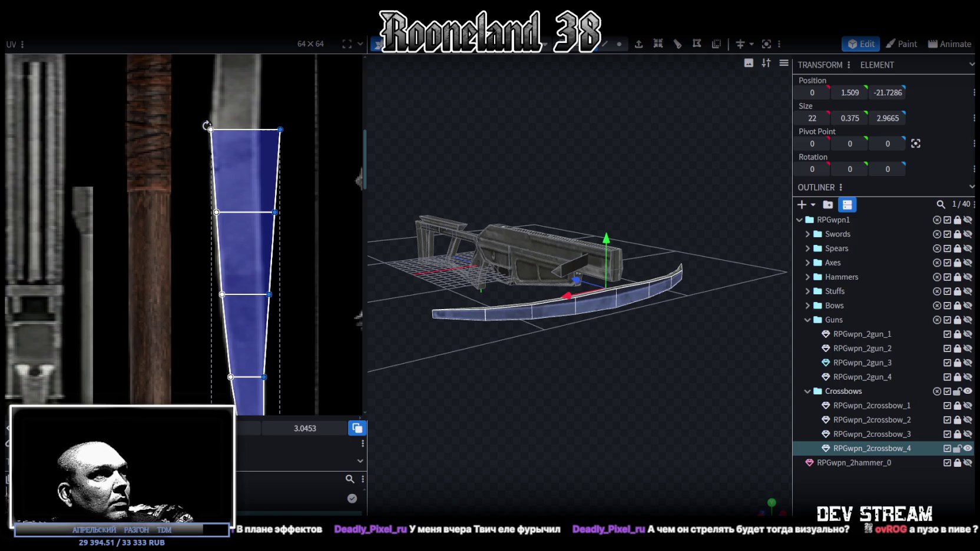
drag(294, 97, 227, 412)
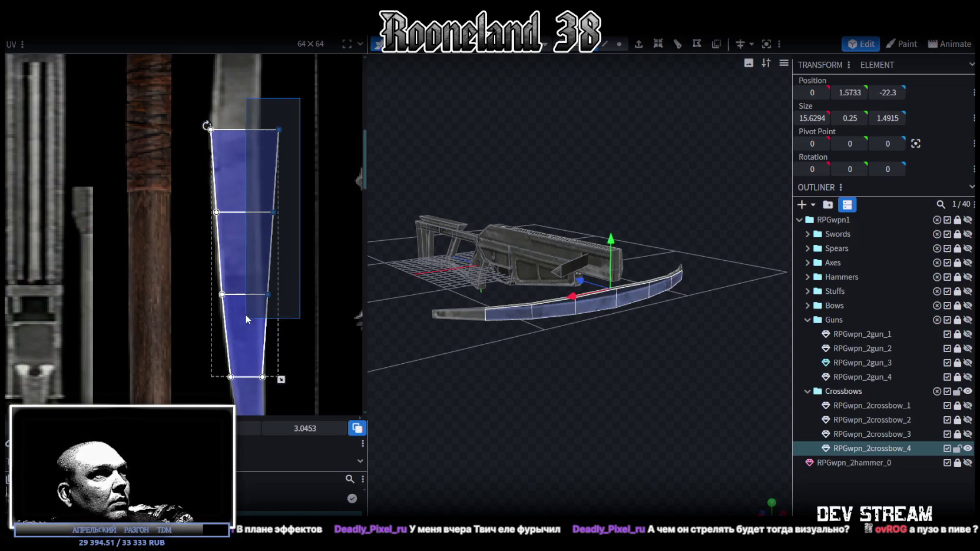
drag(268, 295, 262, 294)
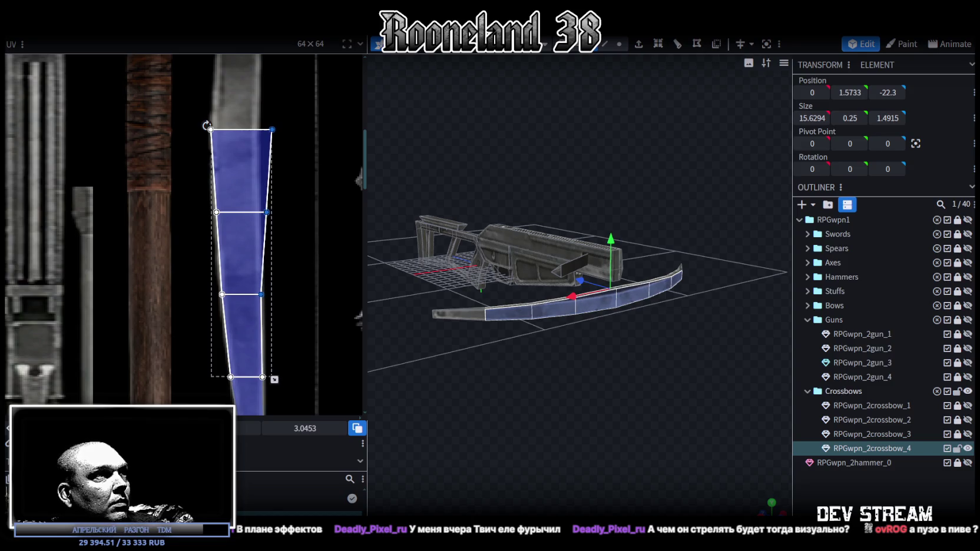
drag(294, 109, 238, 228)
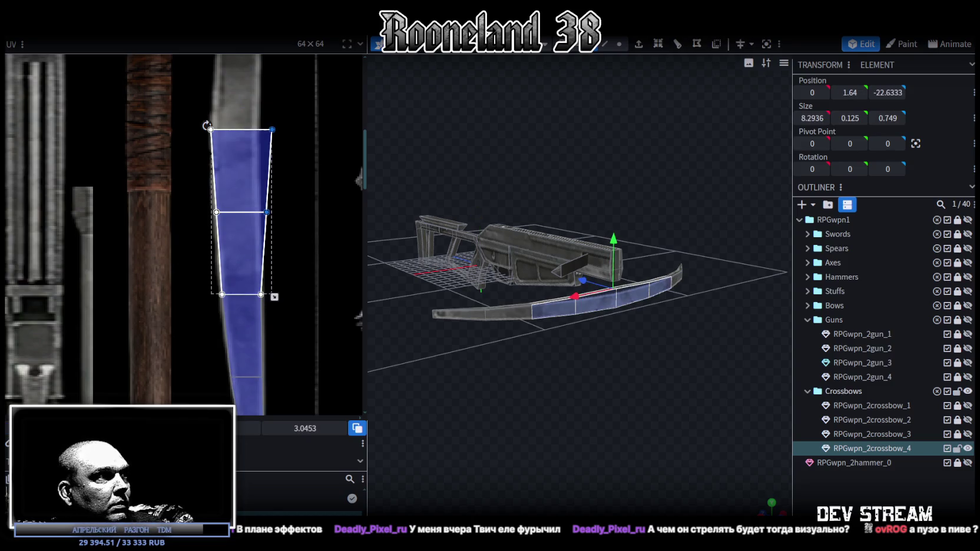
drag(264, 194, 258, 195)
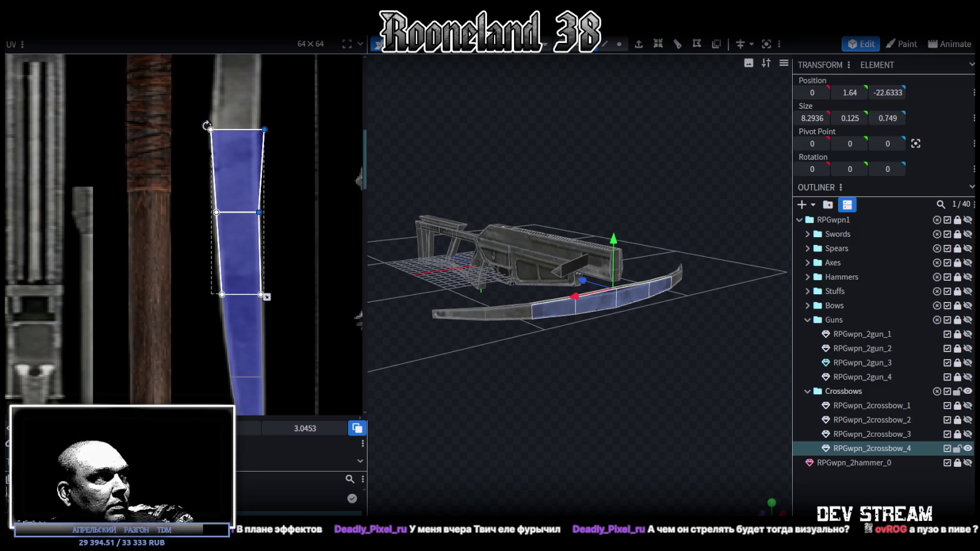
drag(274, 122, 204, 171)
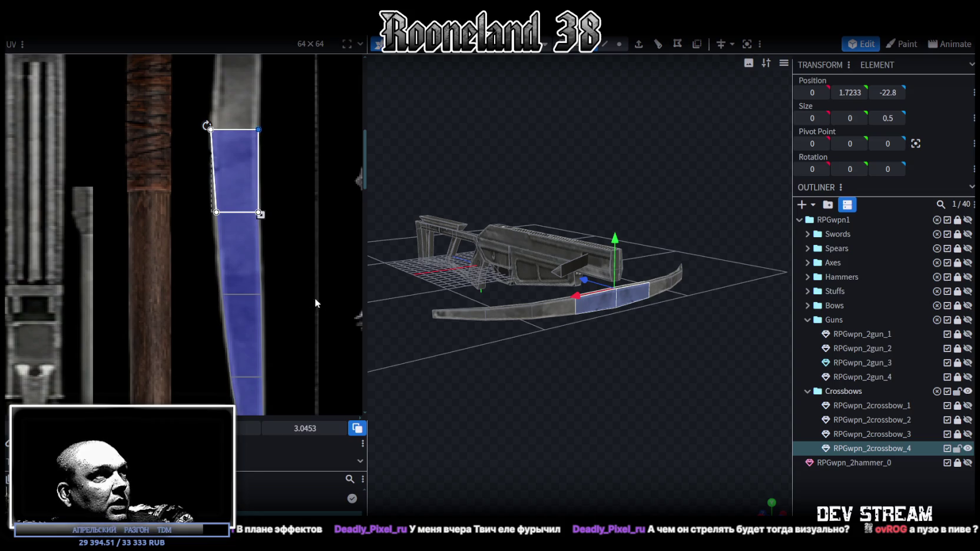
mouse_move(618, 423)
mouse_down()
mouse_move(500, 423)
mouse_move(536, 414)
mouse_move(503, 386)
mouse_move(609, 416)
mouse_move(518, 429)
mouse_up()
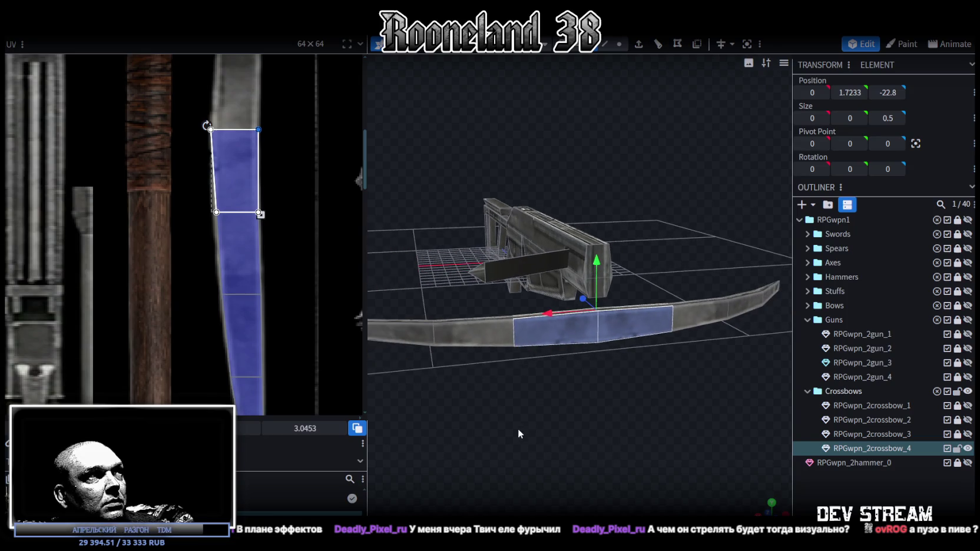
scroll(213, 246, down, 2)
scroll(236, 332, down, 1)
mouse_move(553, 377)
mouse_down()
mouse_move(581, 385)
mouse_move(569, 369)
mouse_move(563, 381)
mouse_up()
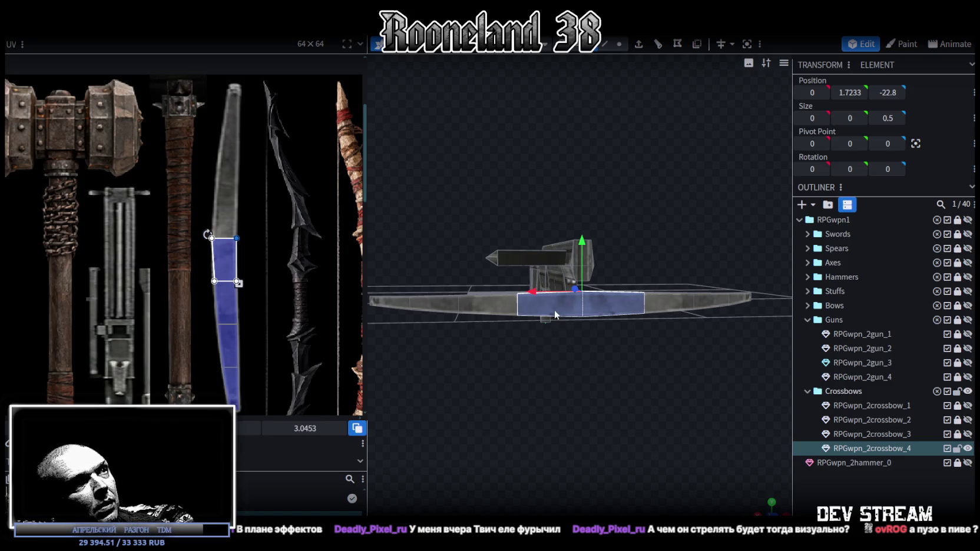
Step: Select the bow faces and move the entire UV strip down the blade texture
shift+click(462, 304)
shift+click(398, 301)
shift+click(383, 302)
mouse_move(412, 354)
mouse_down()
mouse_move(487, 411)
mouse_move(661, 434)
mouse_move(615, 407)
mouse_up()
click(591, 303)
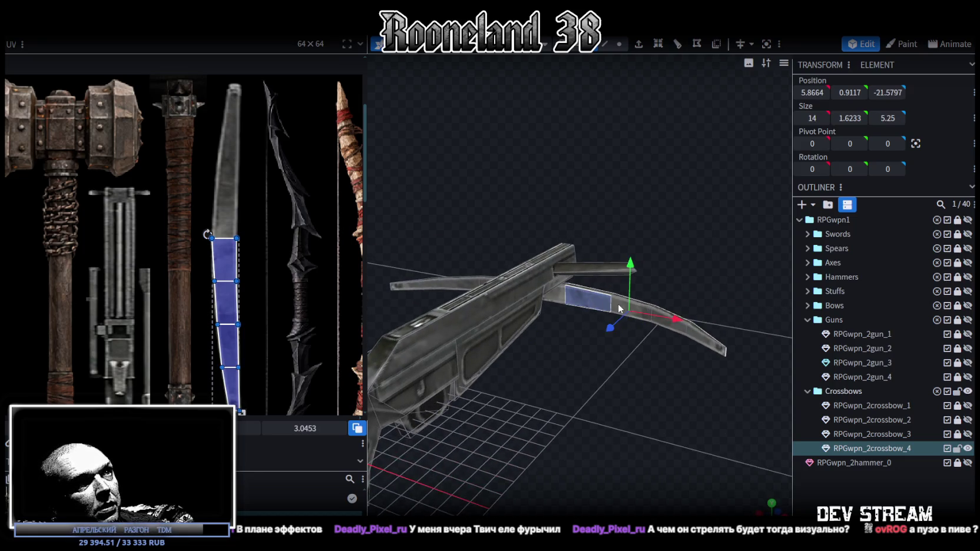
shift+click(675, 330)
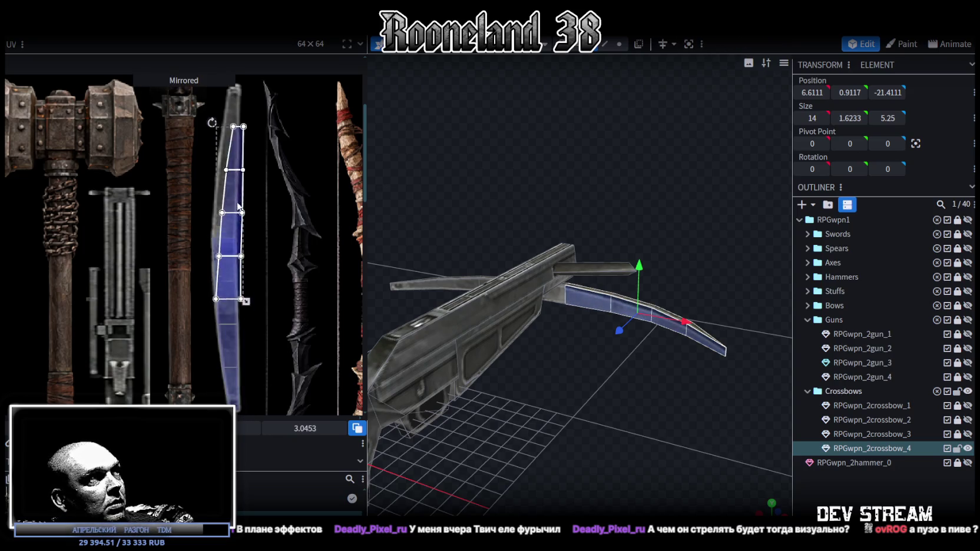
scroll(242, 221, up, 3)
double_click(213, 242)
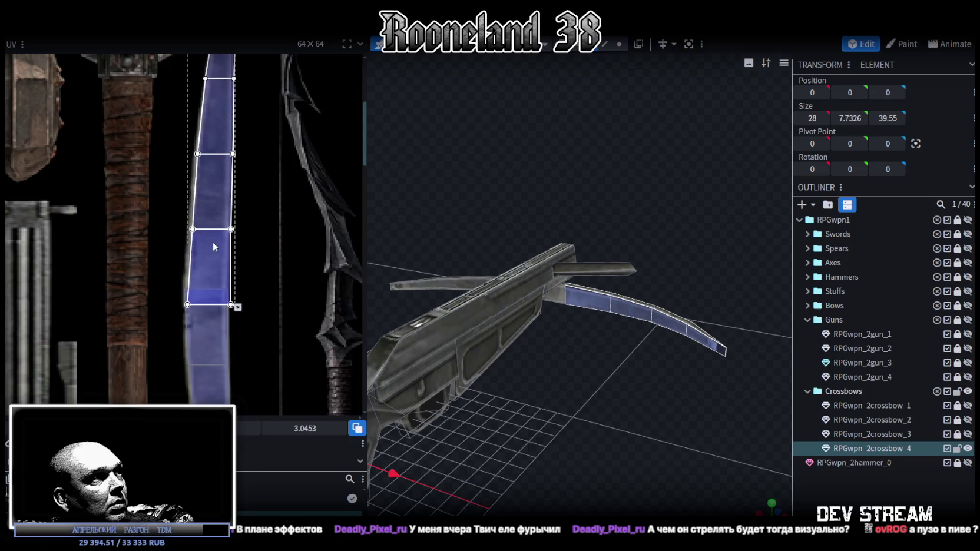
scroll(259, 318, down, 2)
drag(229, 143, 226, 181)
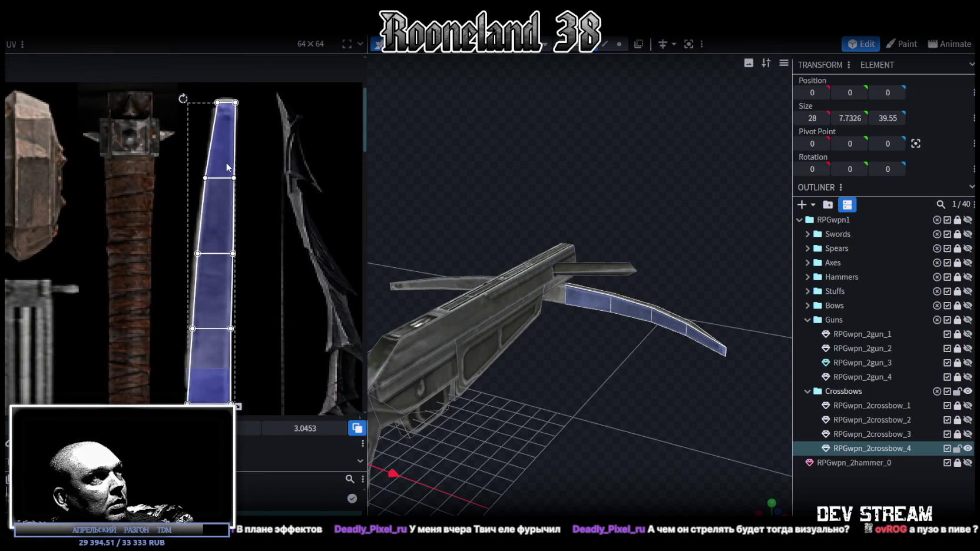
Step: Select a face on the left bow limb and its UV face
scroll(287, 256, down, 3)
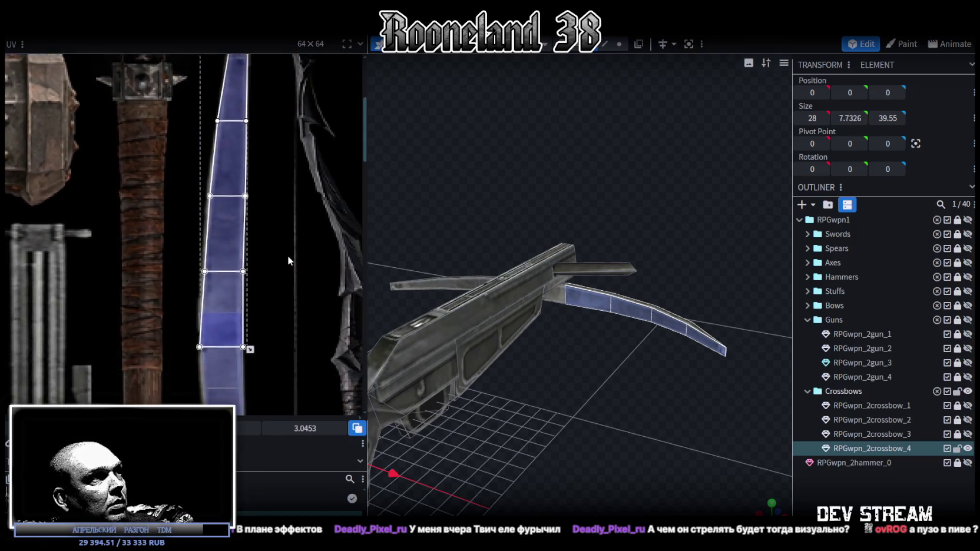
scroll(274, 279, down, 2)
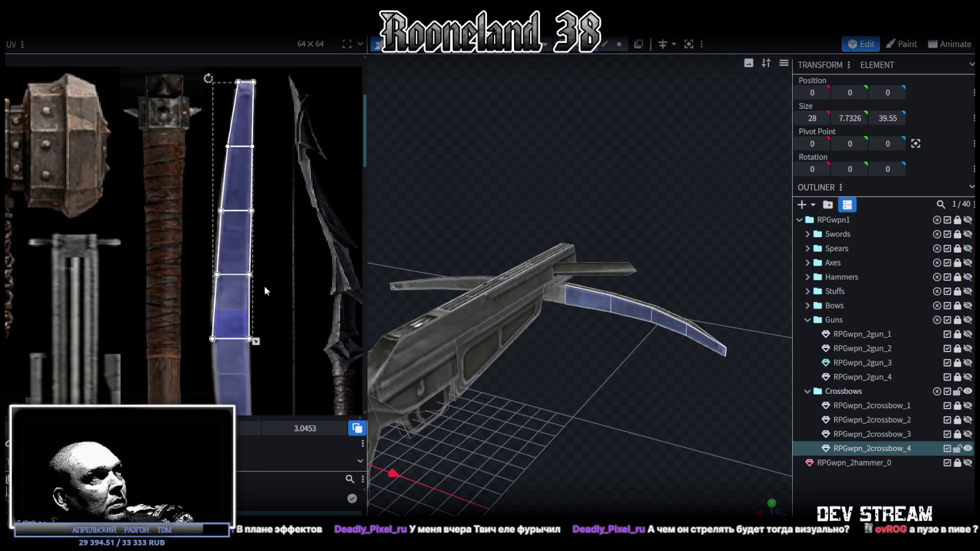
scroll(257, 291, up, 2)
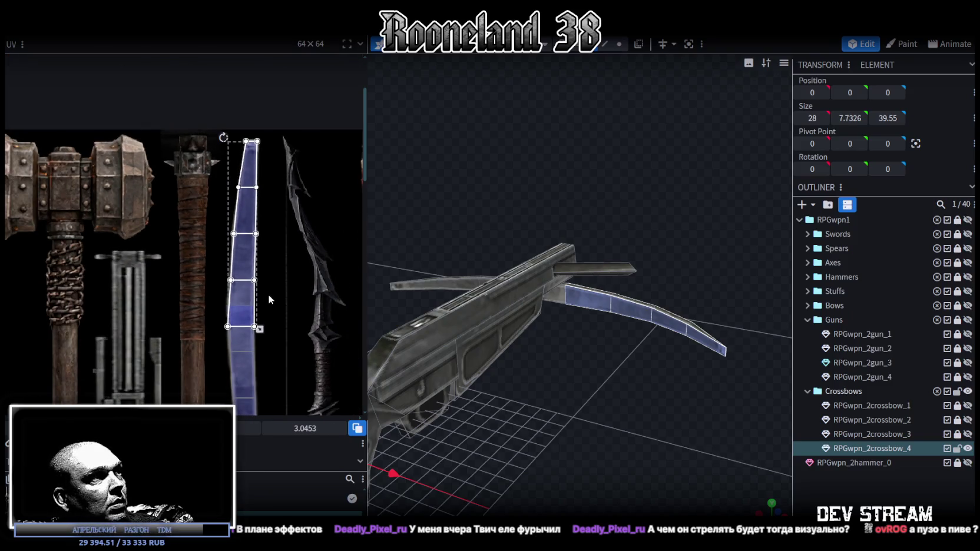
scroll(267, 293, down, 3)
scroll(294, 230, up, 1)
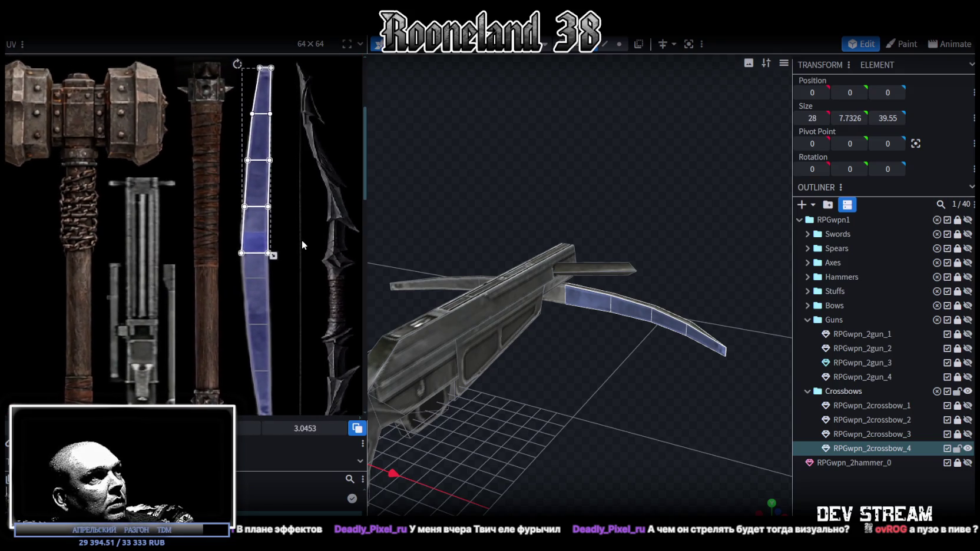
scroll(304, 237, down, 1)
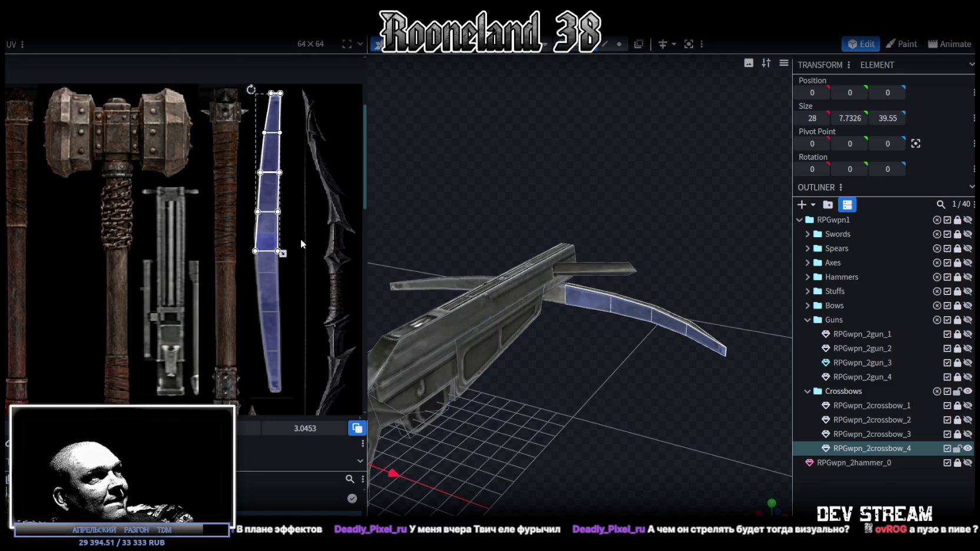
scroll(306, 241, down, 1)
click(253, 286)
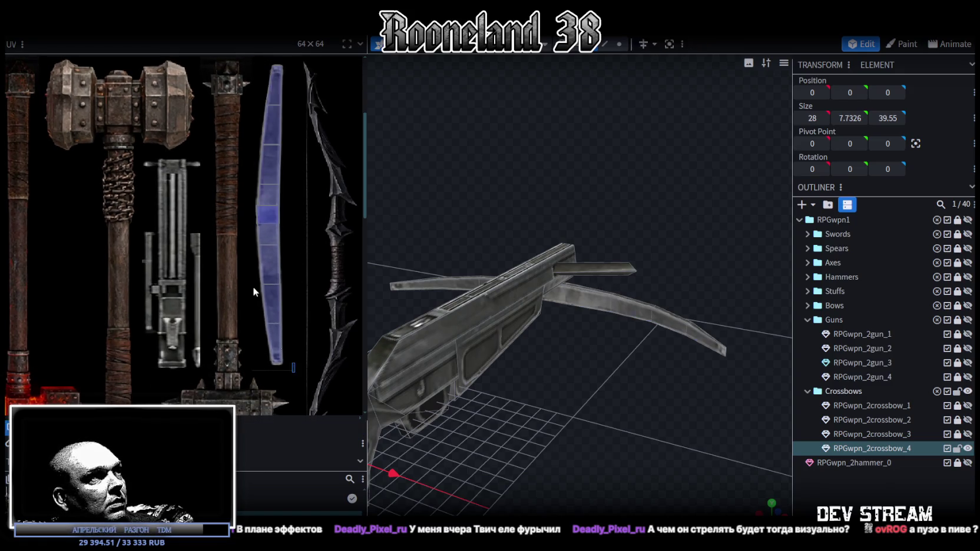
scroll(253, 218, up, 3)
click(261, 313)
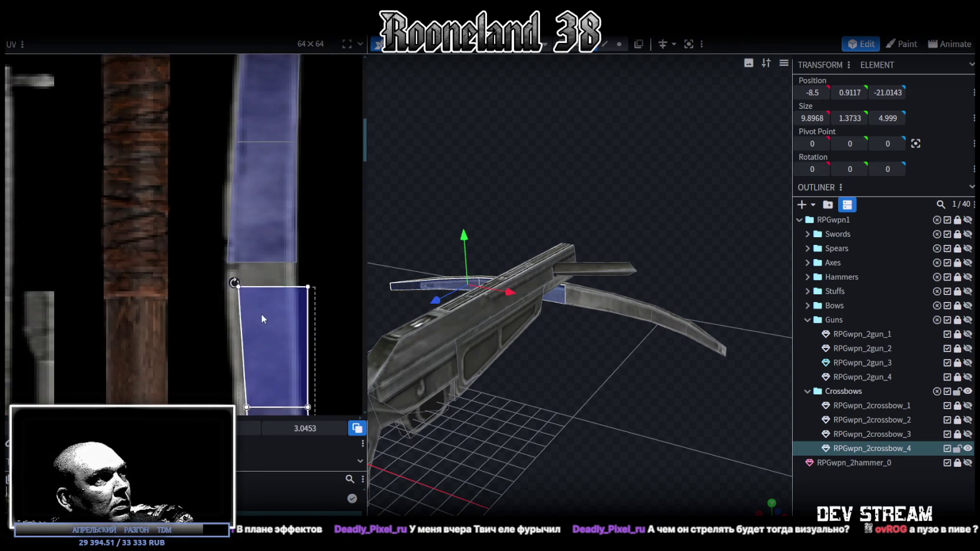
Step: Raise the bottom edge of the bow strip's UV island to shorten it
scroll(244, 273, up, 3)
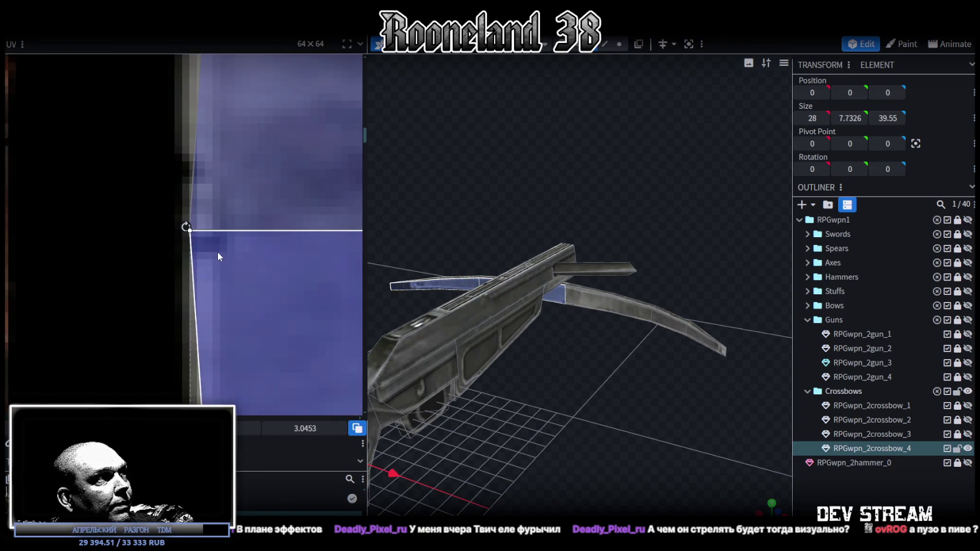
middle_drag(218, 251, 125, 291)
scroll(125, 292, down, 2)
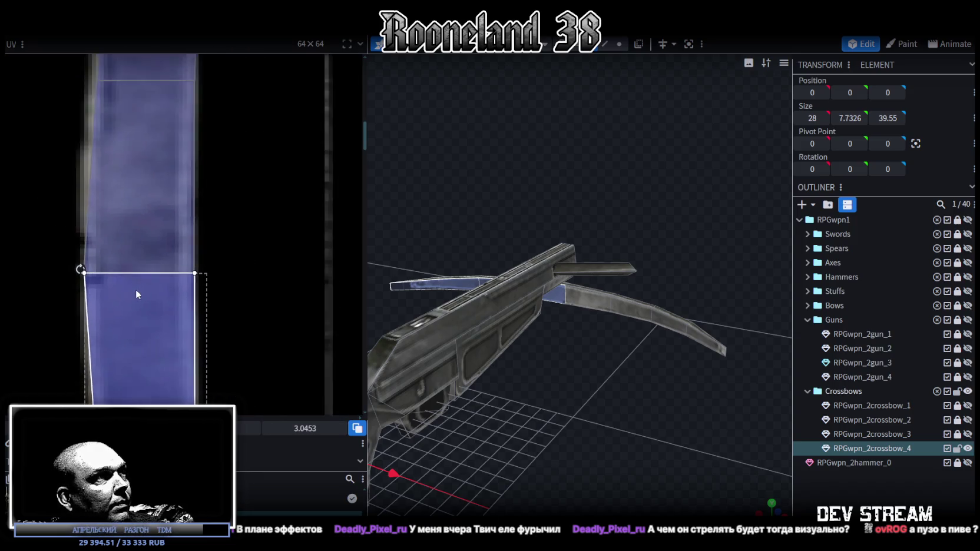
scroll(136, 289, down, 3)
middle_drag(182, 308, 244, 253)
scroll(245, 253, down, 2)
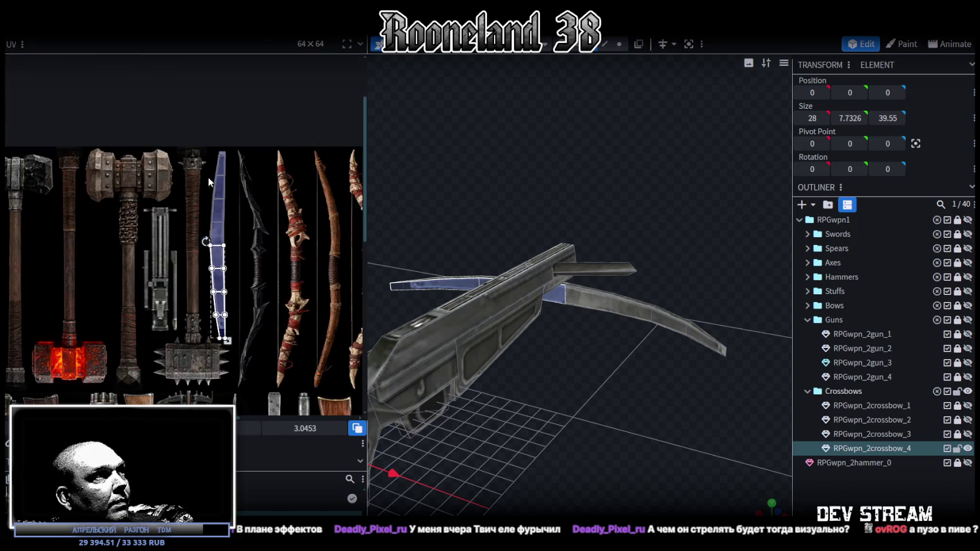
click(224, 257)
scroll(223, 339, up, 3)
scroll(252, 314, up, 2)
drag(250, 333, 246, 301)
drag(249, 285, 248, 267)
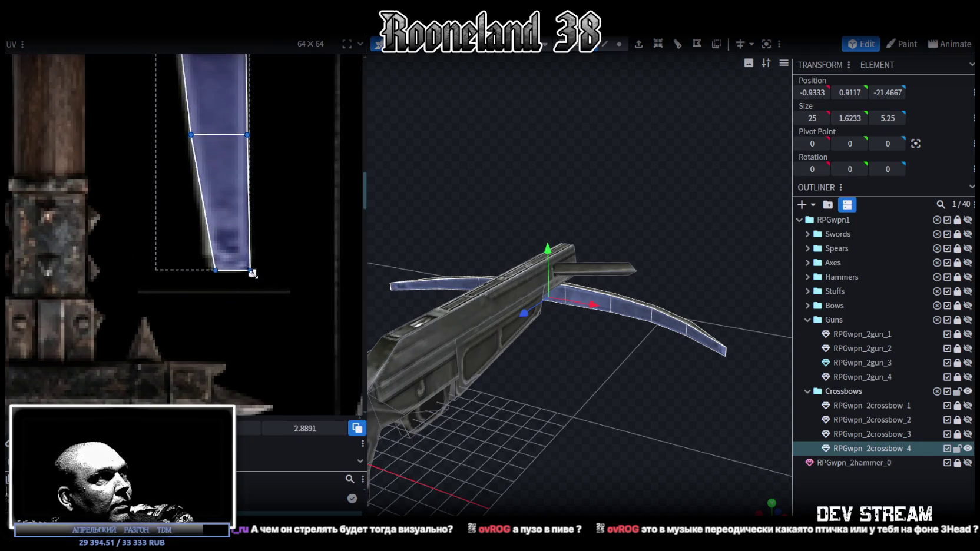
Step: Select a crossbow limb face, then the bolt face, and view its UV
scroll(248, 265, up, 3)
scroll(283, 187, up, 5)
scroll(230, 292, up, 3)
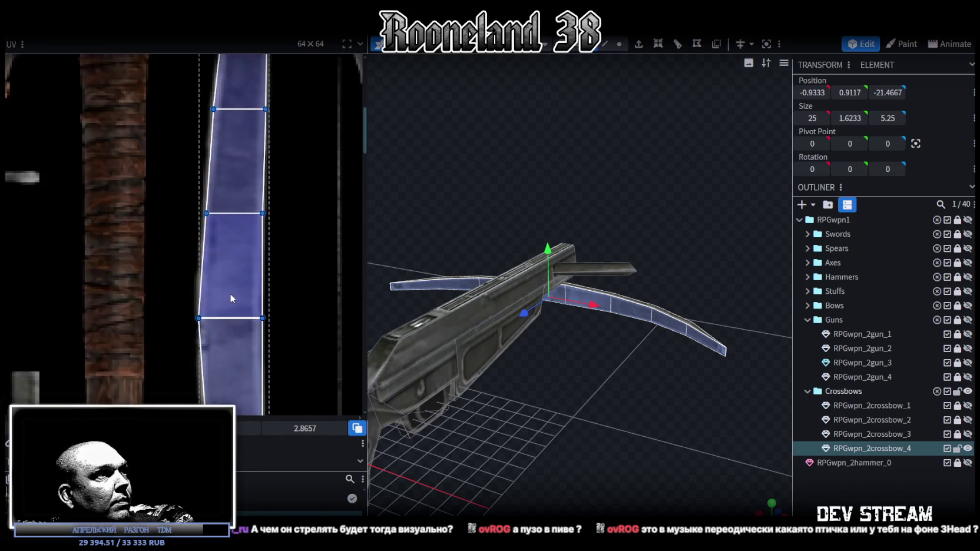
scroll(284, 285, down, 4)
scroll(294, 288, down, 2)
drag(399, 318, 417, 429)
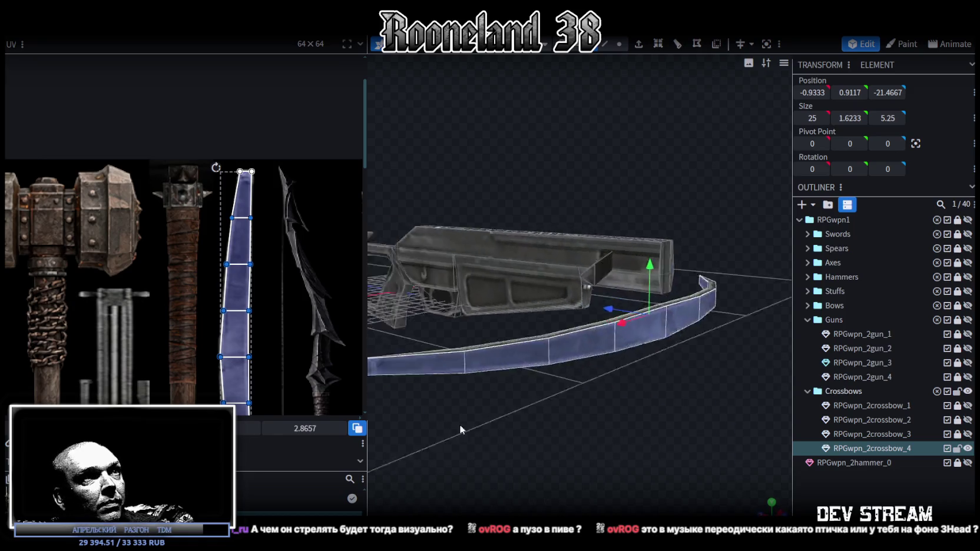
click(503, 395)
drag(503, 395, 605, 339)
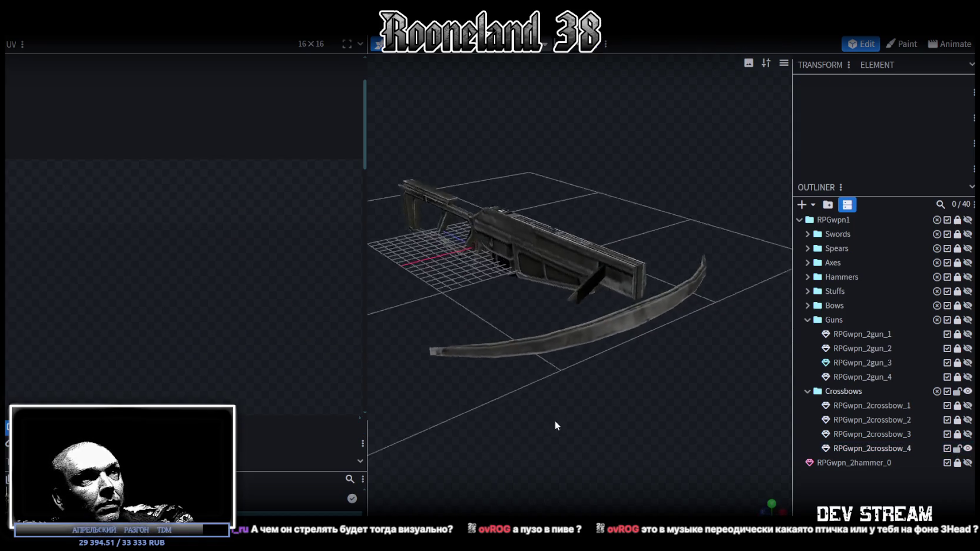
click(575, 353)
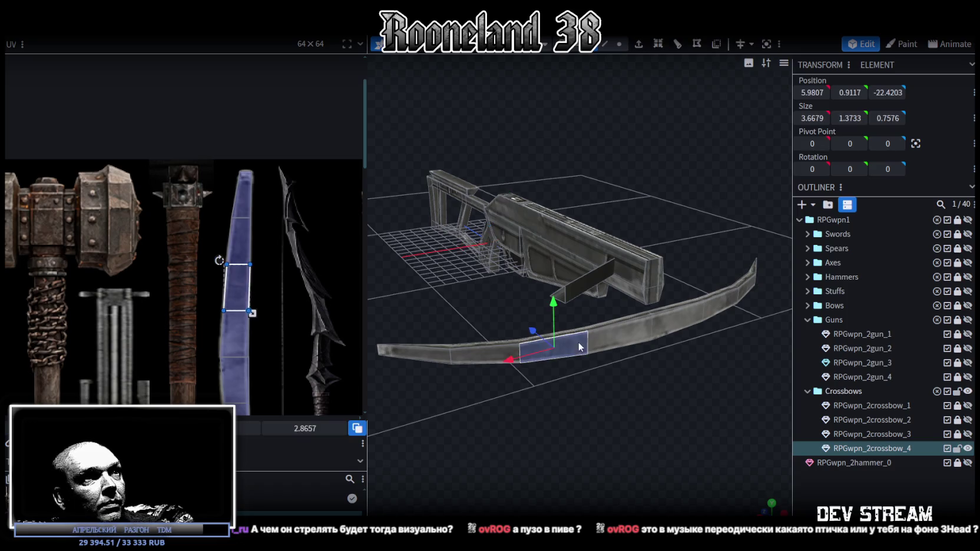
scroll(179, 222, down, 2)
scroll(202, 191, down, 2)
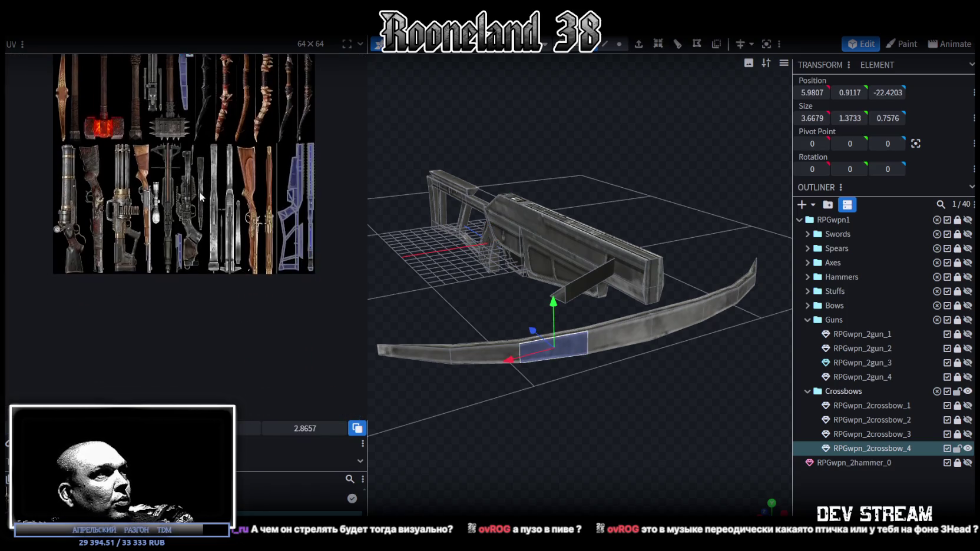
scroll(164, 220, up, 3)
click(145, 265)
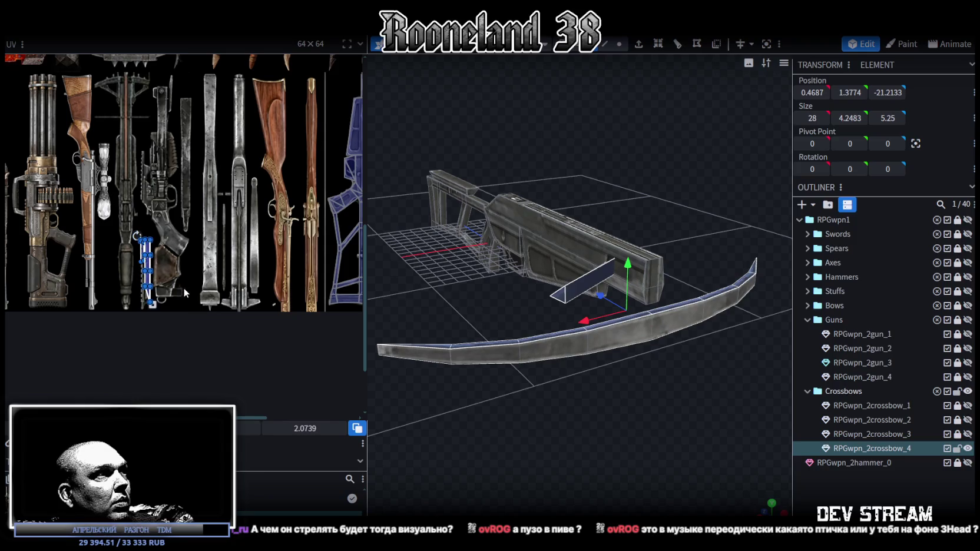
middle_drag(166, 310, 95, 296)
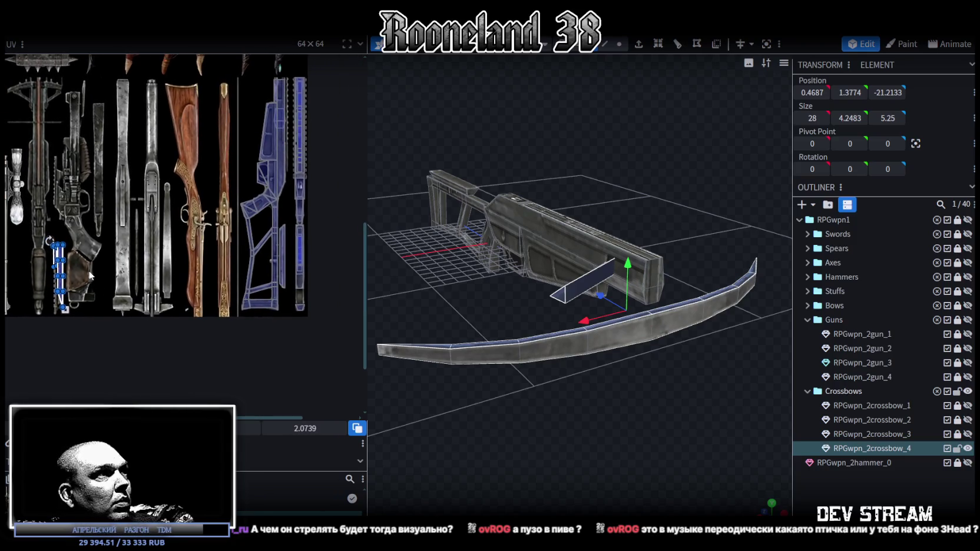
scroll(89, 275, up, 1)
Step: Move the stock strip's UV island up over the stock texture
click(272, 188)
scroll(271, 164, up, 2)
scroll(277, 174, up, 2)
drag(286, 184, 273, 113)
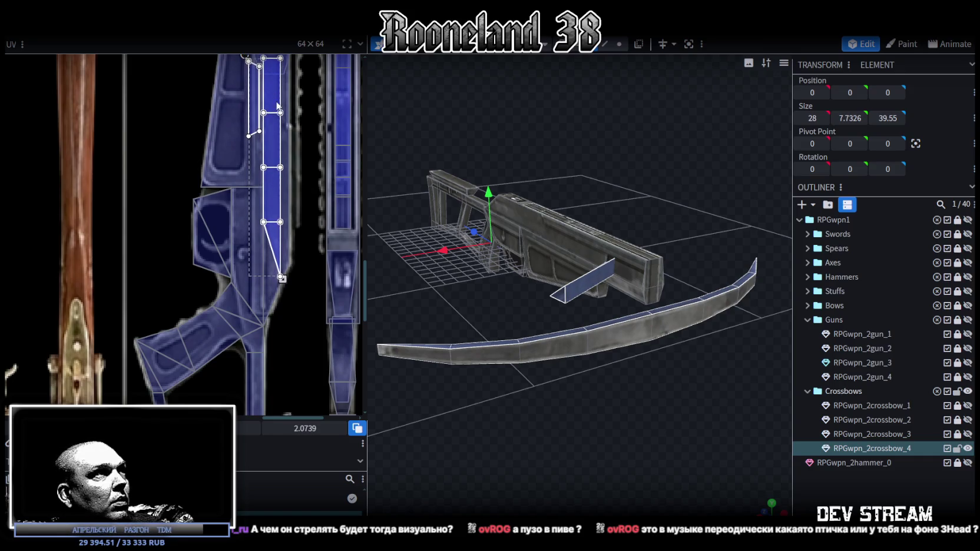
middle_drag(277, 106, 263, 252)
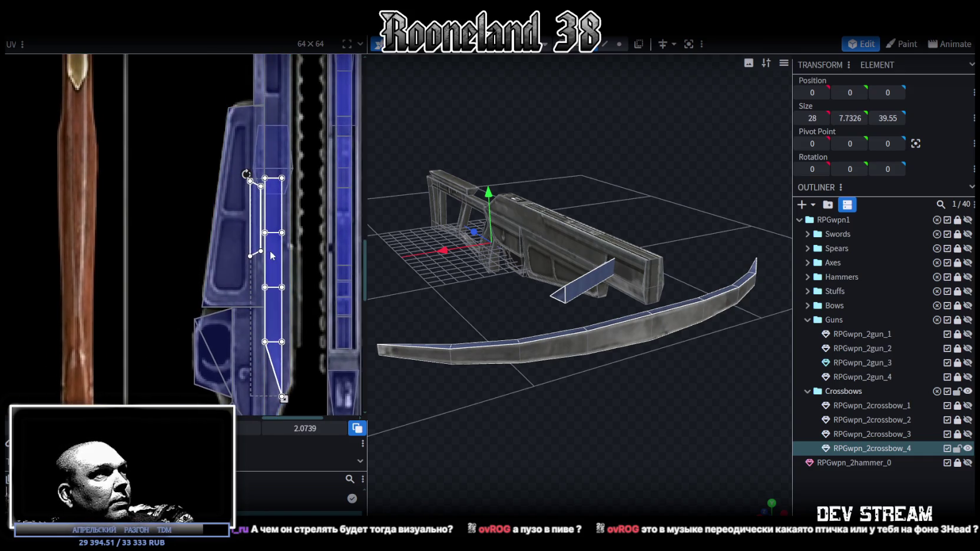
Step: Zoom in on the crossbow and select the limb elements
drag(436, 311, 678, 466)
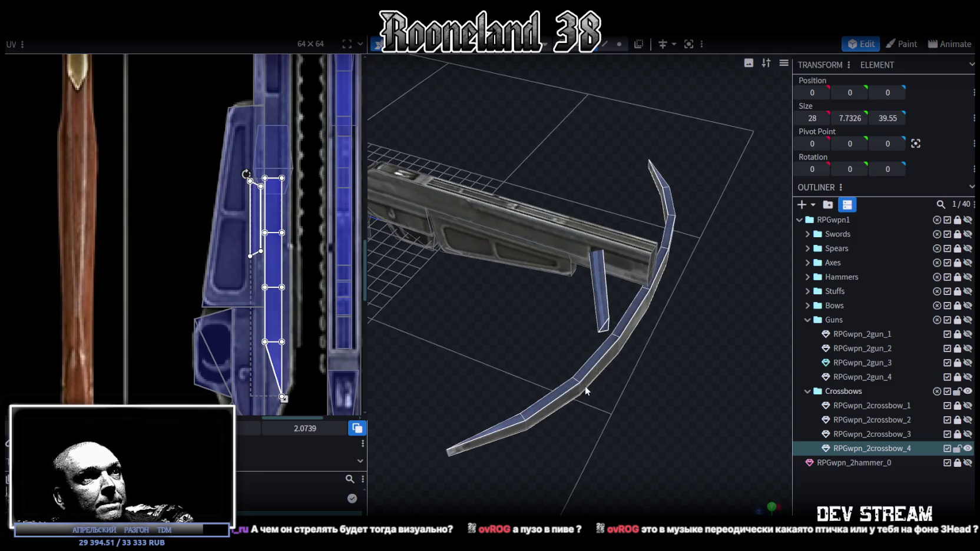
click(585, 389)
mouse_move(609, 458)
mouse_down()
mouse_move(579, 386)
mouse_move(634, 393)
mouse_move(609, 401)
mouse_move(671, 354)
mouse_move(677, 359)
mouse_move(571, 306)
mouse_move(634, 288)
mouse_move(629, 262)
mouse_up()
scroll(623, 399, up, 3)
click(579, 426)
Step: Reduce the crossbow limb's Size Y to 2.1233
mouse_move(677, 460)
mouse_down()
mouse_move(618, 450)
mouse_move(598, 307)
mouse_up()
mouse_move(642, 444)
mouse_down()
mouse_move(593, 472)
mouse_move(602, 475)
mouse_move(612, 452)
mouse_move(521, 477)
mouse_move(628, 470)
mouse_move(585, 459)
mouse_move(564, 411)
mouse_up()
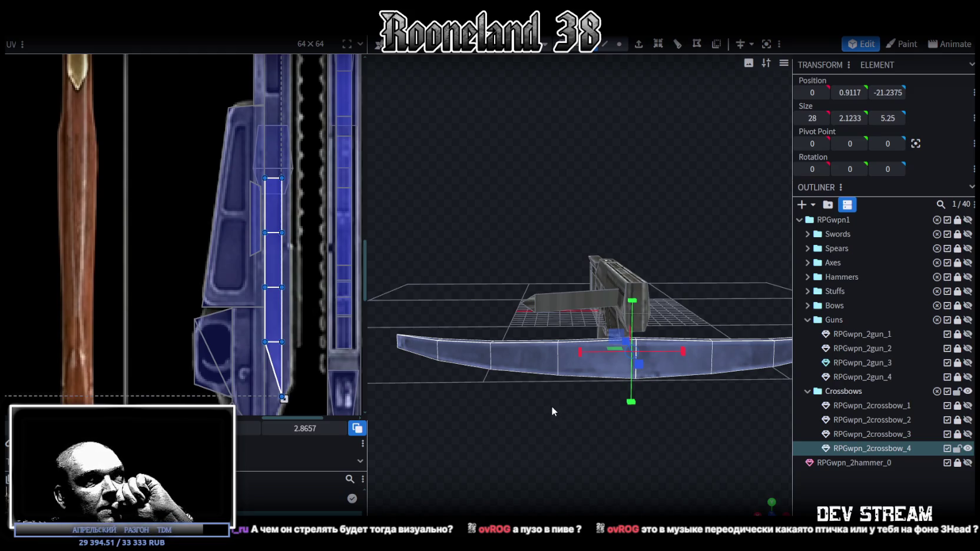
mouse_move(642, 447)
mouse_down()
mouse_move(625, 442)
mouse_move(646, 450)
mouse_move(622, 407)
mouse_move(660, 406)
mouse_up()
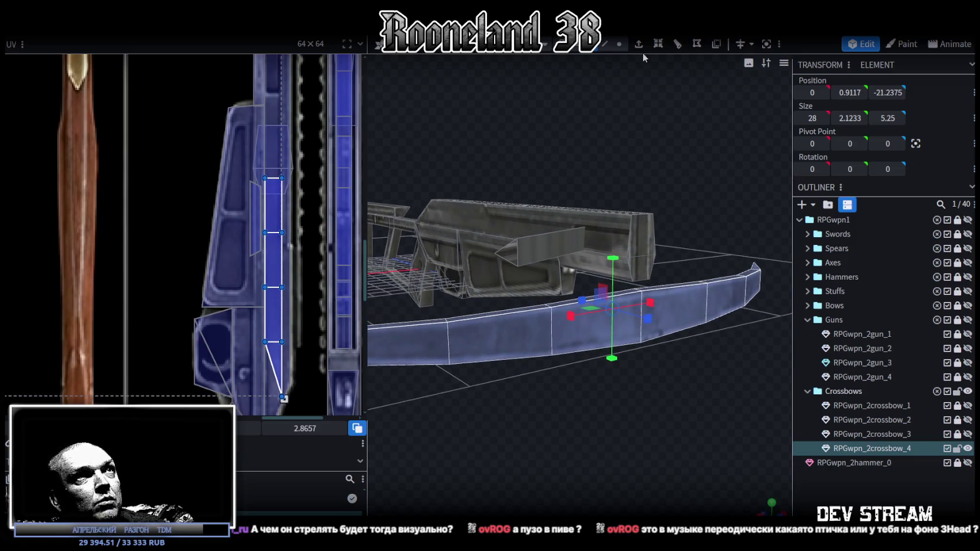
click(620, 47)
mouse_move(696, 345)
mouse_down()
mouse_move(672, 347)
mouse_move(682, 340)
mouse_move(693, 342)
mouse_move(641, 376)
mouse_move(611, 355)
mouse_up()
mouse_move(604, 403)
mouse_down()
mouse_move(608, 368)
mouse_move(672, 412)
mouse_move(654, 377)
mouse_up()
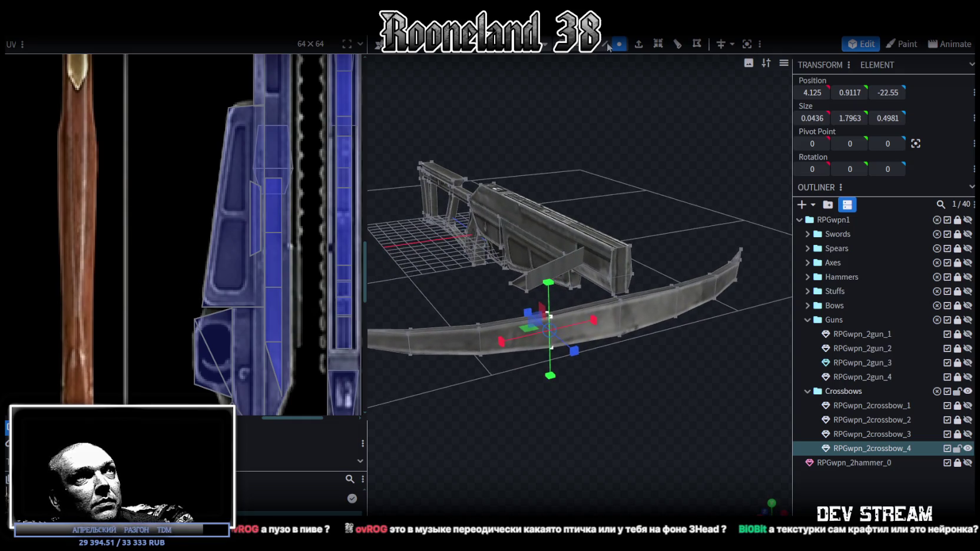
mouse_move(626, 303)
mouse_down()
mouse_move(579, 373)
mouse_move(573, 360)
mouse_move(565, 370)
mouse_move(579, 364)
mouse_move(692, 478)
mouse_move(671, 486)
mouse_move(597, 438)
mouse_up()
Step: Lower the bow's middle faces by 0.25, then lower the centre further
drag(492, 407, 681, 325)
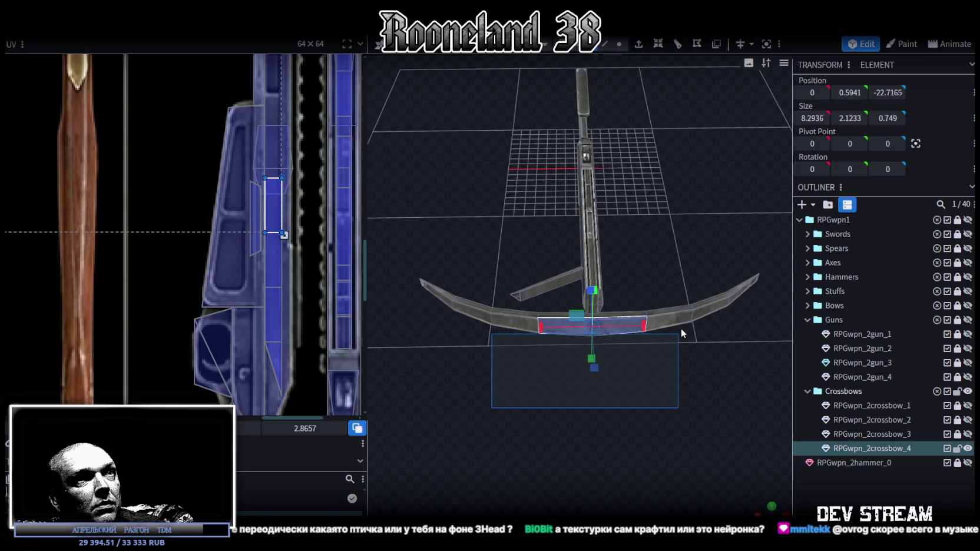
drag(513, 368, 670, 322)
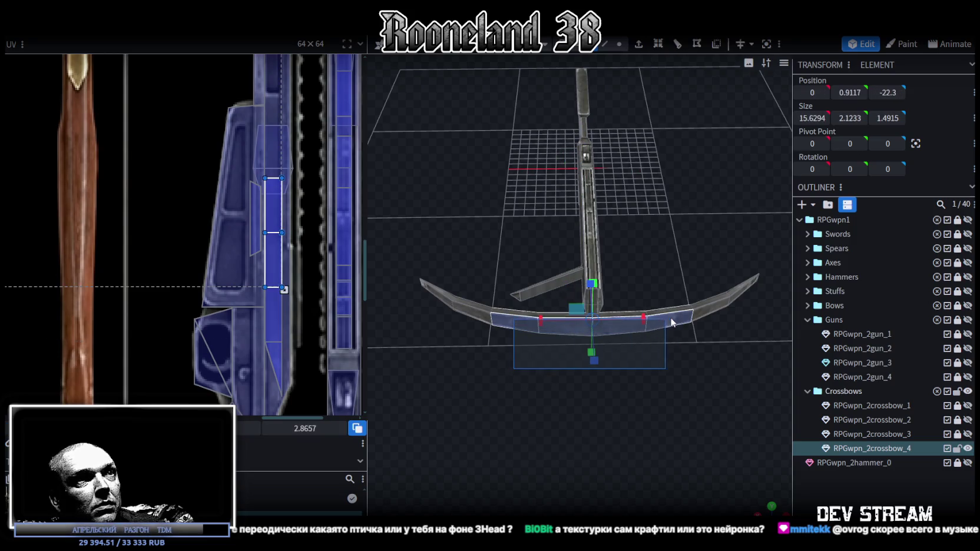
key(KP_1)
scroll(646, 306, up, 3)
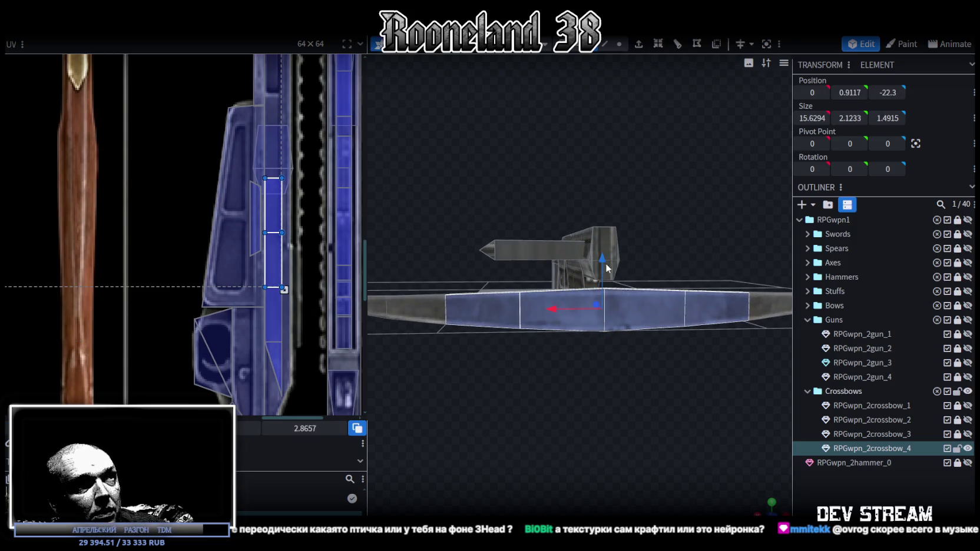
drag(602, 263, 603, 268)
mouse_move(606, 388)
mouse_down()
mouse_move(594, 424)
mouse_move(557, 399)
mouse_move(632, 326)
mouse_up()
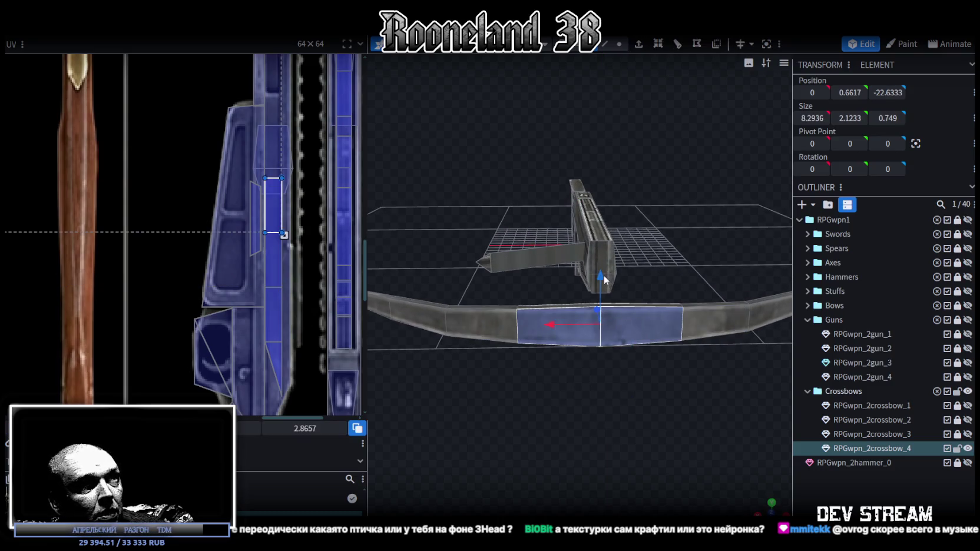
drag(600, 275, 601, 289)
Step: Try pulling the bow's centre vertices down by 0.5, then undo the bend
mouse_move(627, 406)
mouse_down()
mouse_move(638, 396)
mouse_move(634, 421)
mouse_move(644, 365)
mouse_up()
click(619, 44)
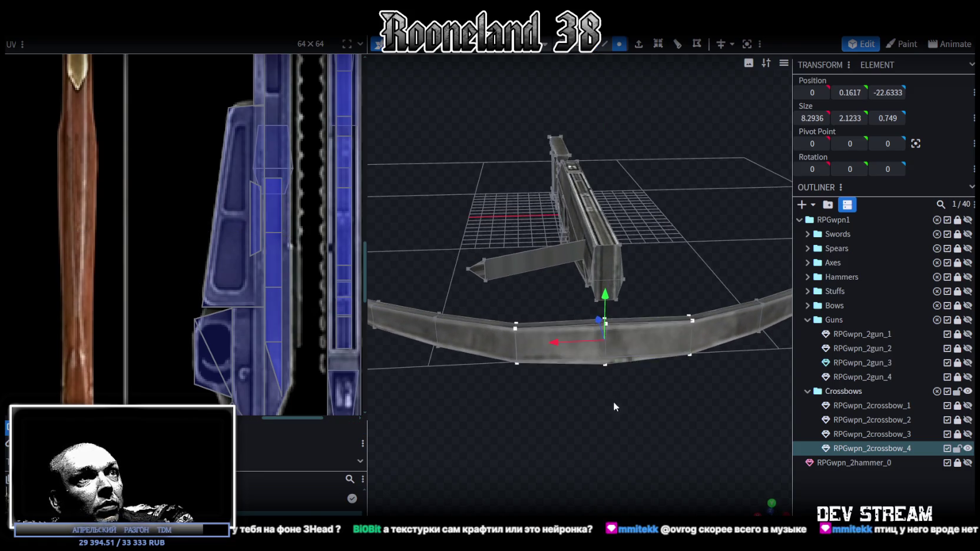
drag(613, 401, 624, 400)
key(KP_1)
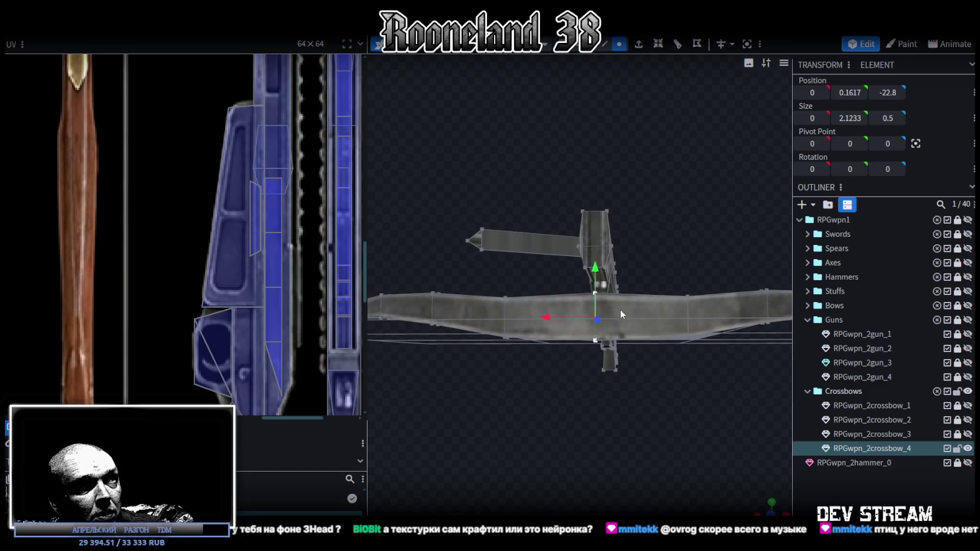
drag(595, 265, 595, 284)
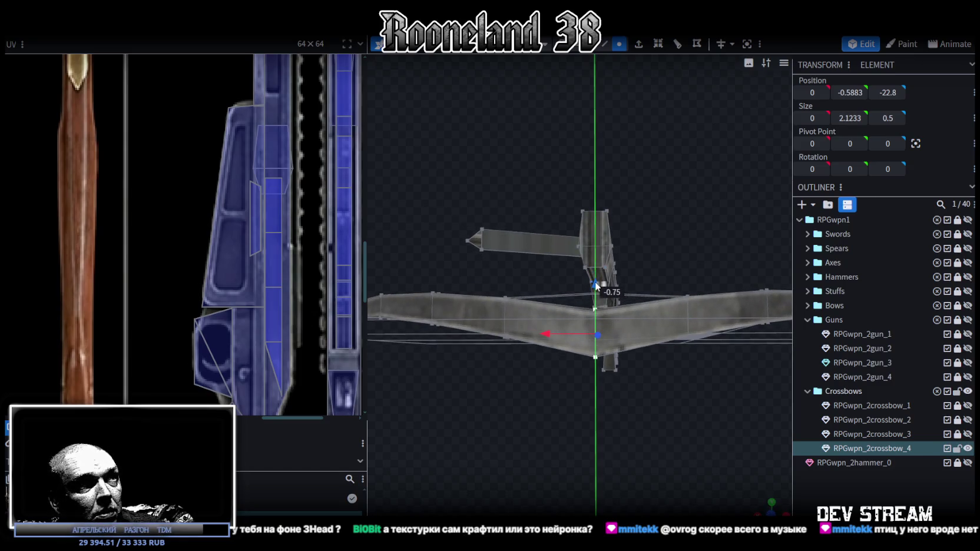
mouse_move(570, 405)
mouse_down()
mouse_move(575, 441)
mouse_move(576, 417)
mouse_up()
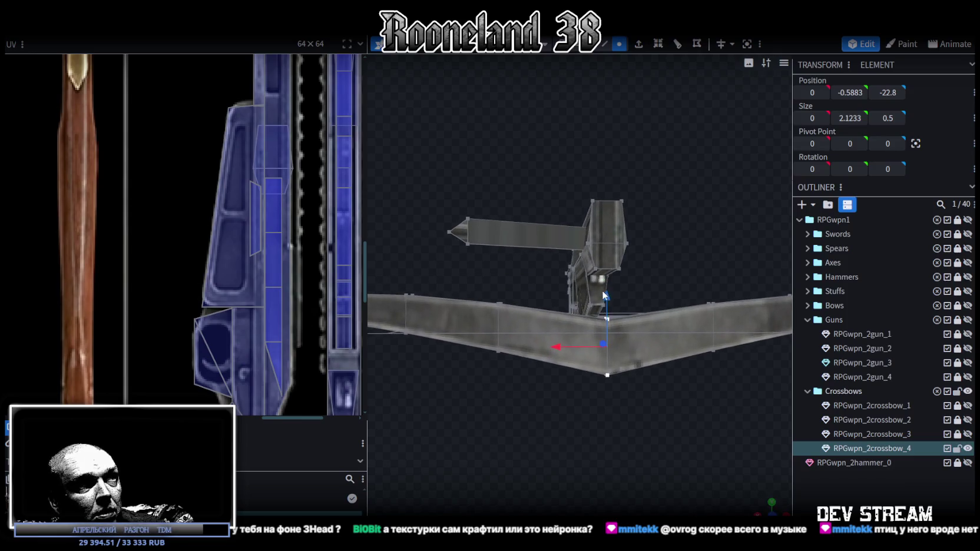
drag(607, 303, 607, 306)
mouse_move(532, 416)
mouse_down()
mouse_move(607, 428)
mouse_move(572, 421)
mouse_move(574, 406)
mouse_move(542, 414)
mouse_move(574, 422)
mouse_up()
mouse_move(626, 447)
mouse_down()
mouse_move(646, 442)
mouse_move(648, 427)
mouse_move(646, 443)
mouse_move(639, 418)
mouse_up()
key(Page_Up)
key(Page_Up)
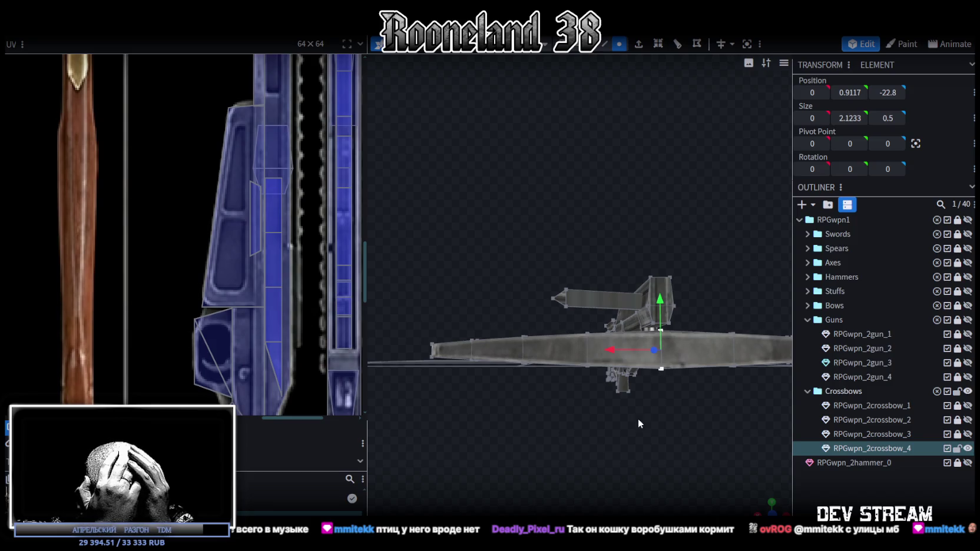
mouse_move(601, 427)
mouse_down()
mouse_move(644, 449)
mouse_move(593, 452)
mouse_up()
scroll(595, 453, up, 1)
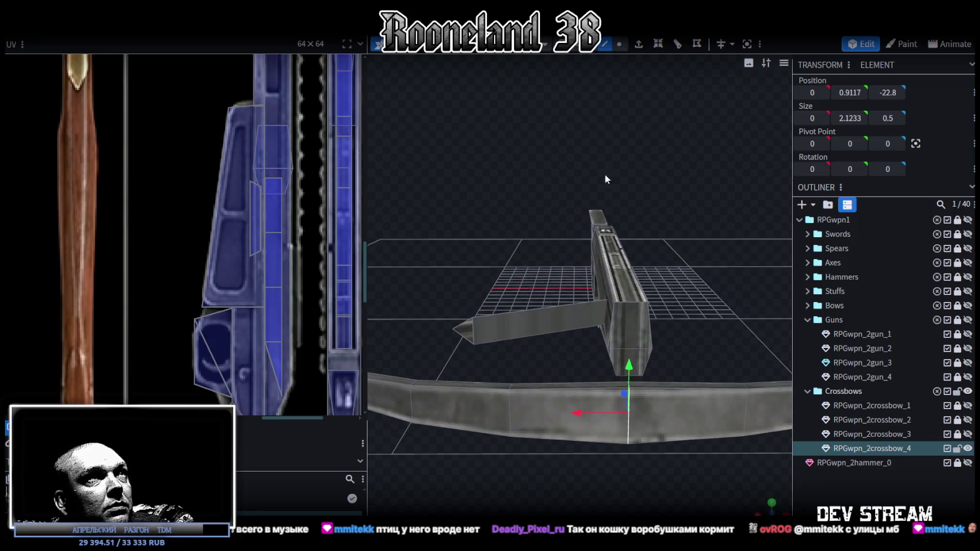
Step: Add one loop cut through the crossbow limb near its centre at offset 2.5788
drag(605, 176, 633, 237)
click(667, 288)
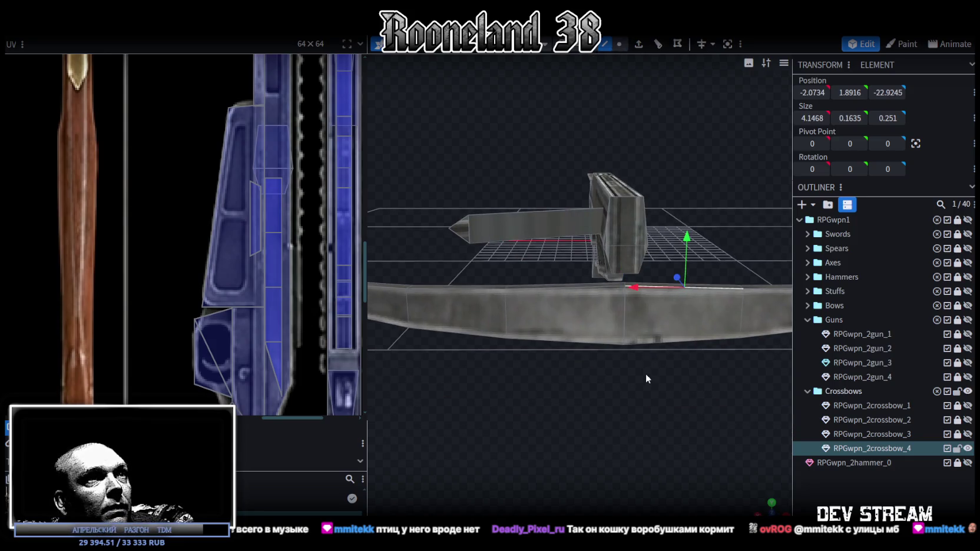
drag(646, 374, 643, 390)
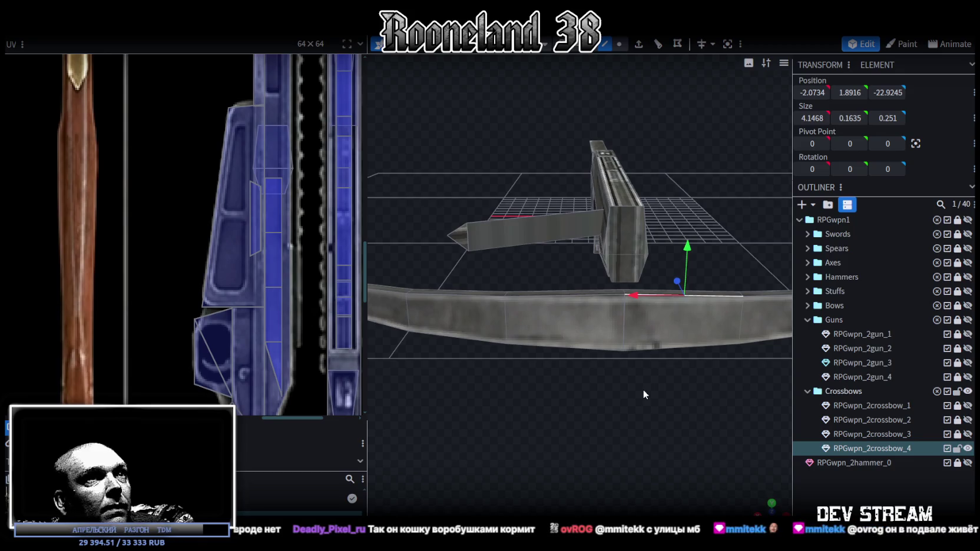
click(660, 49)
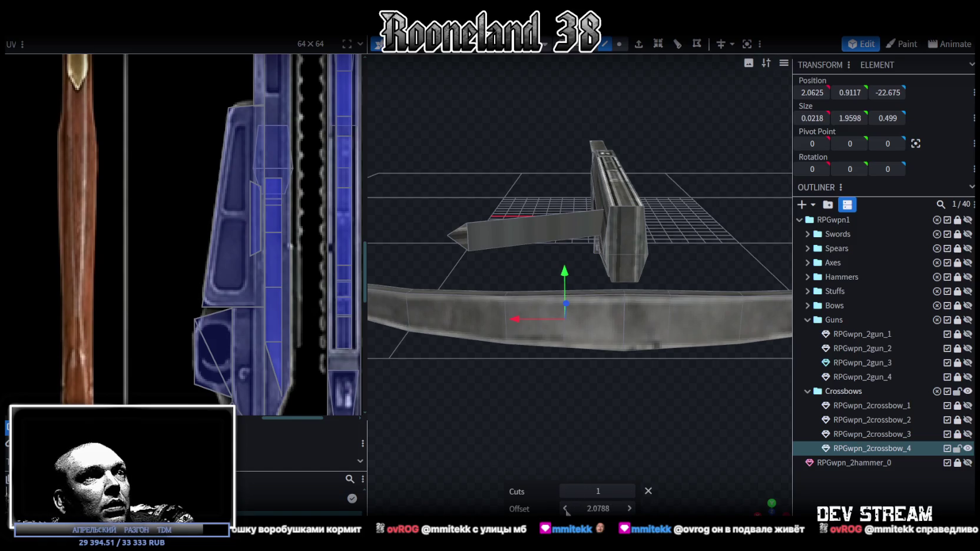
scroll(320, 313, up, 1)
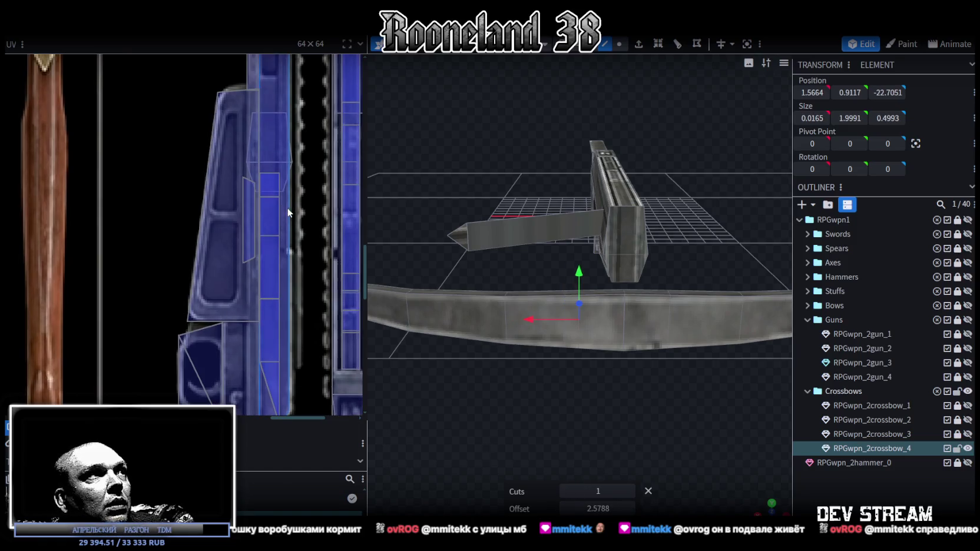
scroll(320, 312, up, 1)
scroll(320, 313, up, 1)
scroll(320, 312, up, 1)
scroll(320, 311, down, 2)
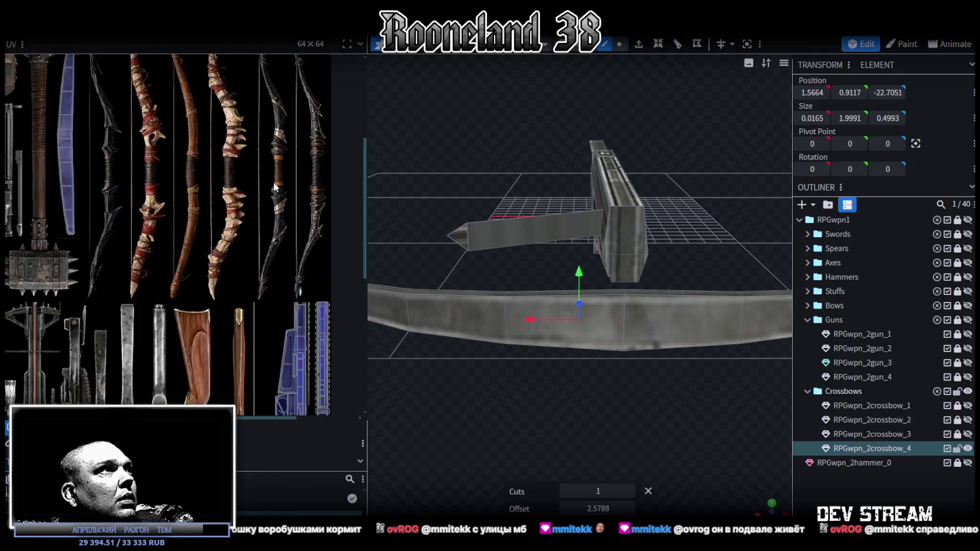
scroll(285, 241, down, 2)
scroll(205, 221, up, 3)
scroll(140, 226, up, 3)
scroll(139, 226, up, 1)
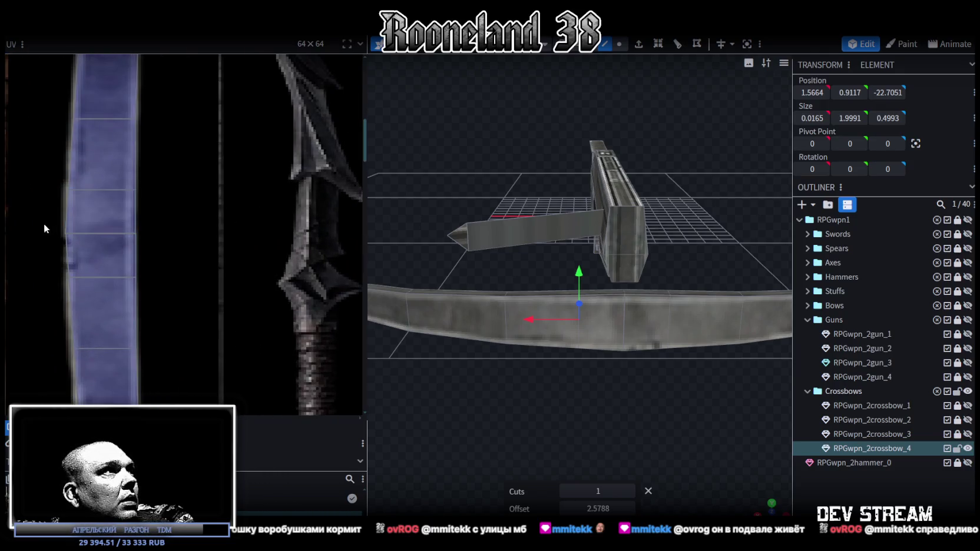
Step: Rearrange the bow strip's UV faces on the atlas and merge its middle UV vertices
click(48, 225)
drag(109, 221, 242, 220)
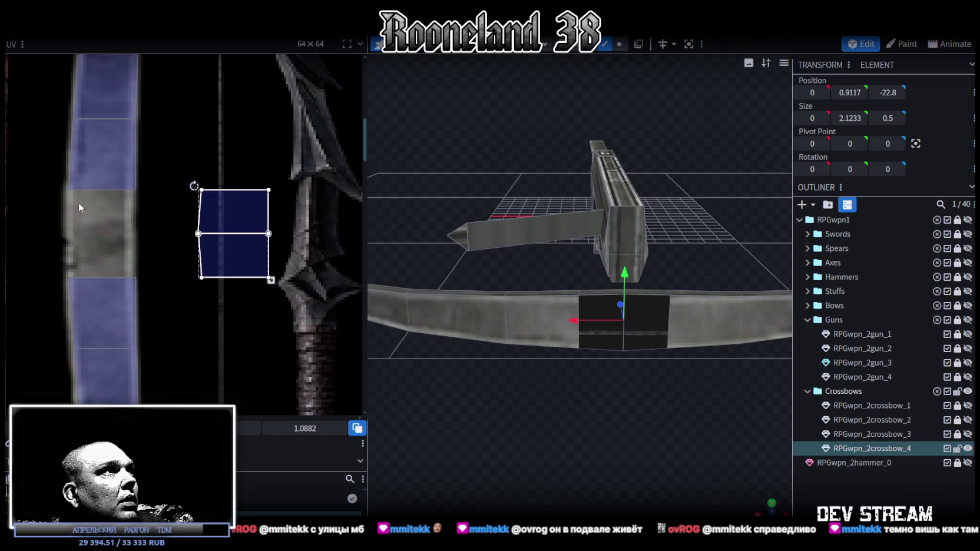
drag(33, 175, 158, 294)
middle_drag(170, 300, 238, 352)
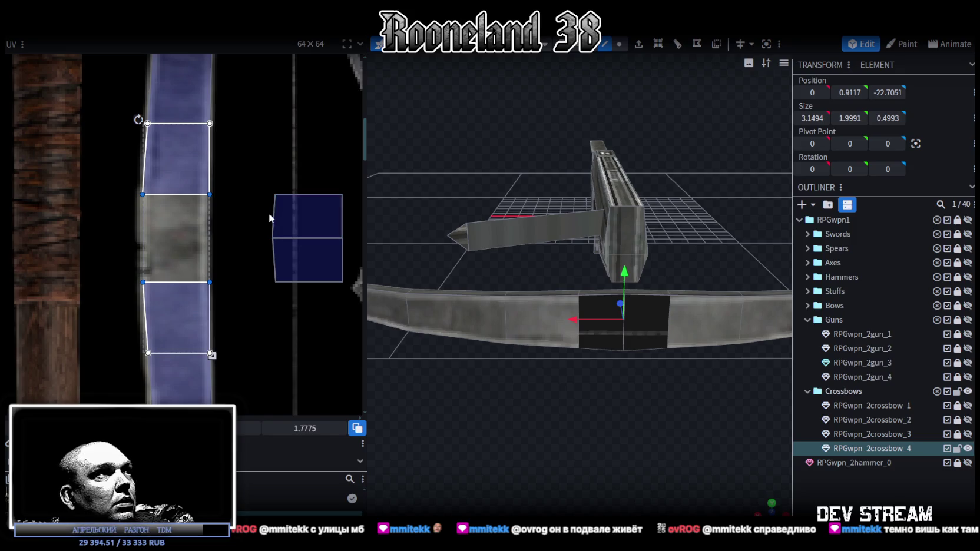
click(311, 245)
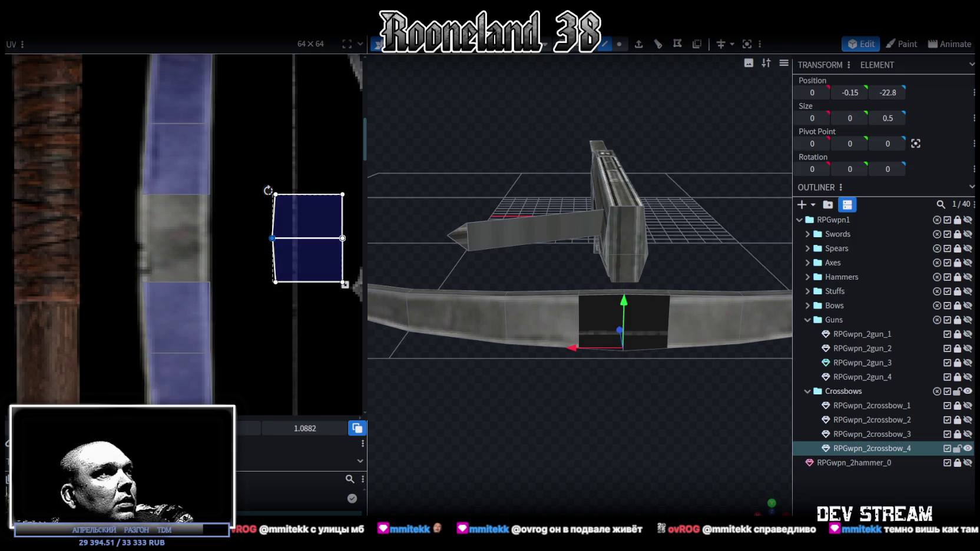
drag(129, 186, 220, 295)
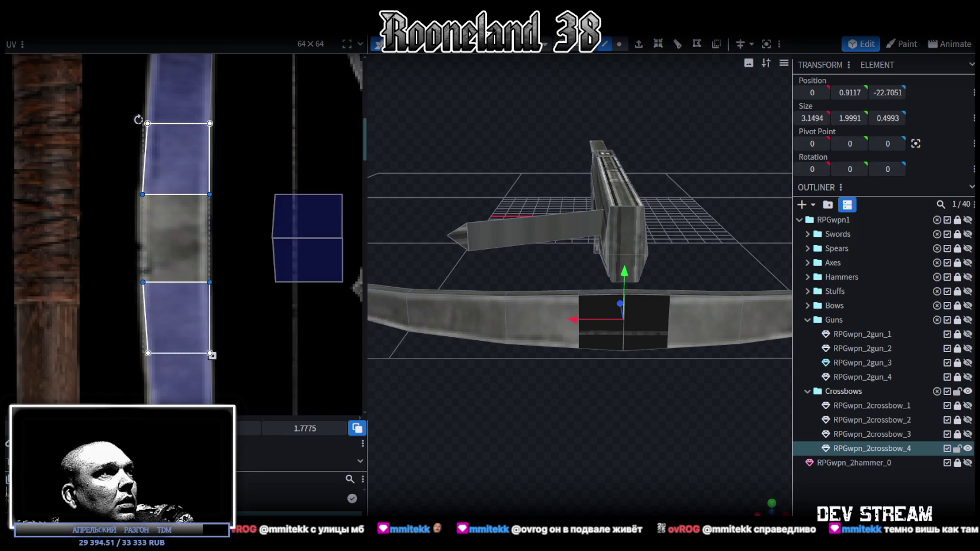
drag(306, 429, 318, 429)
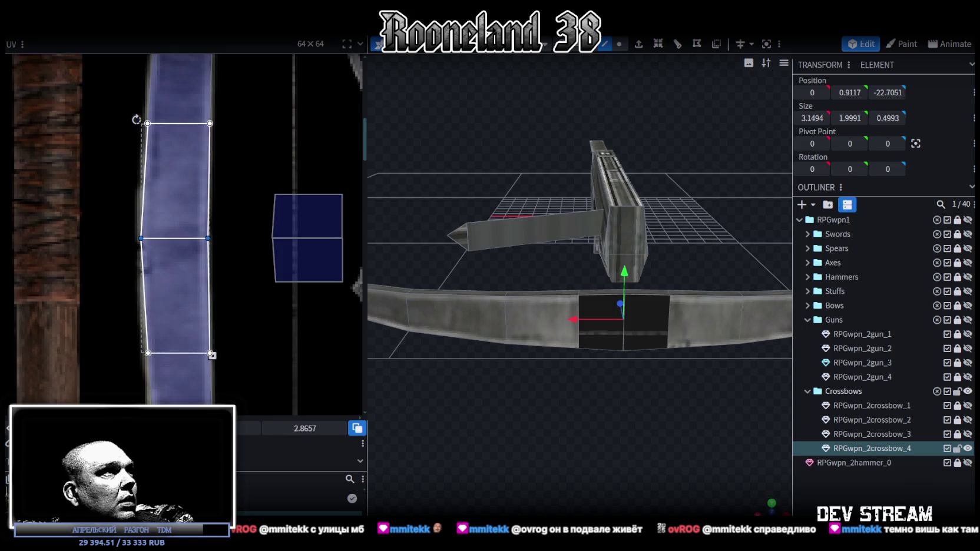
Step: Select the centre face where the bow meets the stock and open its context menu
mouse_move(506, 401)
mouse_down()
mouse_move(602, 430)
mouse_move(580, 439)
mouse_move(590, 432)
mouse_move(574, 428)
mouse_move(603, 397)
mouse_move(602, 325)
mouse_up()
click(602, 324)
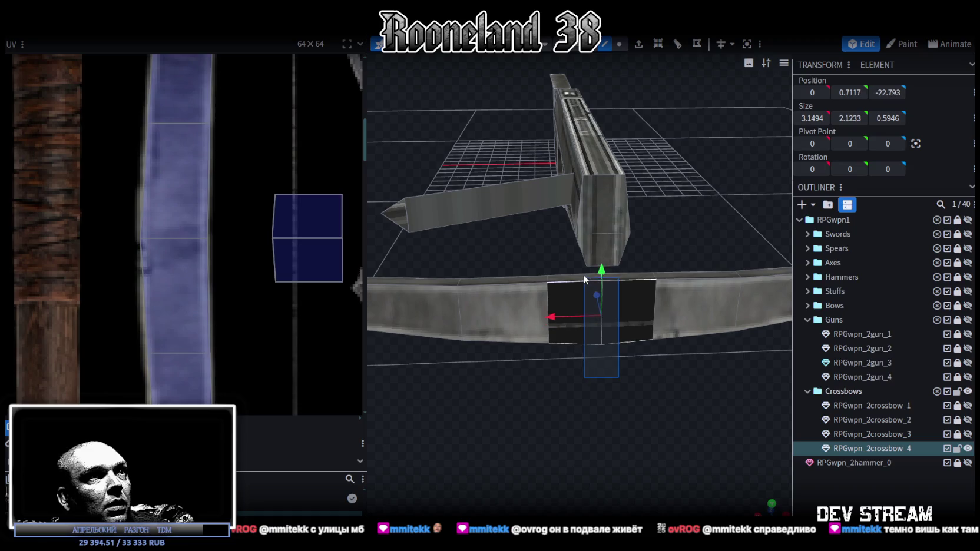
click(593, 49)
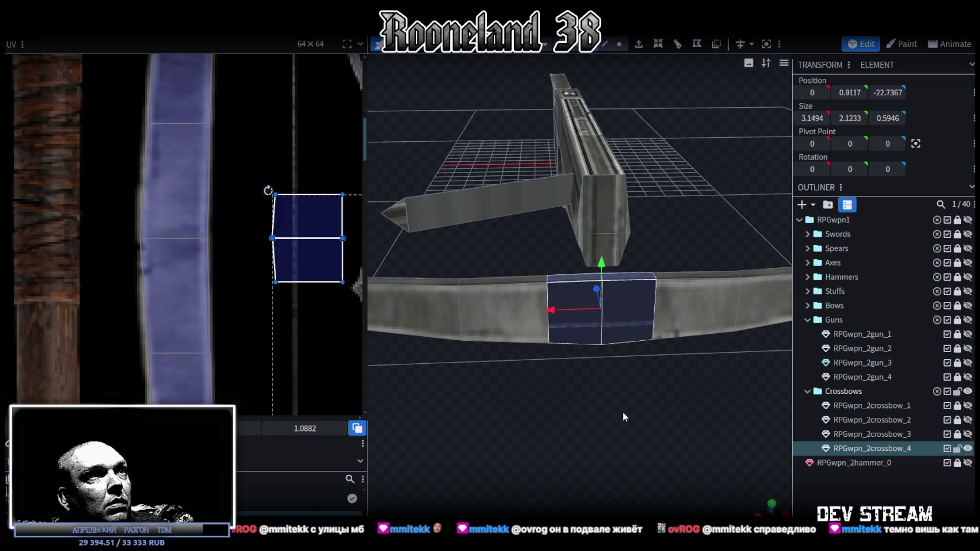
right_click(576, 291)
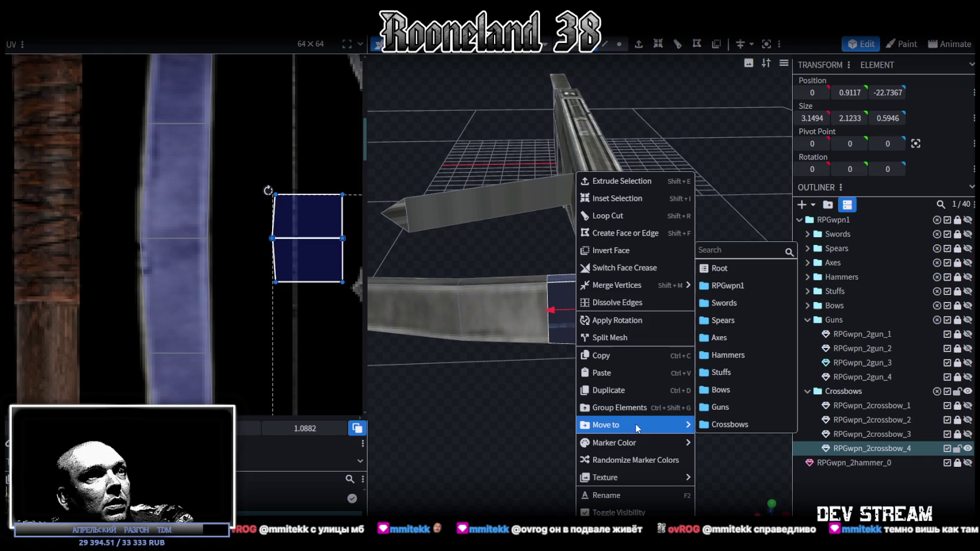
Step: Split the selected centre faces into their own element and hide it
click(632, 339)
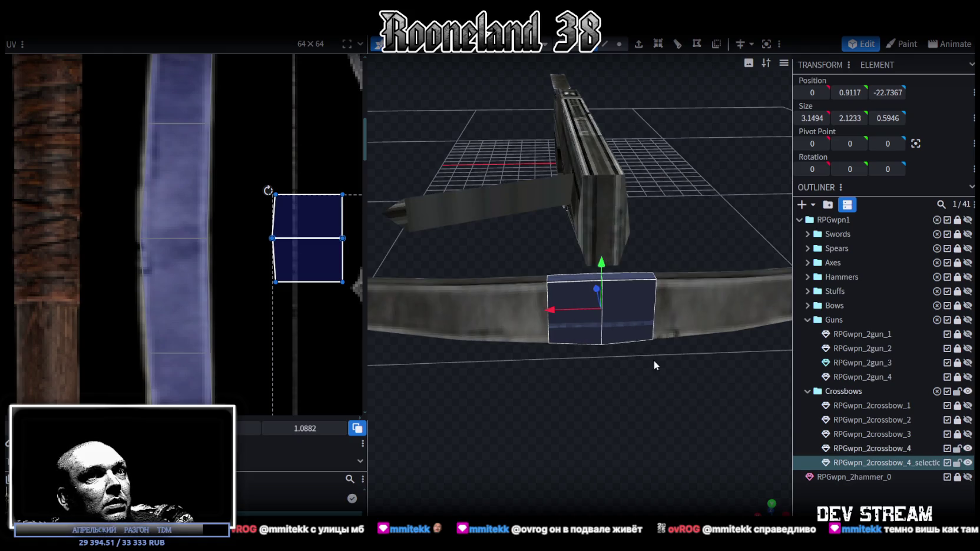
click(968, 462)
click(536, 304)
Step: Select the bow limb faces and raise them 3 units
mouse_move(518, 311)
mouse_down()
mouse_move(710, 382)
mouse_move(789, 296)
mouse_move(773, 294)
mouse_up()
click(607, 340)
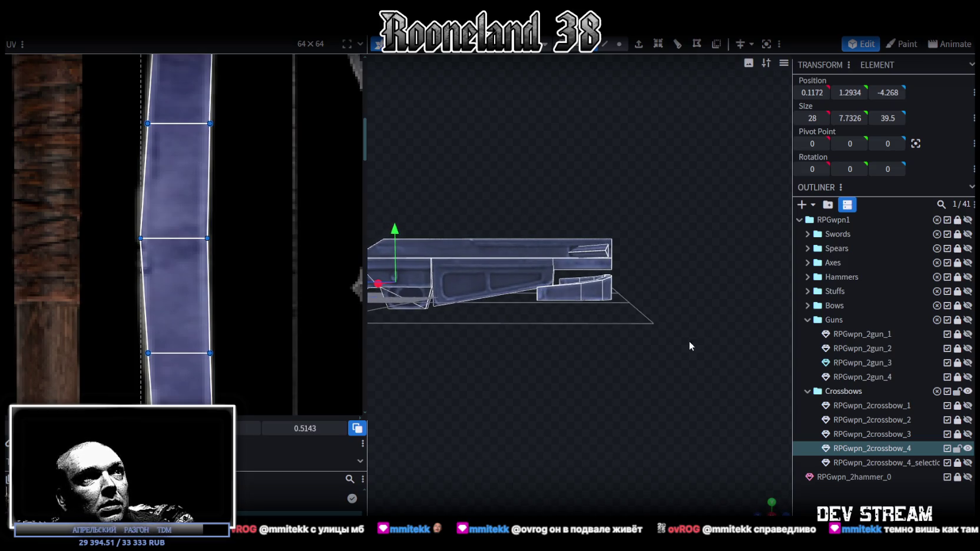
drag(678, 350, 561, 281)
mouse_move(669, 304)
mouse_down()
mouse_move(534, 325)
mouse_move(588, 242)
mouse_move(592, 187)
mouse_up()
drag(628, 337, 601, 155)
mouse_move(589, 254)
mouse_down()
mouse_move(592, 379)
mouse_move(580, 383)
mouse_move(624, 299)
mouse_up()
Step: Tilt the limb faces 30° and paste a flipped copy to form the first crossed pair
key(r)
drag(597, 242, 610, 266)
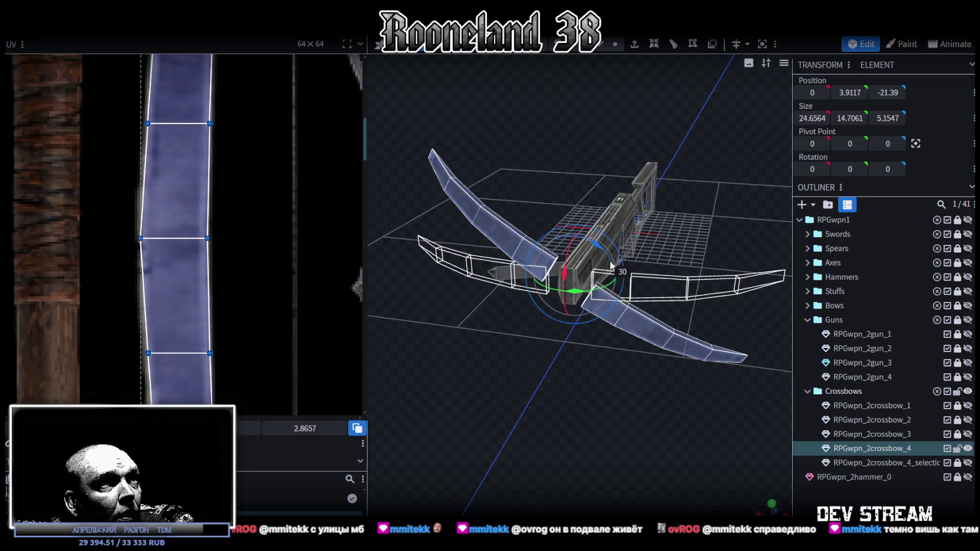
mouse_move(601, 385)
mouse_down()
mouse_move(613, 369)
mouse_move(617, 382)
mouse_up()
key(ctrl+c)
key(ctrl+v)
click(669, 377)
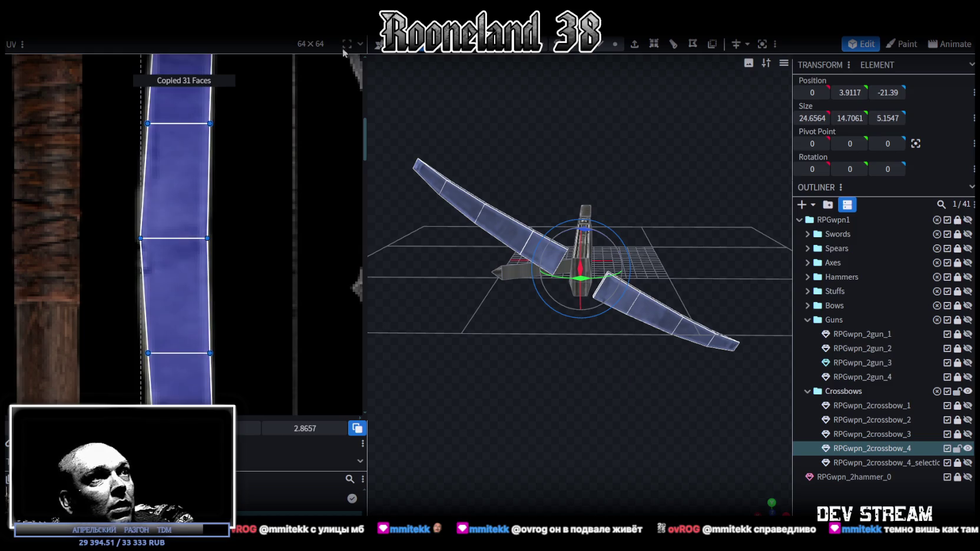
click(136, 29)
mouse_move(146, 59)
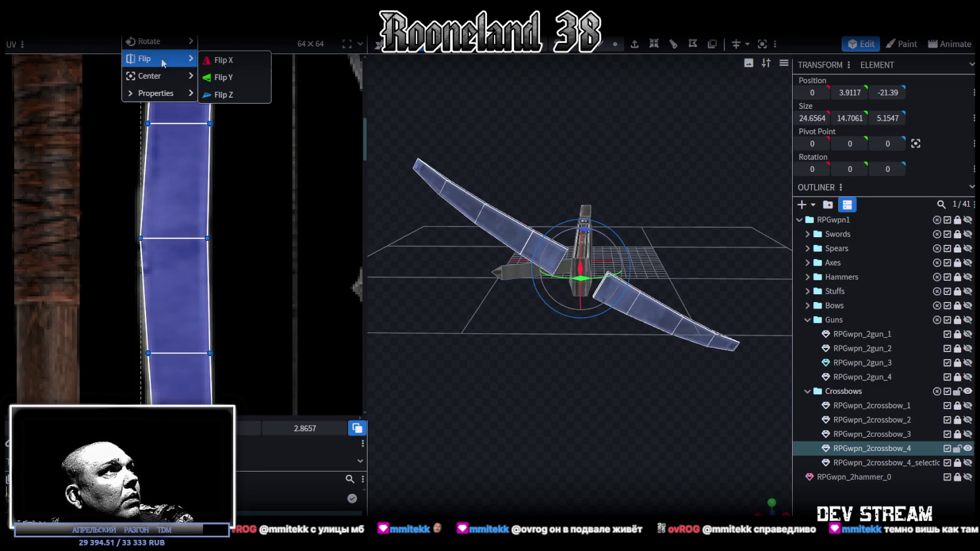
click(235, 61)
Step: Clear the selection and pick a face on the other bow limb
mouse_move(601, 151)
mouse_down()
mouse_move(604, 119)
mouse_move(600, 139)
mouse_up()
scroll(618, 136, up, 5)
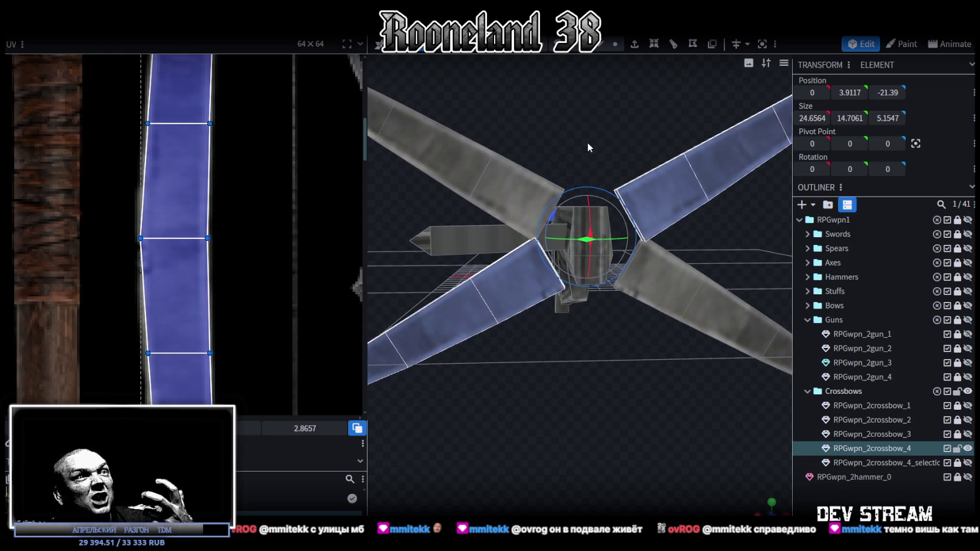
scroll(574, 144, down, 5)
drag(620, 145, 602, 148)
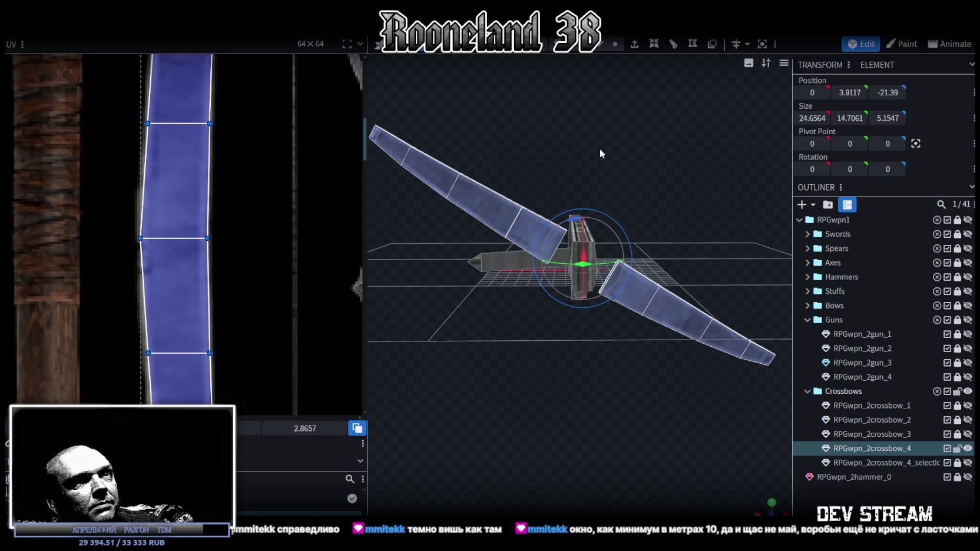
click(600, 149)
mouse_move(600, 148)
mouse_down()
mouse_move(701, 238)
mouse_move(711, 296)
mouse_move(674, 297)
mouse_up()
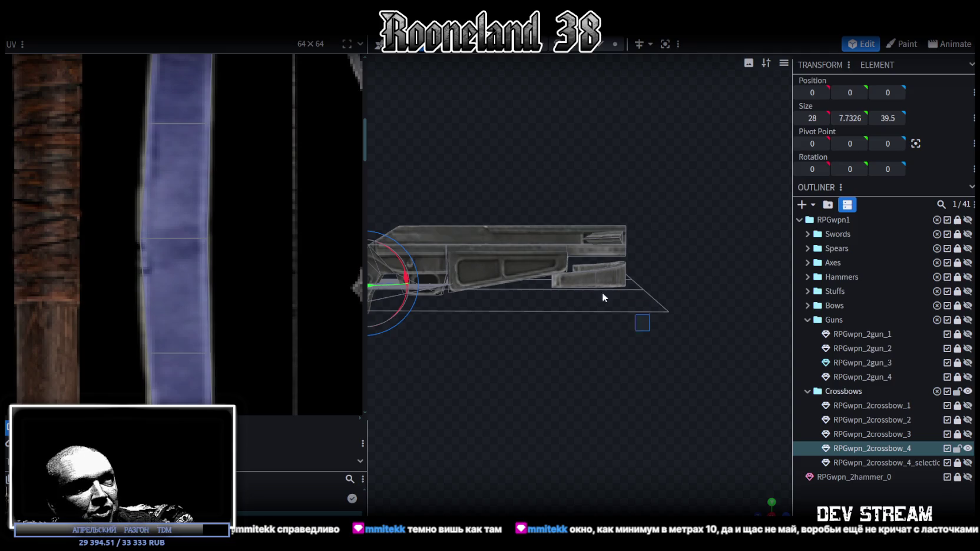
click(571, 270)
mouse_move(640, 318)
mouse_down()
mouse_move(705, 346)
mouse_move(662, 341)
mouse_move(609, 355)
mouse_move(506, 334)
mouse_move(589, 366)
mouse_move(611, 361)
mouse_up()
Step: Raise that limb 3 units, tilt it, and mirror a pasted copy to complete the X
key(v)
mouse_move(588, 247)
mouse_down()
mouse_move(588, 188)
mouse_move(649, 189)
mouse_move(601, 196)
mouse_move(598, 211)
mouse_up()
key(r)
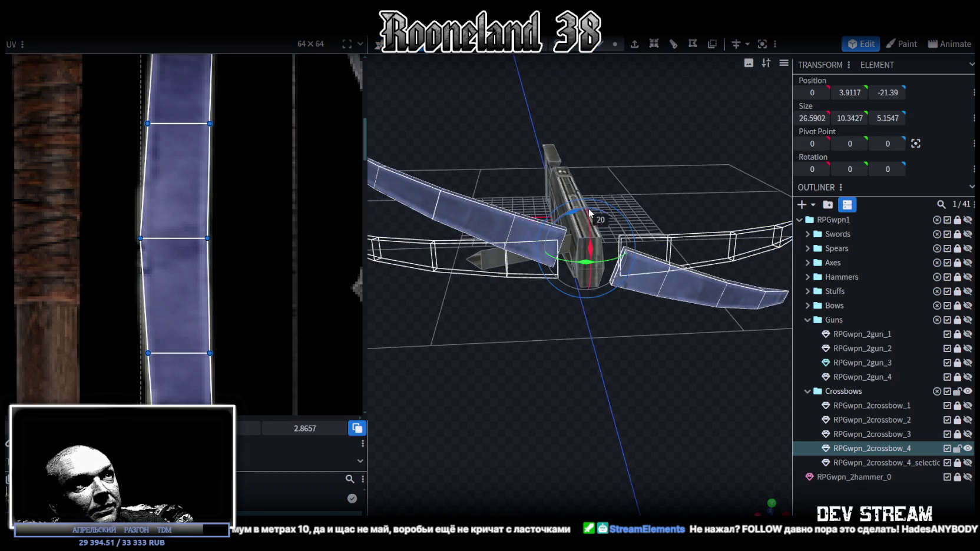
mouse_move(624, 382)
mouse_down()
mouse_move(659, 406)
mouse_move(634, 400)
mouse_up()
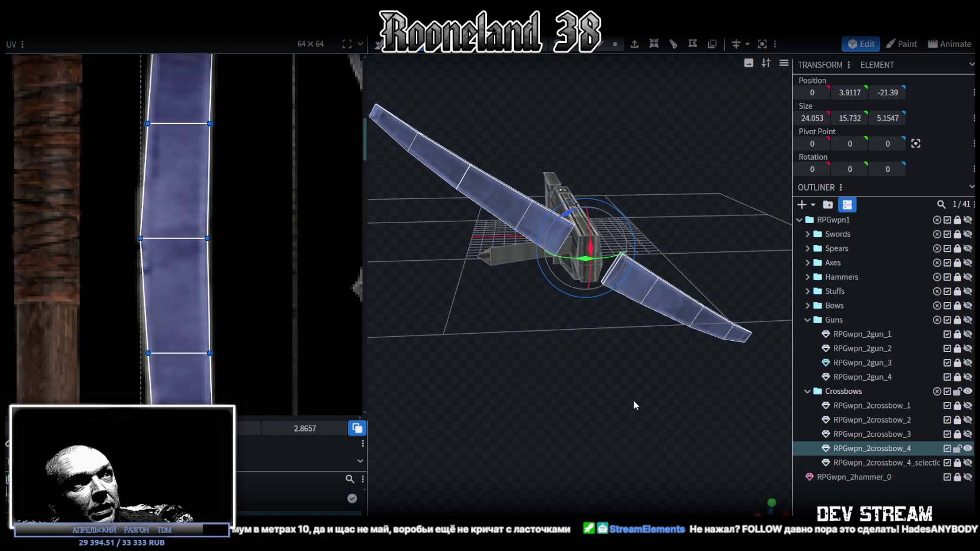
click(665, 409)
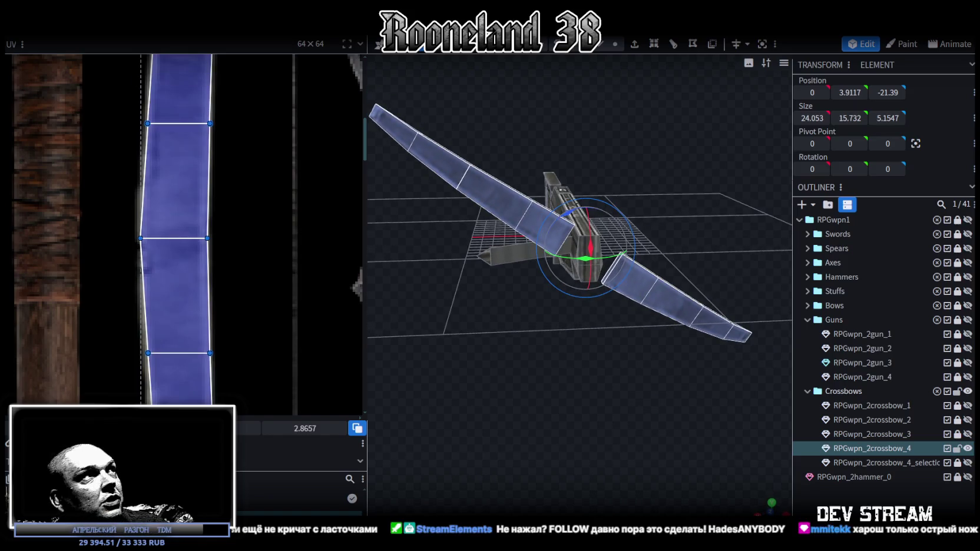
right_click(124, 37)
click(265, 80)
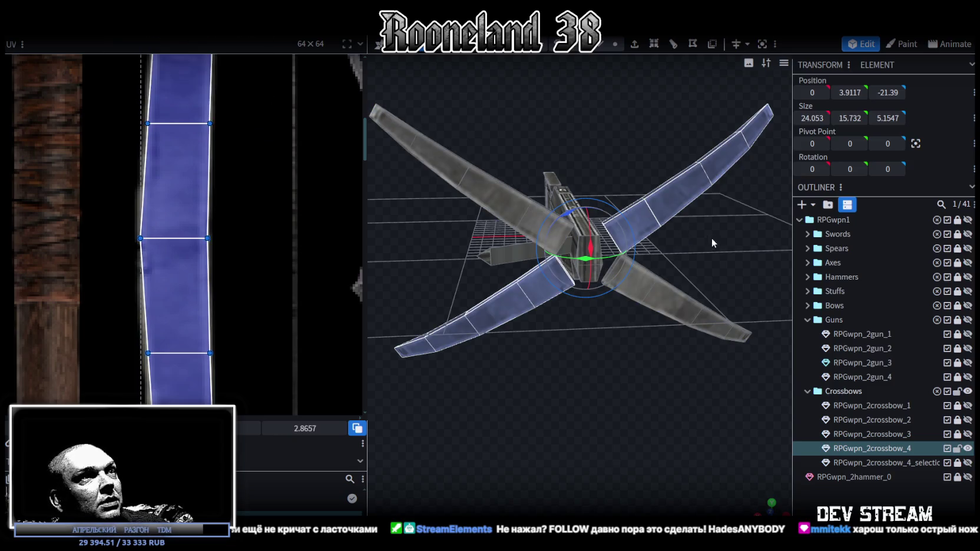
scroll(701, 230, up, 2)
scroll(707, 232, up, 5)
scroll(698, 221, up, 1)
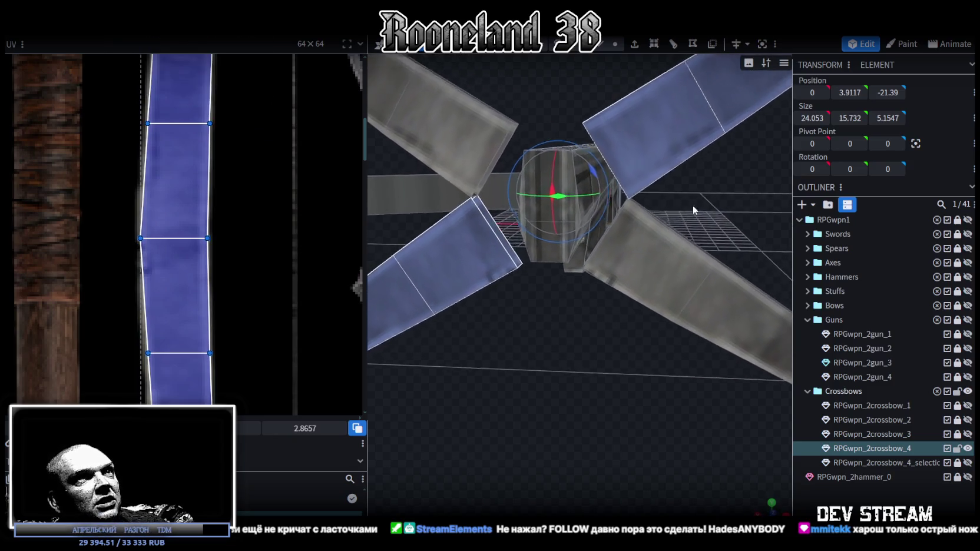
scroll(707, 205, up, 2)
scroll(703, 212, up, 2)
scroll(701, 214, up, 2)
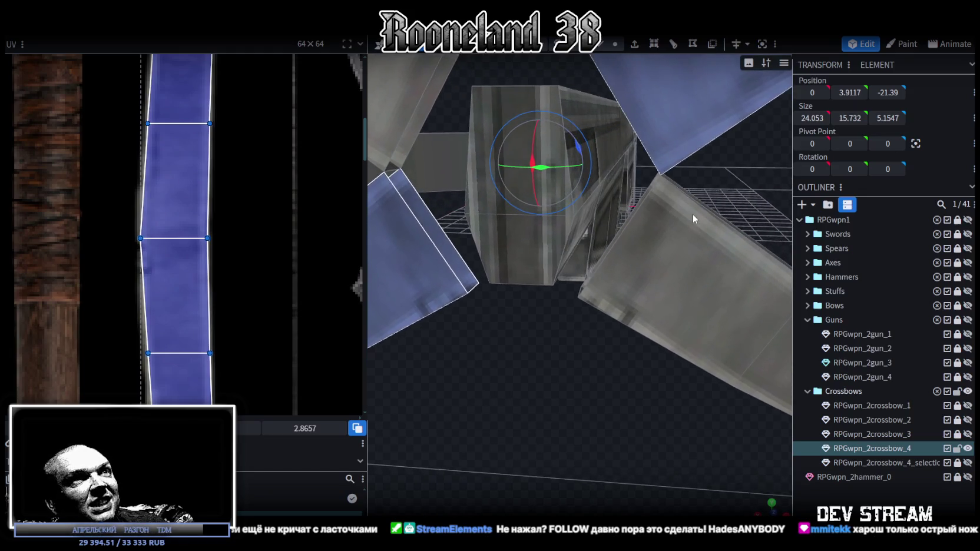
scroll(693, 214, down, 2)
scroll(695, 209, down, 2)
click(615, 45)
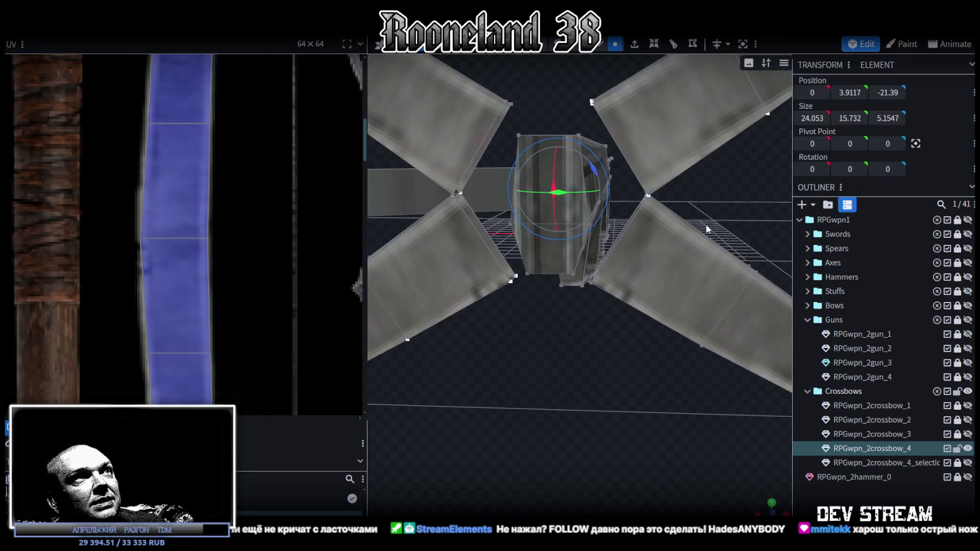
Step: Set both limb joint vertices to height 4 and merge the overlapping vertices
click(659, 190)
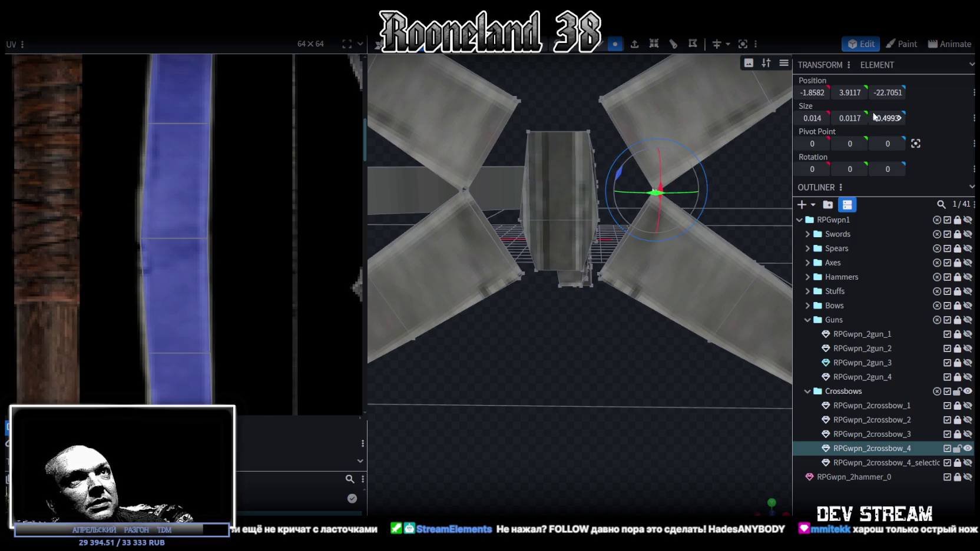
text(4)
key(Return)
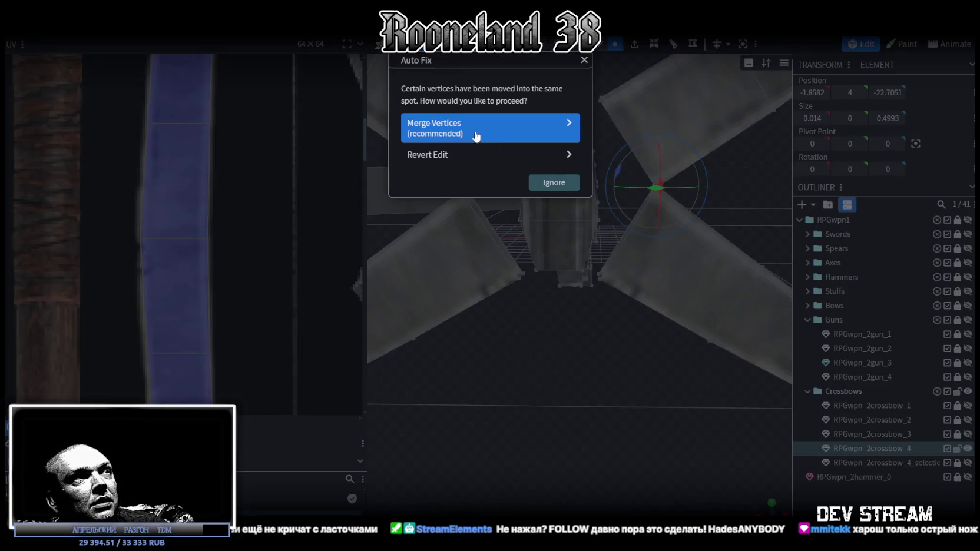
click(482, 127)
mouse_move(555, 352)
mouse_down()
mouse_move(598, 339)
mouse_move(594, 347)
mouse_up()
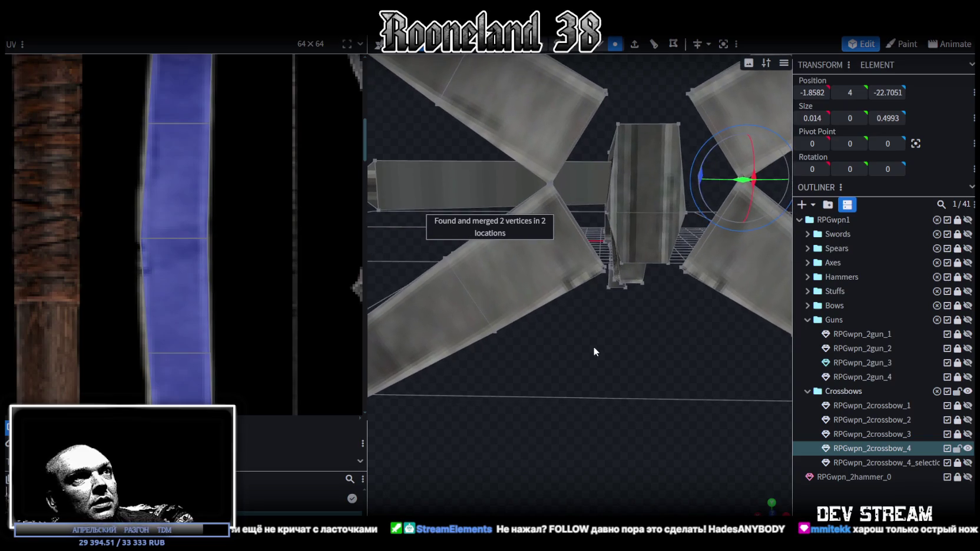
click(550, 184)
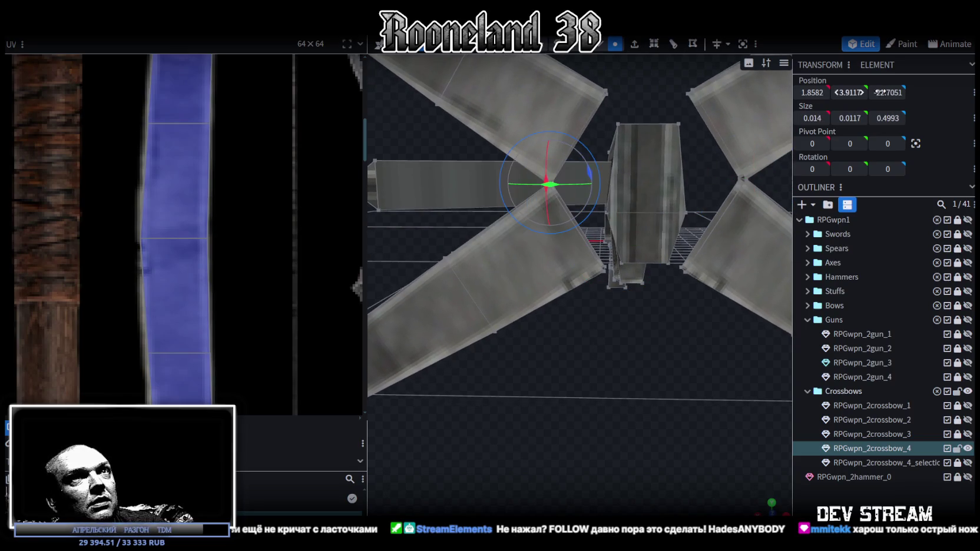
text(4)
key(Return)
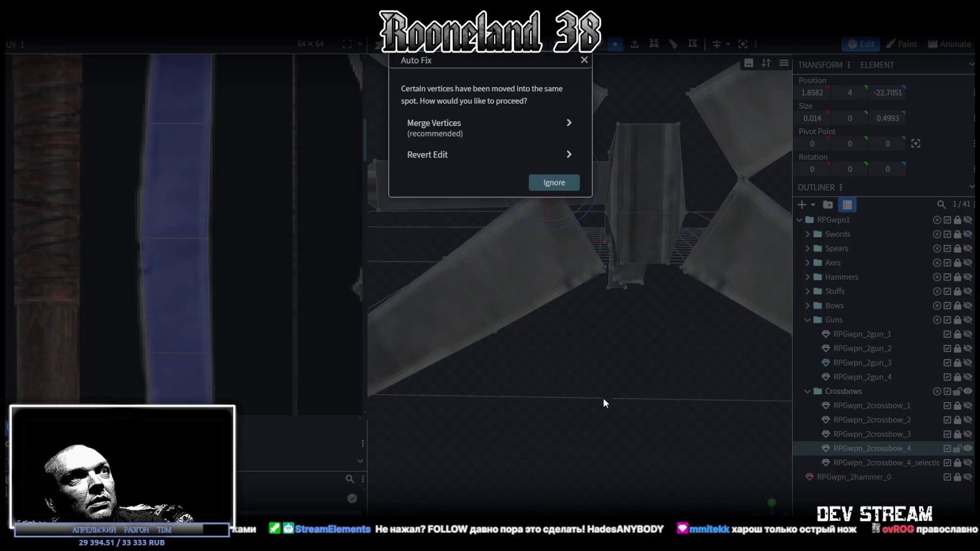
click(481, 130)
drag(605, 344, 630, 348)
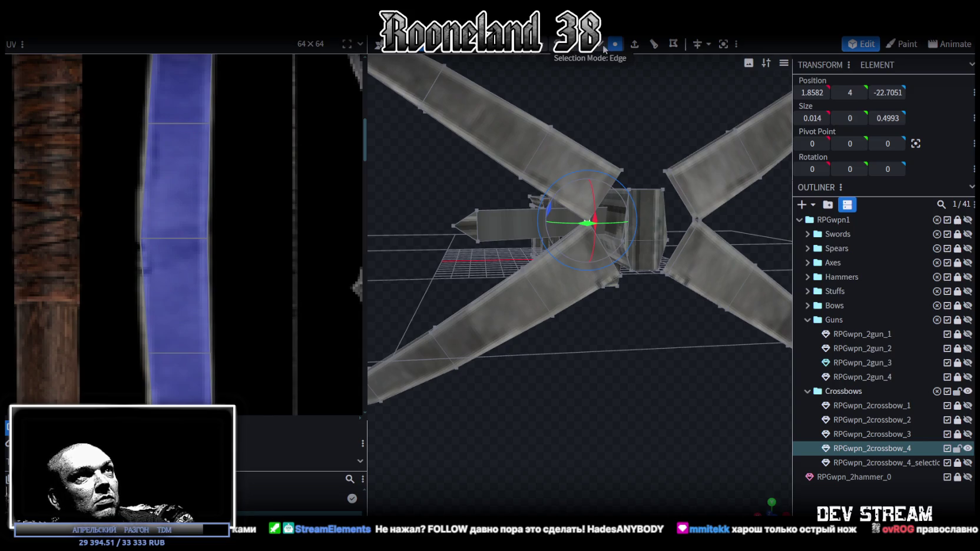
Step: Lower the edge joining the limbs to height 3.9
mouse_move(726, 224)
mouse_down()
mouse_move(722, 239)
mouse_move(712, 203)
mouse_up()
scroll(751, 251, up, 3)
click(703, 182)
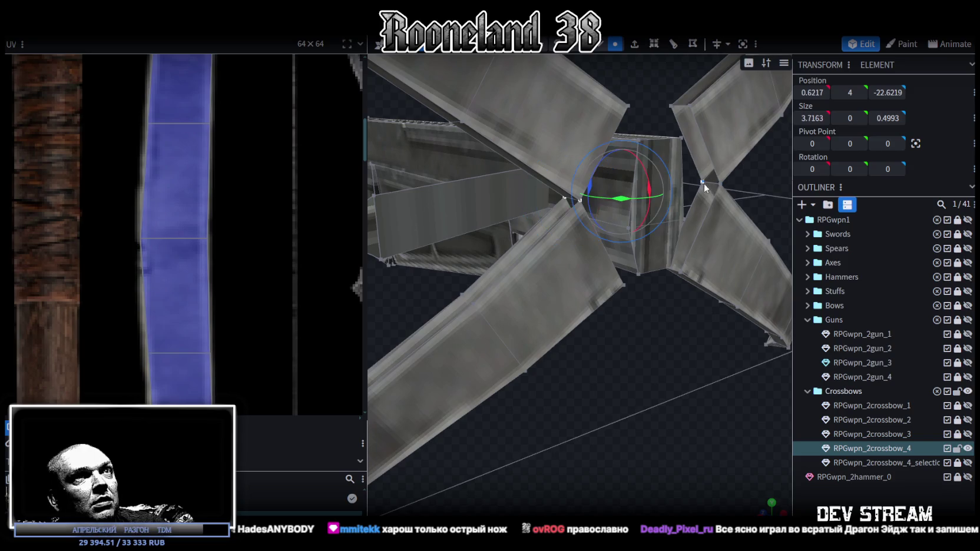
drag(652, 136, 651, 141)
mouse_move(656, 383)
mouse_down()
mouse_move(708, 386)
mouse_move(494, 396)
mouse_move(498, 345)
mouse_move(607, 307)
mouse_move(666, 313)
mouse_move(743, 379)
mouse_move(766, 377)
mouse_move(764, 345)
mouse_move(744, 321)
mouse_move(758, 367)
mouse_move(656, 422)
mouse_move(644, 454)
mouse_move(605, 399)
mouse_move(495, 350)
mouse_move(459, 384)
mouse_move(469, 399)
mouse_move(601, 426)
mouse_move(715, 419)
mouse_up()
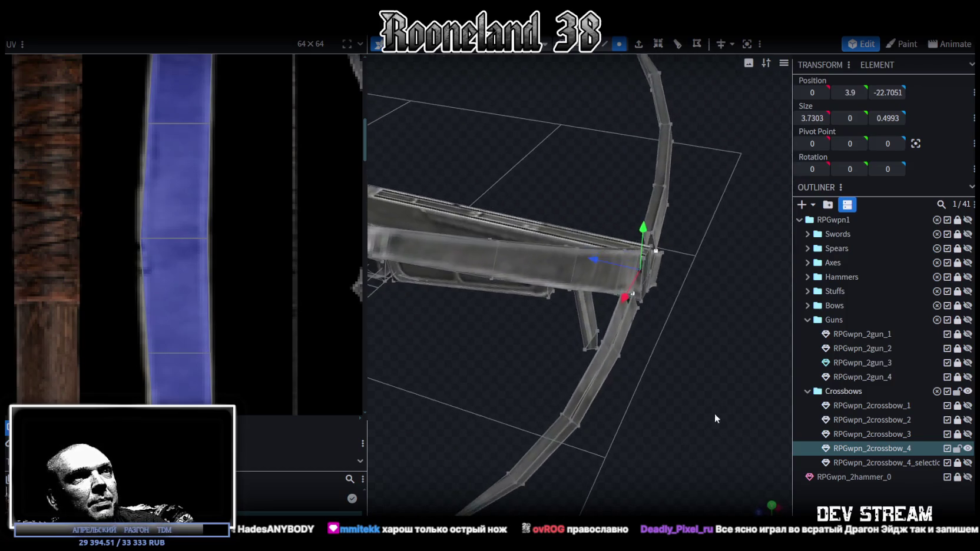
mouse_move(616, 331)
mouse_down()
mouse_move(720, 304)
mouse_move(676, 333)
mouse_move(701, 351)
mouse_move(618, 365)
mouse_move(634, 196)
mouse_up()
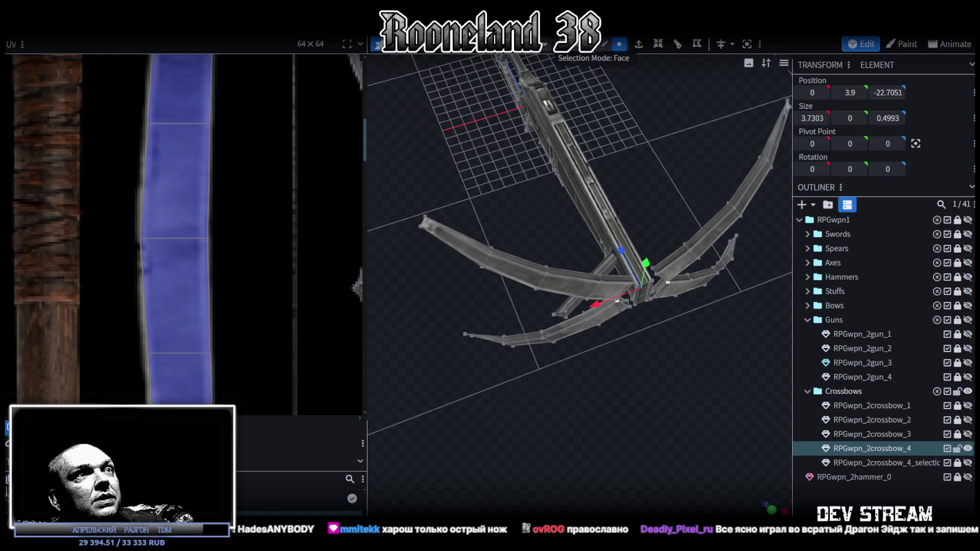
click(612, 281)
shift+click(577, 273)
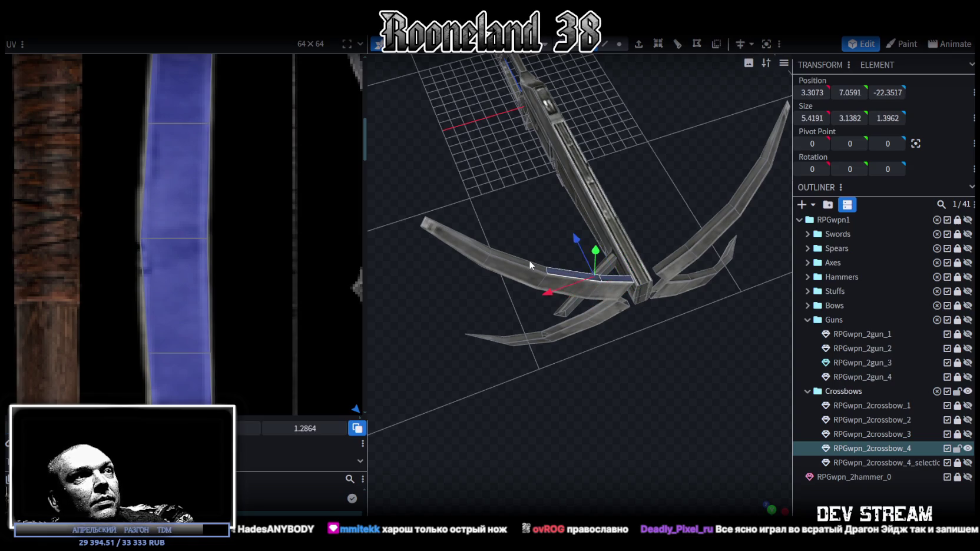
mouse_move(531, 263)
mouse_down()
mouse_move(677, 316)
mouse_move(662, 280)
mouse_up()
click(659, 281)
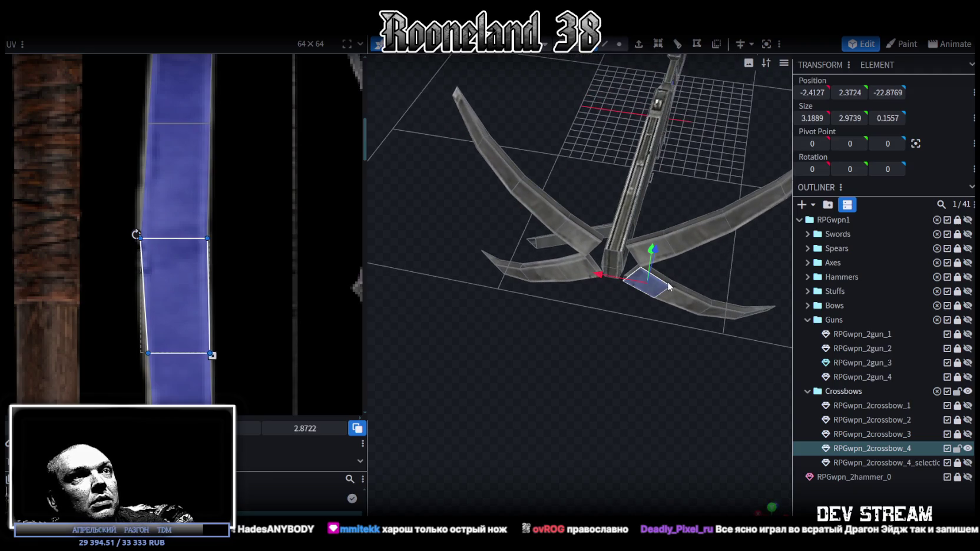
click(668, 281)
drag(668, 282, 582, 248)
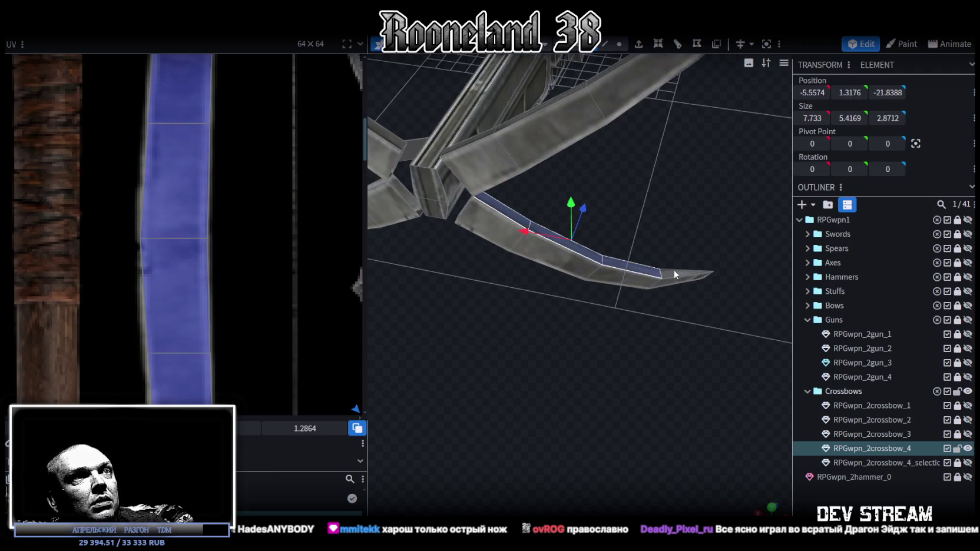
drag(672, 280, 574, 296)
key(ctrl+c)
right_click(588, 289)
key(Escape)
click(147, 26)
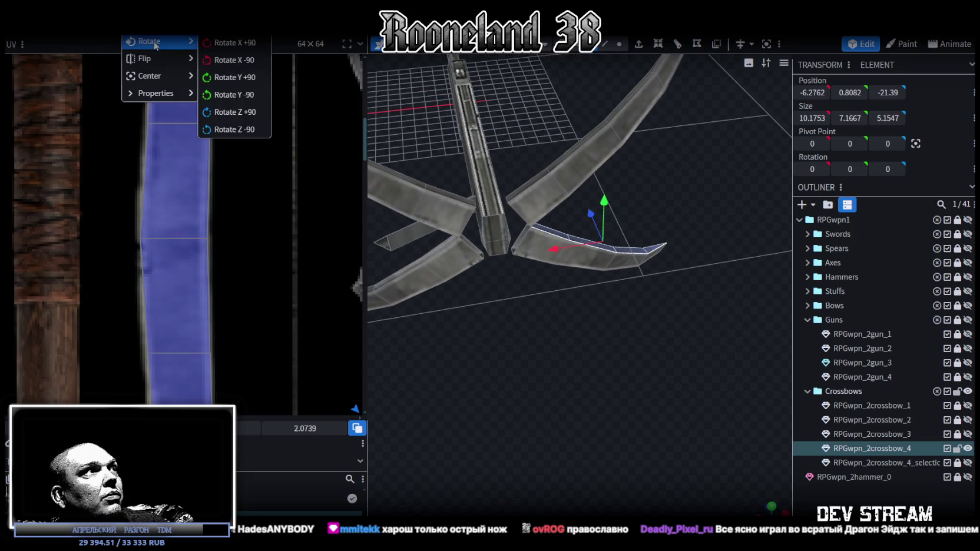
click(239, 64)
click(498, 129)
mouse_move(503, 329)
mouse_down()
mouse_move(655, 276)
mouse_move(600, 379)
mouse_move(660, 331)
mouse_move(603, 373)
mouse_move(578, 374)
mouse_up()
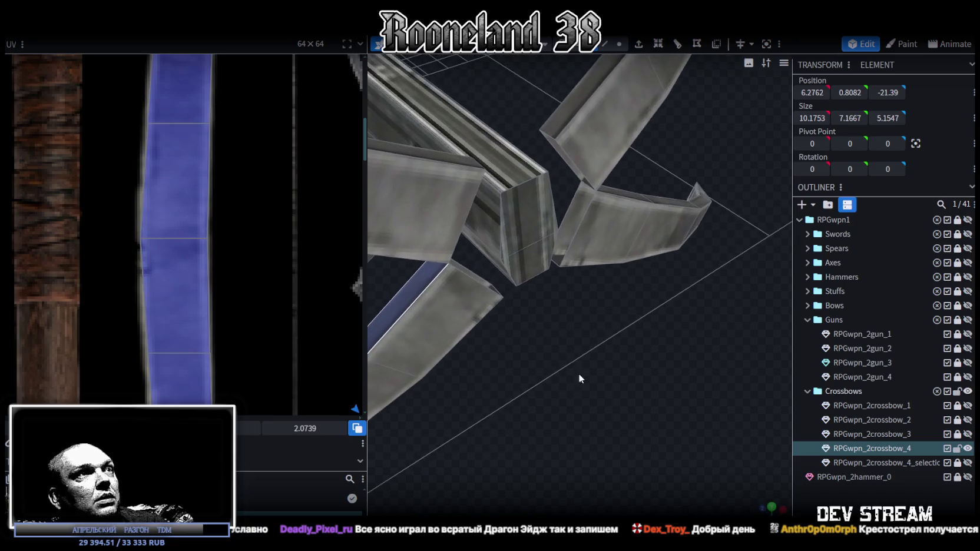
click(602, 50)
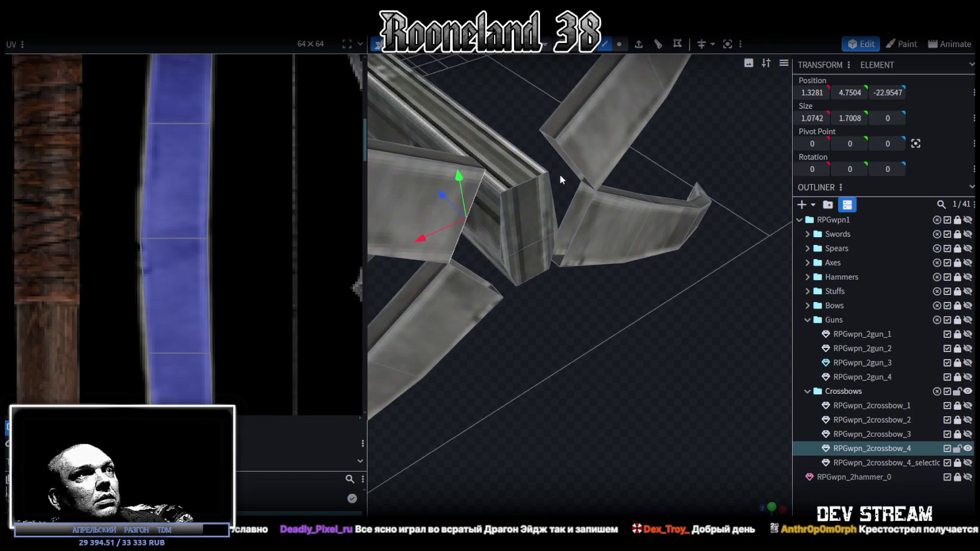
click(569, 159)
click(579, 225)
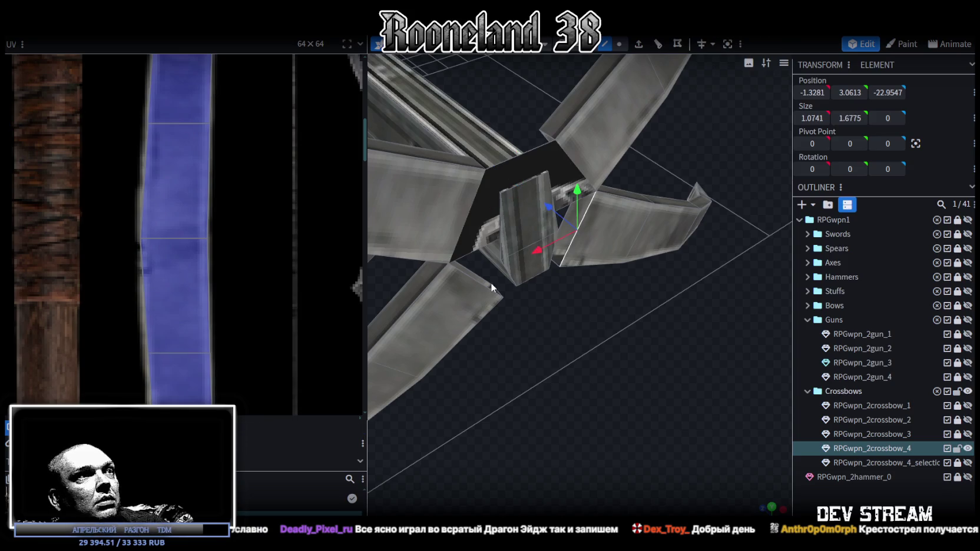
mouse_move(486, 290)
mouse_down()
mouse_move(545, 317)
mouse_move(615, 306)
mouse_move(683, 360)
mouse_move(682, 151)
mouse_up()
click(675, 140)
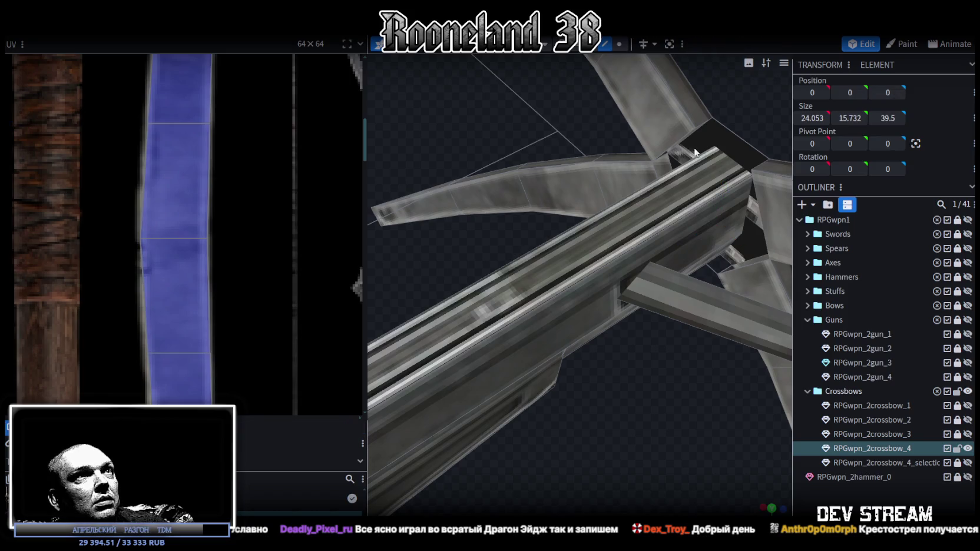
click(759, 200)
mouse_move(677, 389)
mouse_down()
mouse_move(745, 423)
mouse_move(600, 391)
mouse_move(633, 356)
mouse_up()
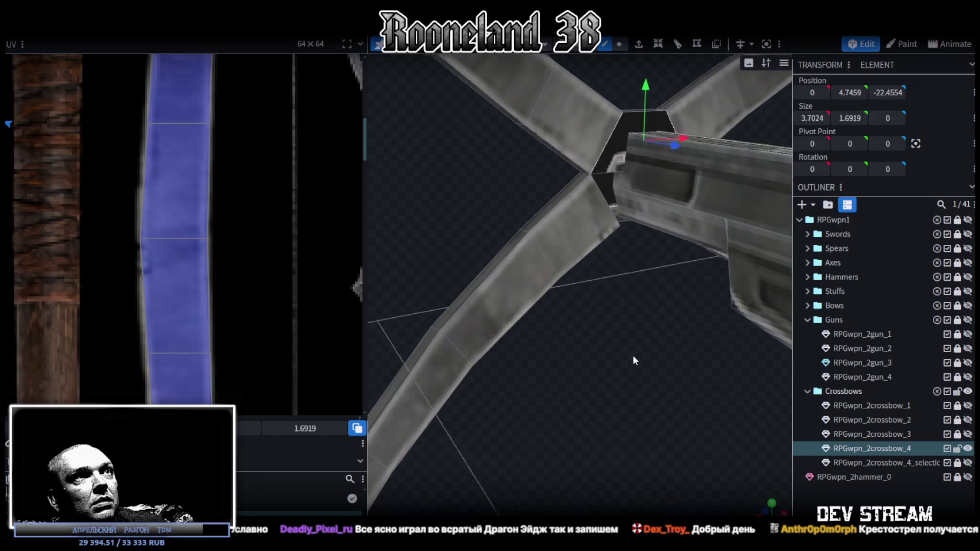
click(609, 201)
mouse_move(610, 213)
mouse_down()
mouse_move(522, 299)
mouse_move(632, 184)
mouse_up()
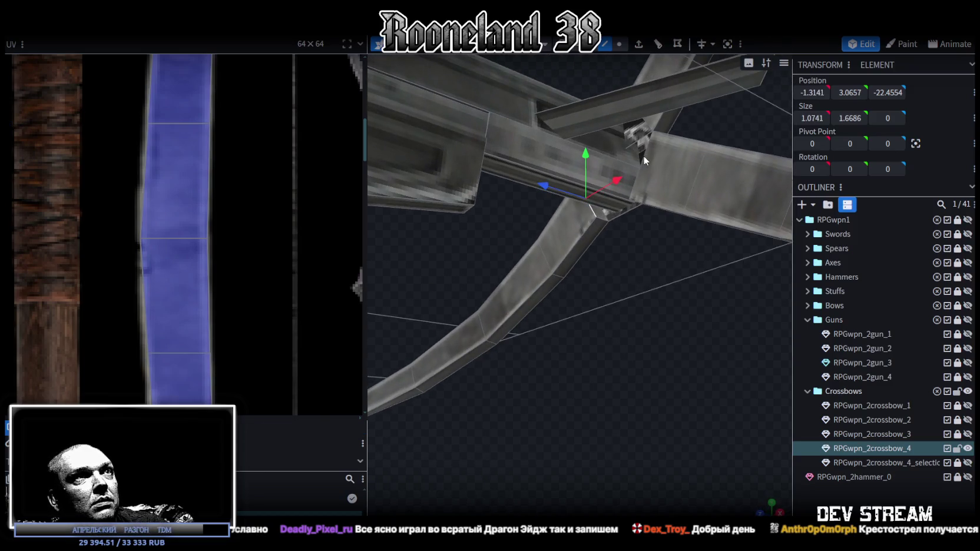
mouse_move(640, 223)
mouse_down()
mouse_move(617, 322)
mouse_move(620, 200)
mouse_move(638, 330)
mouse_move(675, 263)
mouse_up()
click(621, 205)
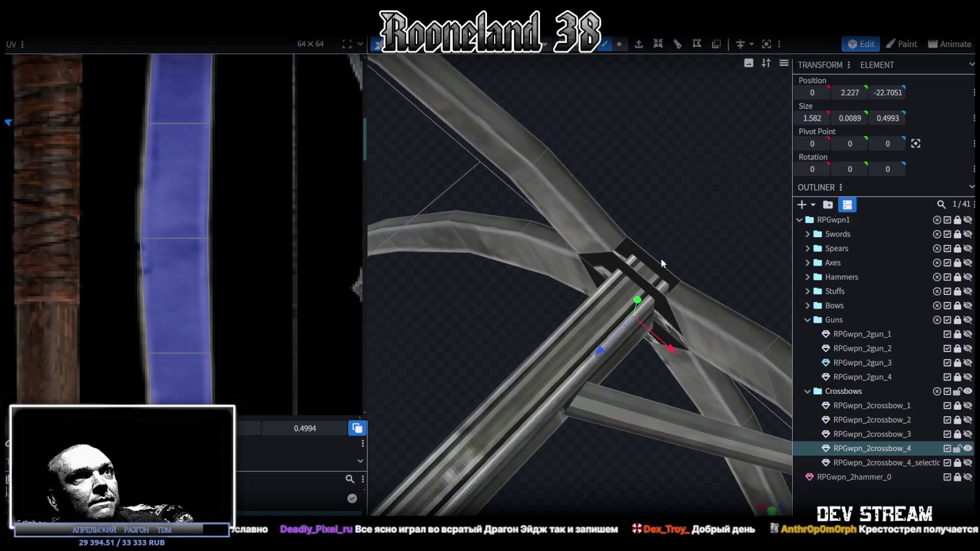
click(659, 264)
click(658, 268)
mouse_move(658, 268)
mouse_down()
mouse_move(534, 163)
mouse_move(599, 359)
mouse_move(616, 368)
mouse_up()
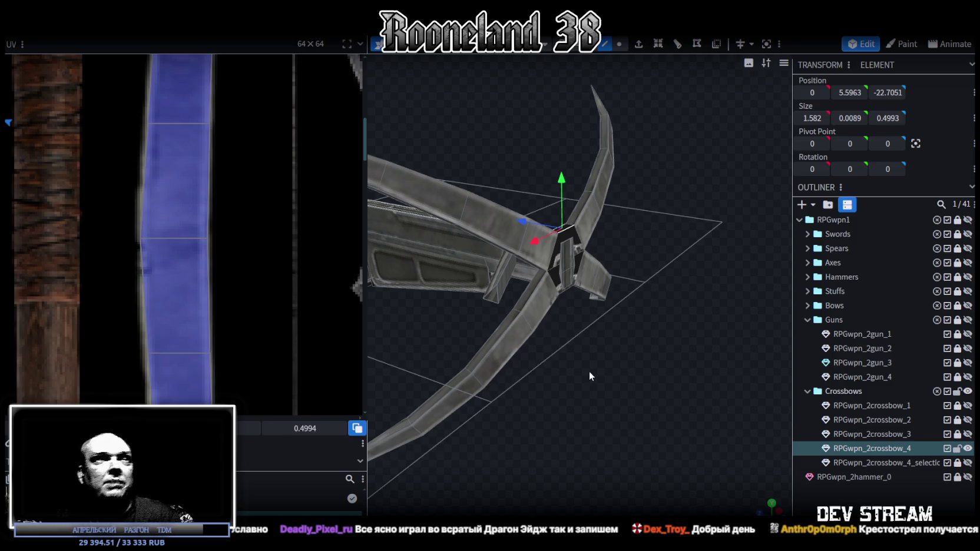
mouse_move(590, 370)
mouse_down()
mouse_move(767, 395)
mouse_move(646, 347)
mouse_move(684, 319)
mouse_move(640, 232)
mouse_move(702, 273)
mouse_move(696, 265)
mouse_up()
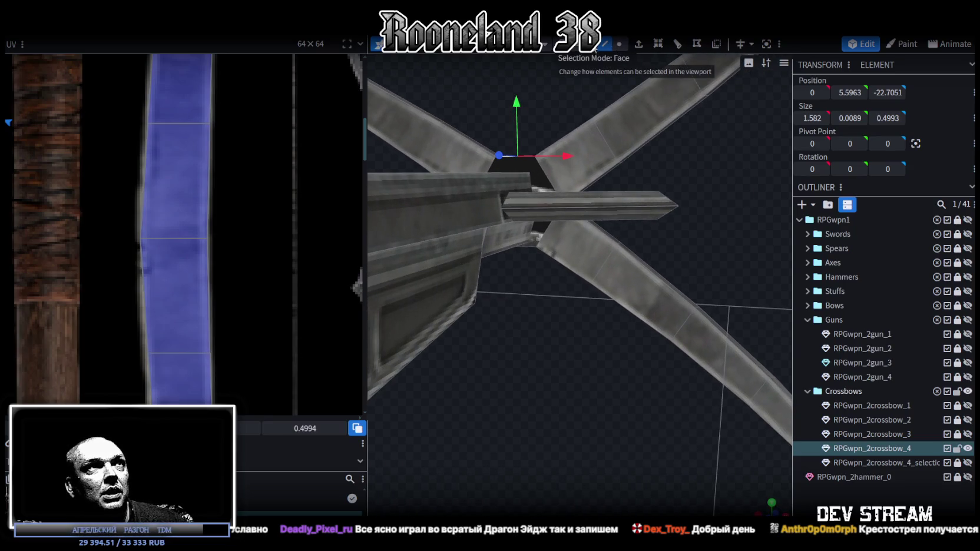
click(648, 207)
mouse_move(647, 220)
mouse_down()
mouse_move(743, 267)
mouse_move(615, 179)
mouse_up()
scroll(615, 178, down, 5)
scroll(687, 248, down, 3)
scroll(673, 240, down, 2)
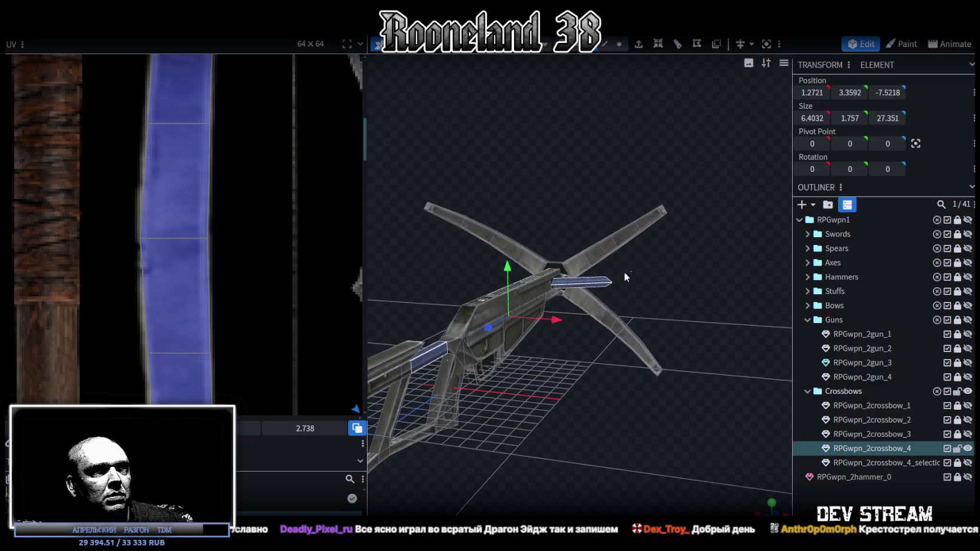
scroll(675, 256, up, 1)
mouse_move(674, 257)
mouse_down()
mouse_move(675, 266)
mouse_move(627, 284)
mouse_up()
scroll(677, 268, up, 3)
mouse_move(557, 265)
mouse_down()
mouse_move(592, 357)
mouse_move(633, 352)
mouse_move(459, 363)
mouse_move(703, 354)
mouse_move(671, 356)
mouse_move(531, 450)
mouse_move(604, 423)
mouse_move(591, 401)
mouse_up()
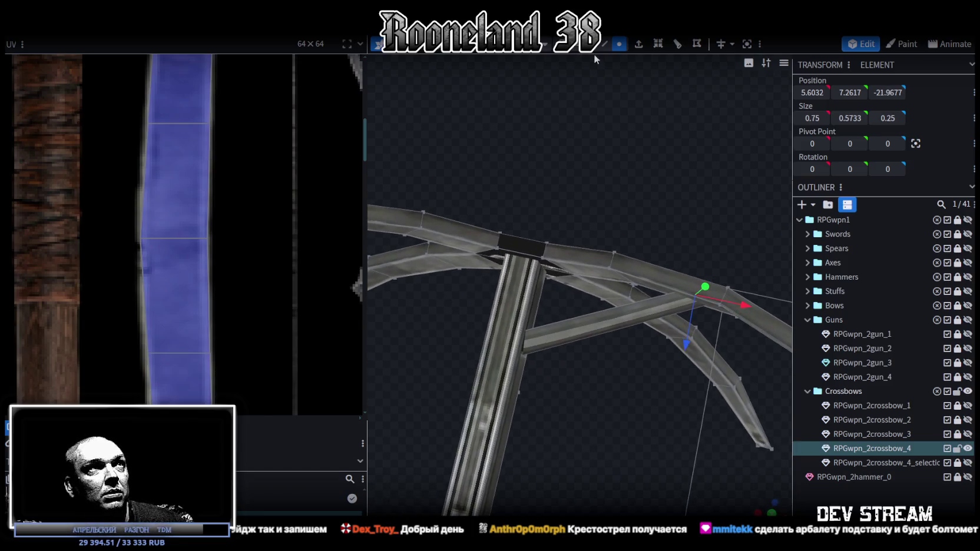
Step: Raise the vertex at the diagonal strut's limb end by 0.4 units
click(564, 330)
mouse_move(599, 441)
mouse_down()
mouse_move(553, 318)
mouse_move(563, 315)
mouse_move(548, 311)
mouse_move(653, 295)
mouse_move(654, 110)
mouse_up()
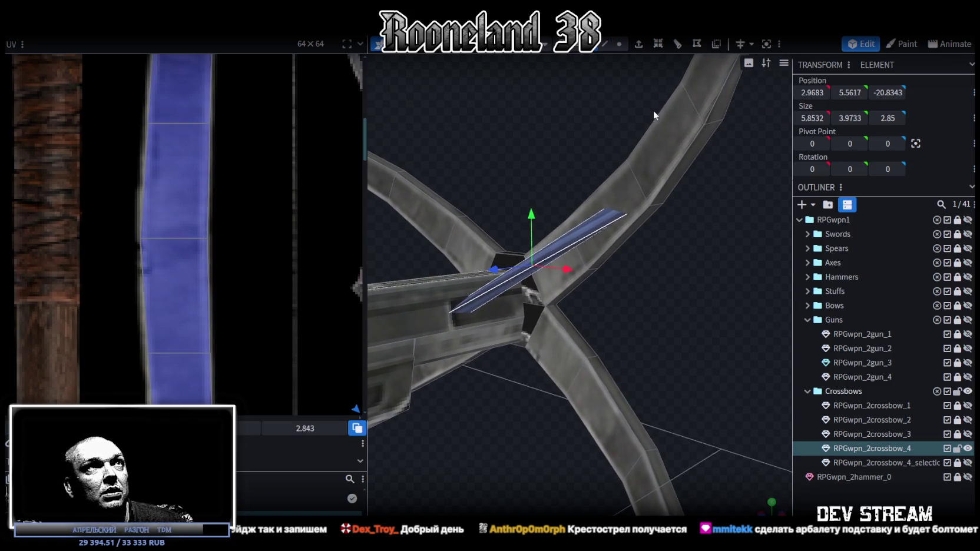
click(618, 46)
mouse_move(745, 242)
mouse_down()
mouse_move(786, 224)
mouse_move(687, 222)
mouse_up()
click(673, 184)
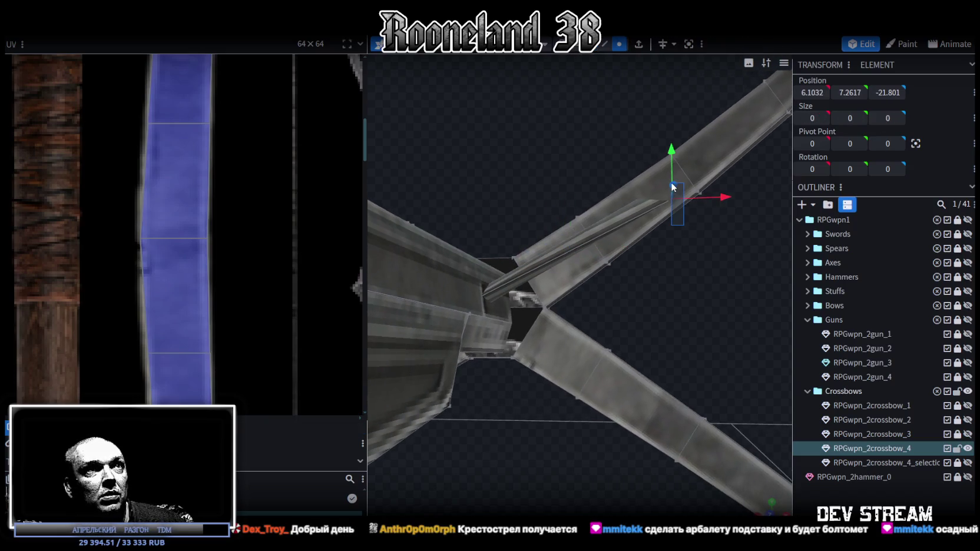
mouse_move(670, 154)
mouse_down()
mouse_move(669, 142)
mouse_move(653, 355)
mouse_move(595, 441)
mouse_move(607, 487)
mouse_up()
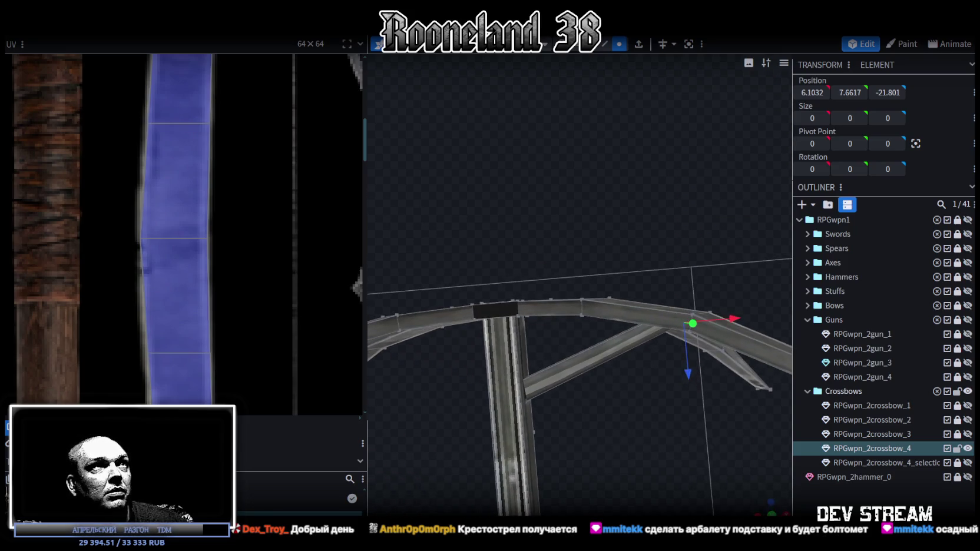
Step: Copy the strut's three faces, paste them as mesh, and slide them down 7 units
click(551, 374)
drag(638, 454, 609, 346)
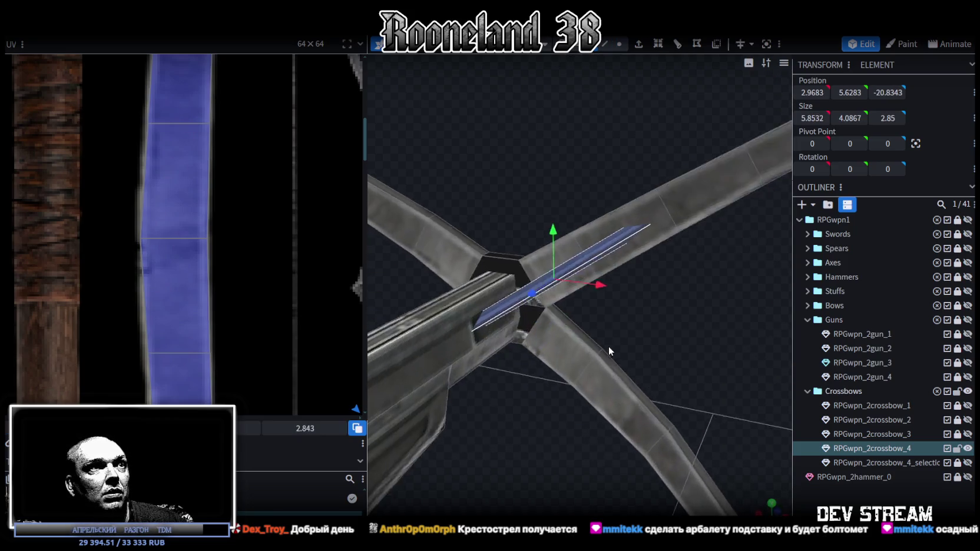
scroll(628, 344, up, 2)
key(ctrl+c)
key(ctrl+v)
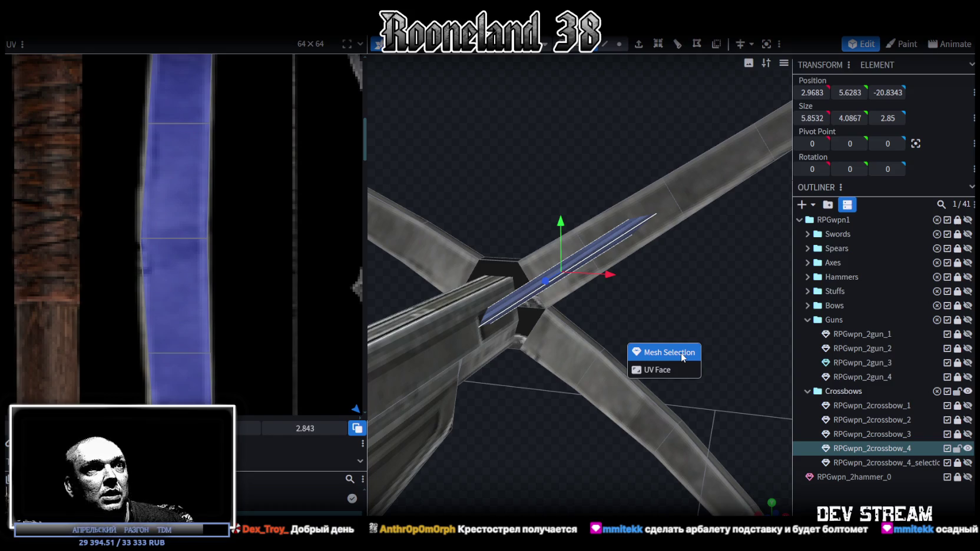
click(682, 352)
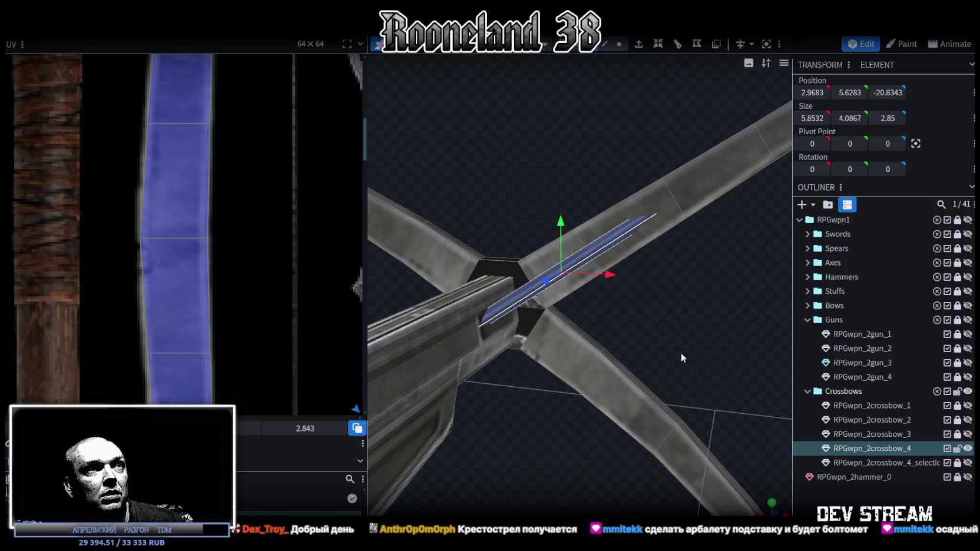
drag(682, 352, 653, 302)
drag(567, 239, 573, 356)
Step: Move the copy's vertices 7 units up onto the strut, merge them, and lower a limb vertex by 1
click(621, 44)
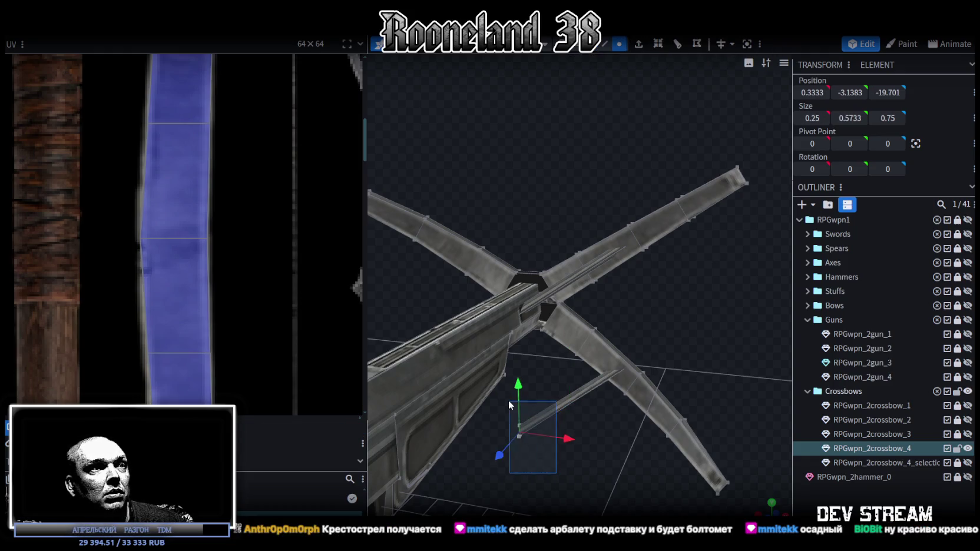
drag(520, 387, 521, 261)
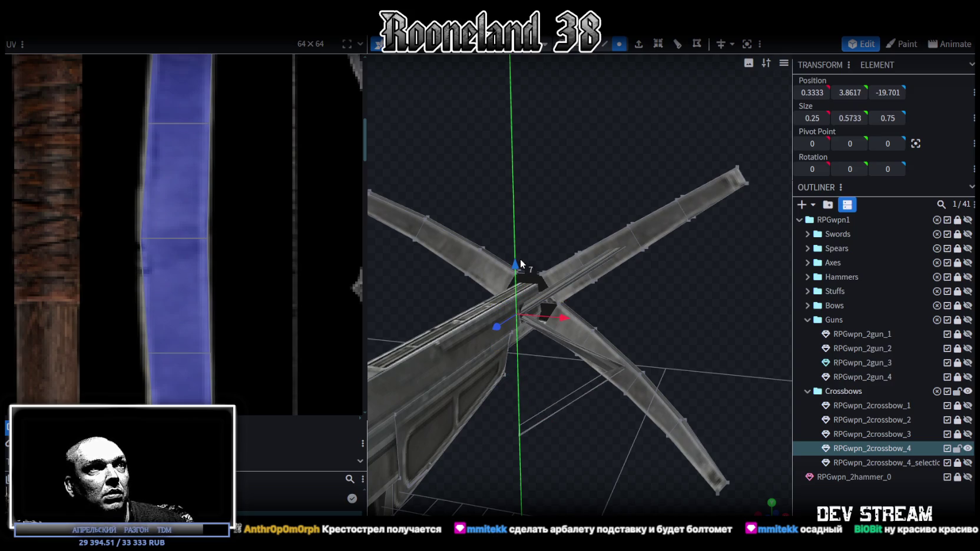
drag(521, 258, 520, 259)
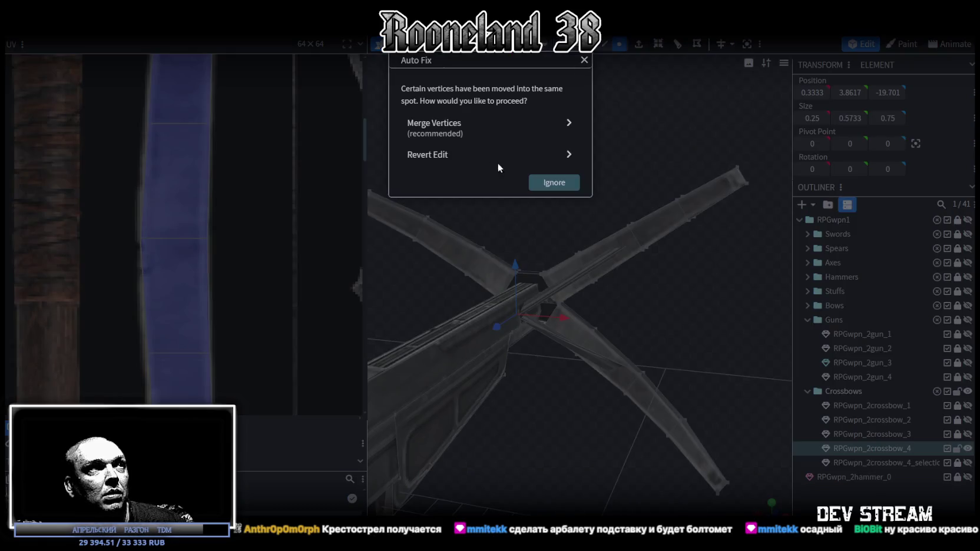
click(471, 126)
mouse_move(611, 277)
mouse_down()
mouse_move(661, 300)
mouse_move(723, 310)
mouse_move(643, 279)
mouse_move(585, 60)
mouse_up()
click(620, 44)
scroll(614, 281, up, 3)
click(605, 325)
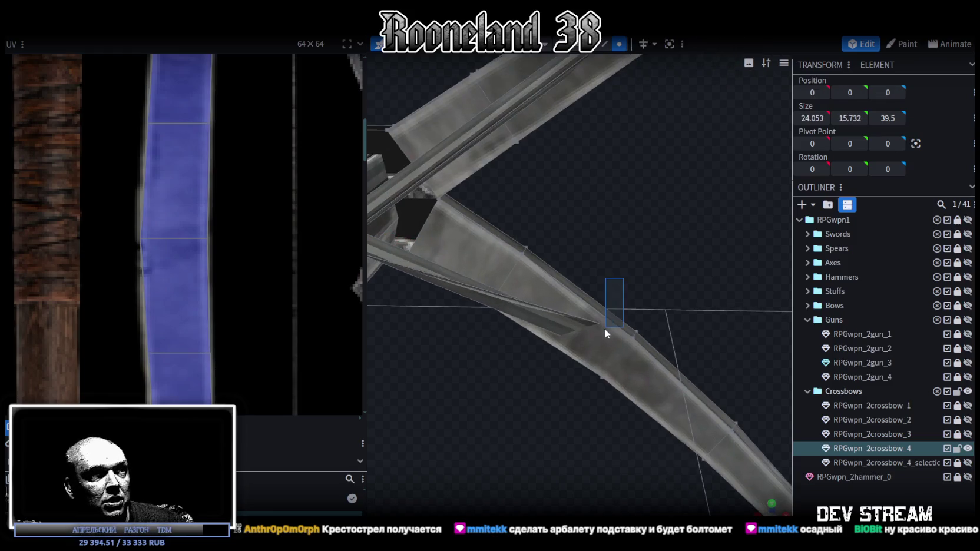
mouse_move(610, 281)
mouse_down()
mouse_move(625, 310)
mouse_move(644, 230)
mouse_move(619, 202)
mouse_move(691, 343)
mouse_move(600, 400)
mouse_move(625, 393)
mouse_up()
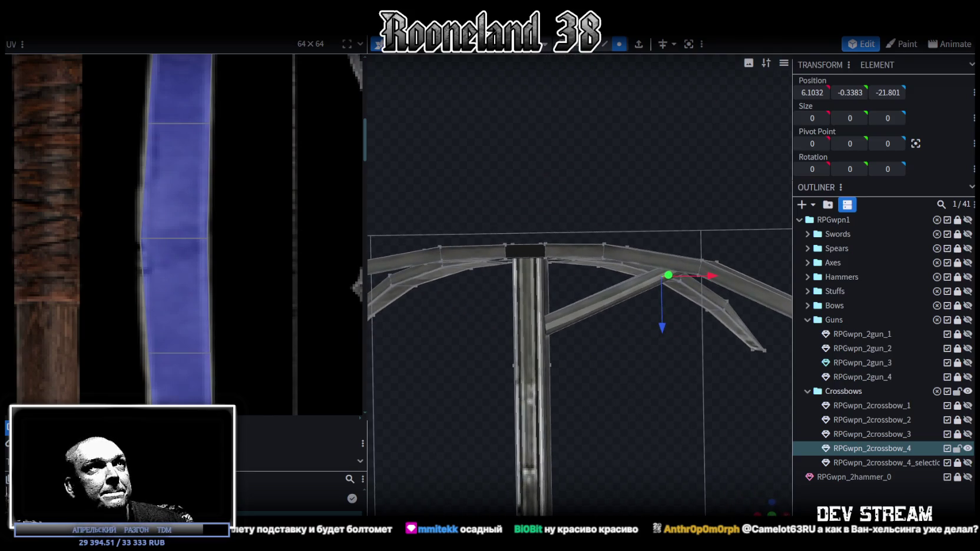
Step: Copy the six-face strut, paste it, and flip it across X to brace the opposite side
click(589, 326)
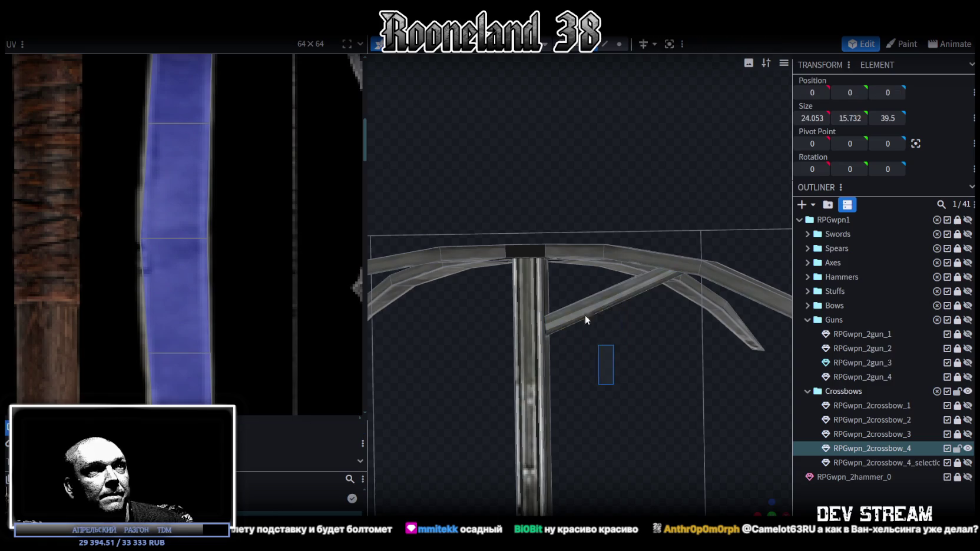
key(ctrl+c)
key(ctrl+v)
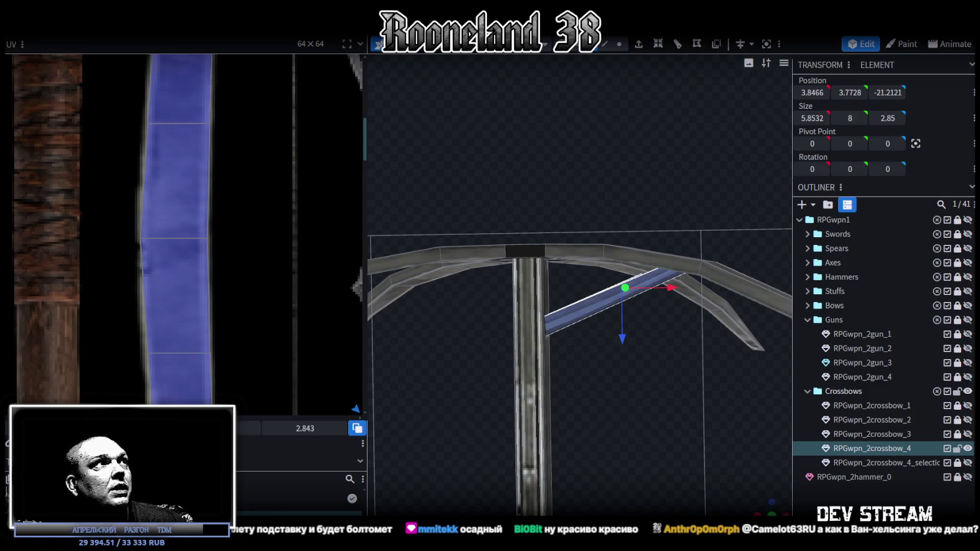
click(155, 24)
click(220, 63)
mouse_move(474, 215)
mouse_down()
mouse_move(633, 403)
mouse_move(544, 277)
mouse_move(474, 273)
mouse_move(538, 254)
mouse_move(619, 269)
mouse_up()
mouse_move(605, 285)
mouse_down()
mouse_move(426, 278)
mouse_move(413, 257)
mouse_move(444, 293)
mouse_move(547, 333)
mouse_move(630, 270)
mouse_move(364, 305)
mouse_move(405, 355)
mouse_move(610, 401)
mouse_move(584, 65)
mouse_up()
scroll(619, 256, down, 5)
scroll(404, 354, up, 3)
scroll(404, 355, up, 3)
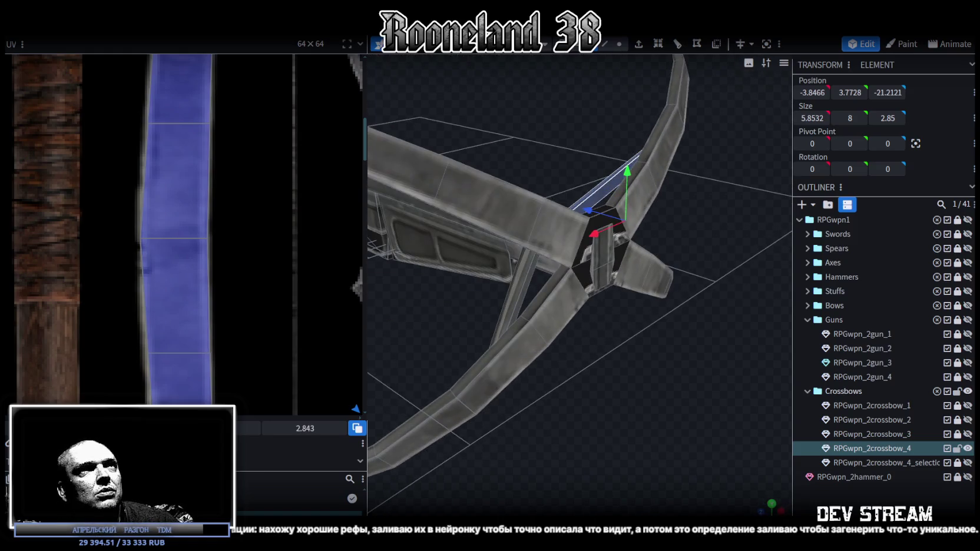
Step: Select the hex connector's front face and view it straight from the front
click(586, 281)
mouse_move(586, 281)
mouse_down()
mouse_move(710, 218)
mouse_move(689, 217)
mouse_up()
scroll(579, 274, up, 3)
click(623, 213)
drag(622, 213, 629, 208)
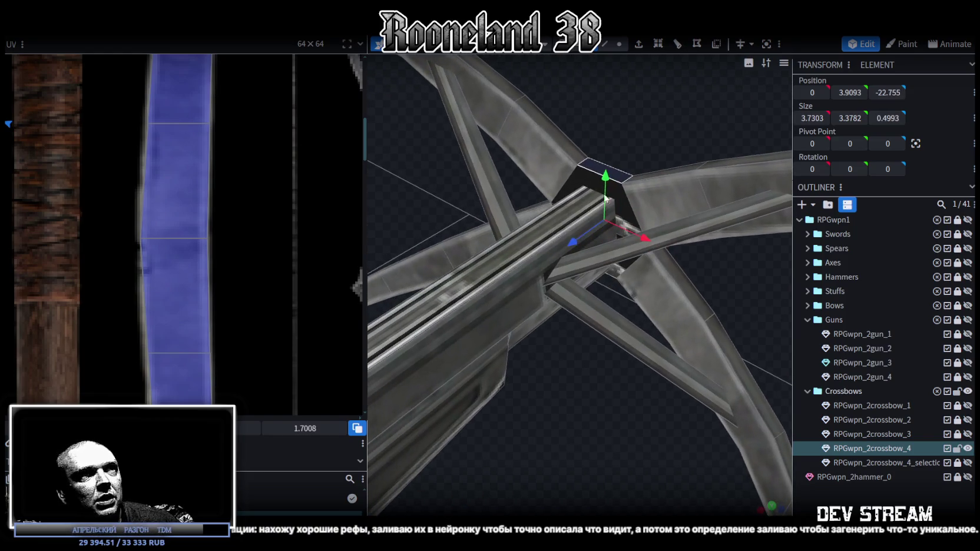
click(629, 207)
drag(764, 297, 528, 261)
click(771, 504)
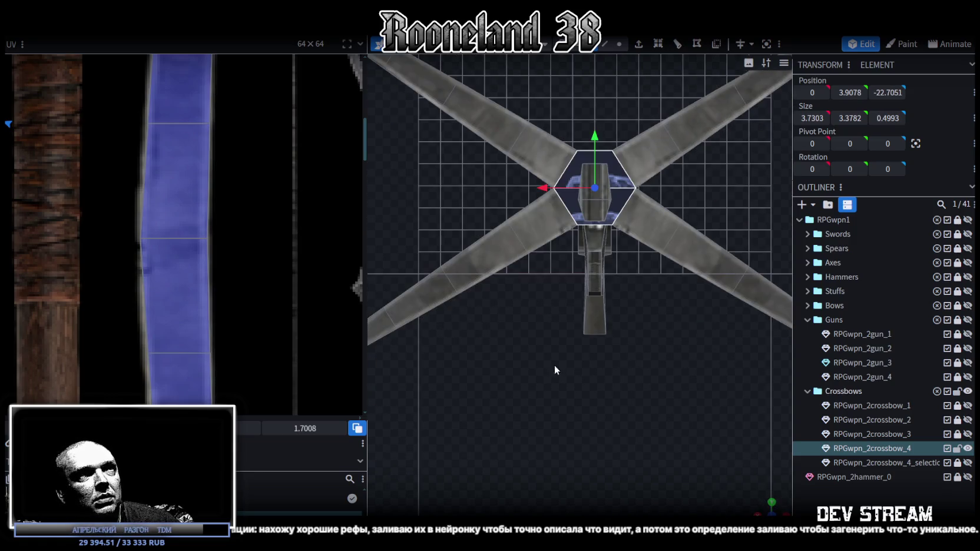
Step: Move the hexagon UV off the hammer texture onto the crossbow area of the atlas
scroll(245, 240, down, 3)
scroll(200, 244, down, 3)
scroll(198, 245, down, 2)
mouse_move(62, 119)
mouse_down()
mouse_move(86, 165)
mouse_move(232, 328)
mouse_up()
scroll(224, 294, down, 5)
scroll(194, 200, down, 1)
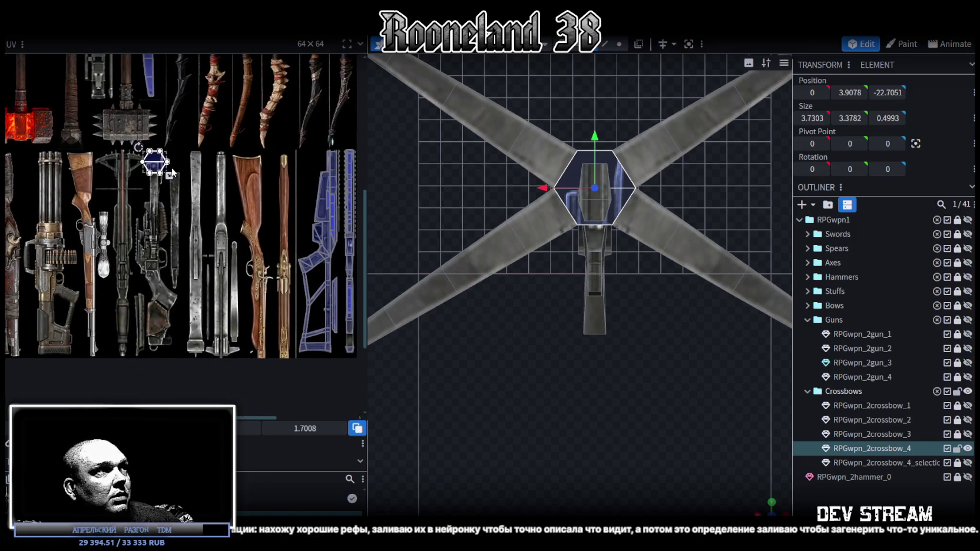
mouse_move(155, 170)
mouse_down()
mouse_move(294, 248)
mouse_move(300, 266)
mouse_up()
Step: Place the hexagon UV on the atlas's wooden gun-stock area, then switch to Photoshop
scroll(315, 258, up, 3)
scroll(315, 256, up, 1)
scroll(316, 257, down, 2)
scroll(283, 206, left, 2)
scroll(274, 181, left, 2)
scroll(274, 181, up, 2)
scroll(253, 295, left, 2)
scroll(259, 330, left, 1)
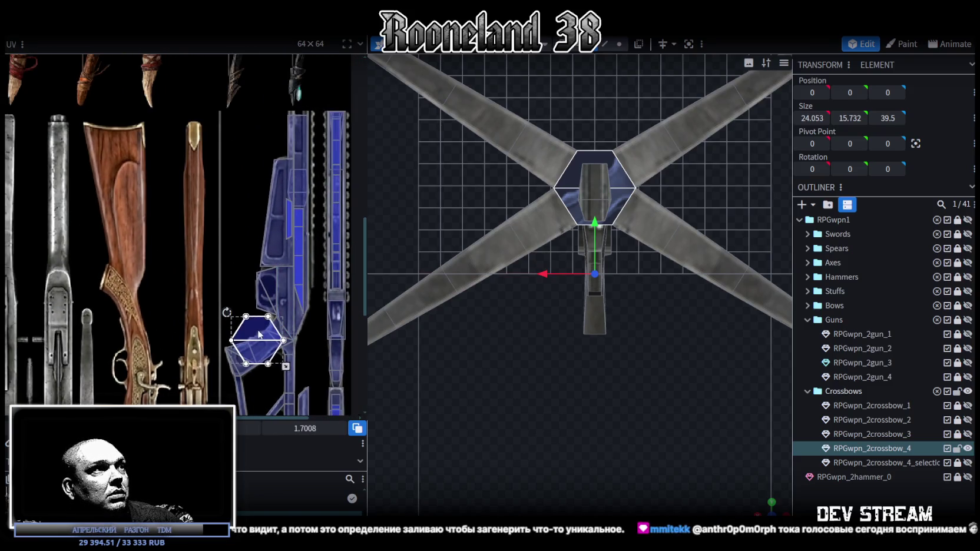
drag(259, 335, 164, 218)
scroll(242, 239, down, 2)
scroll(242, 239, up, 2)
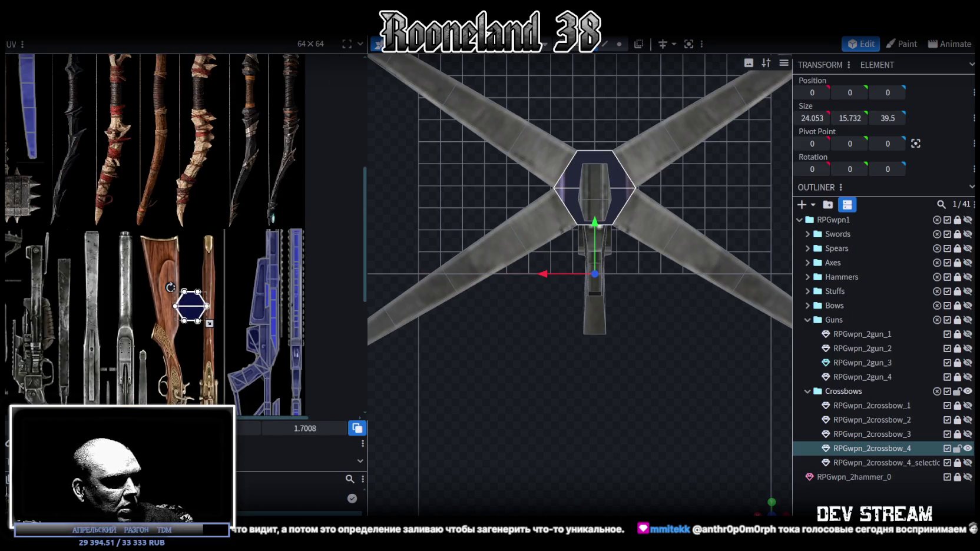
key(alt+Tab)
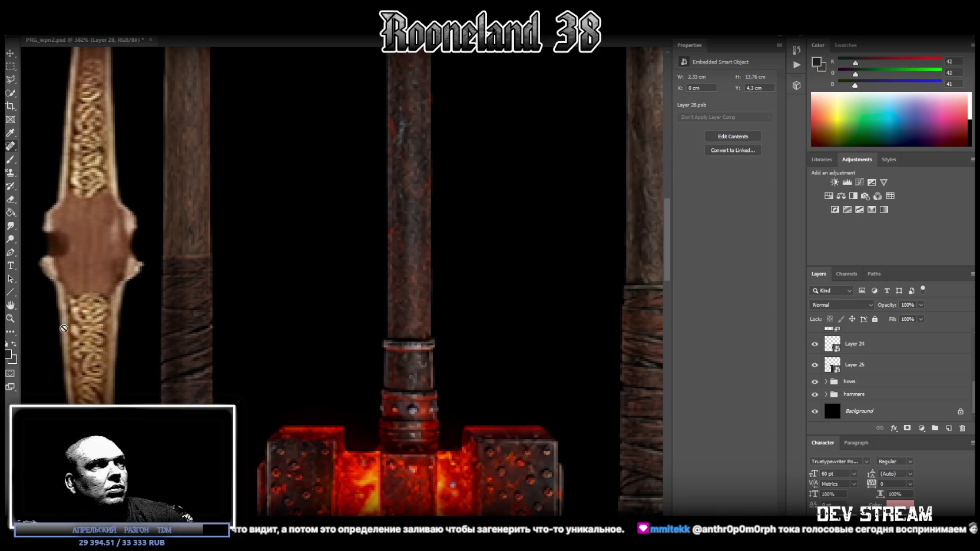
Step: Zoom out to the whole weapon sheet and move the crossbow parts layer above the guns group
click(10, 318)
drag(375, 331, 320, 341)
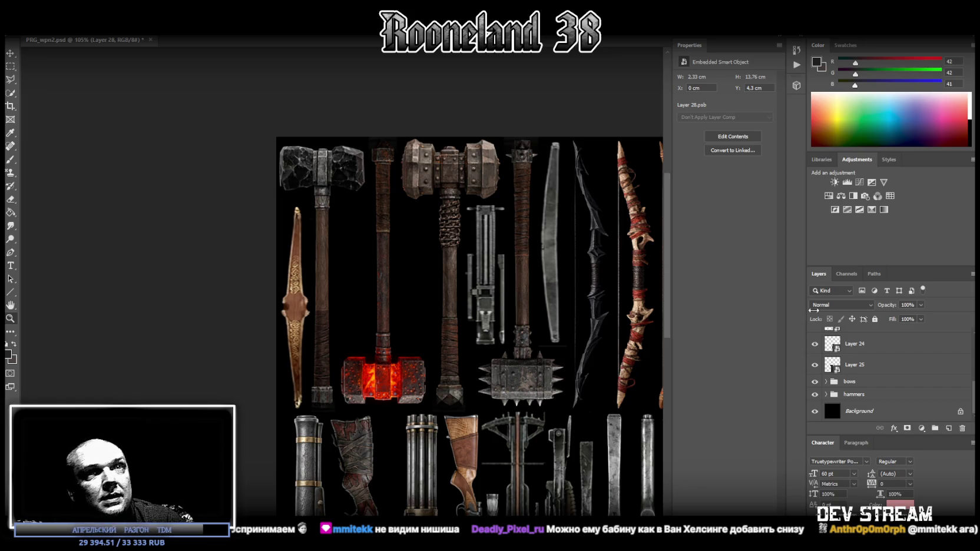
scroll(912, 363, up, 3)
scroll(899, 358, up, 2)
scroll(885, 362, down, 4)
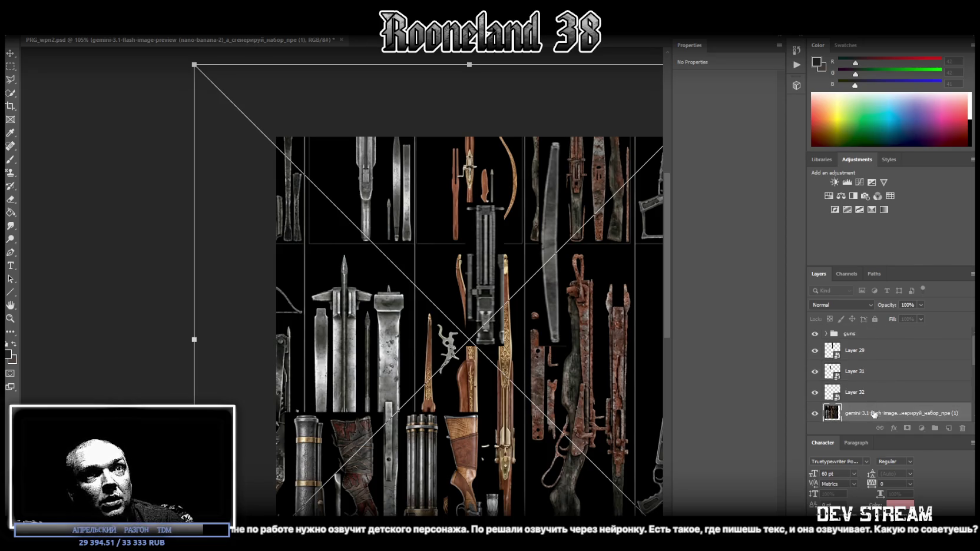
drag(873, 414, 887, 331)
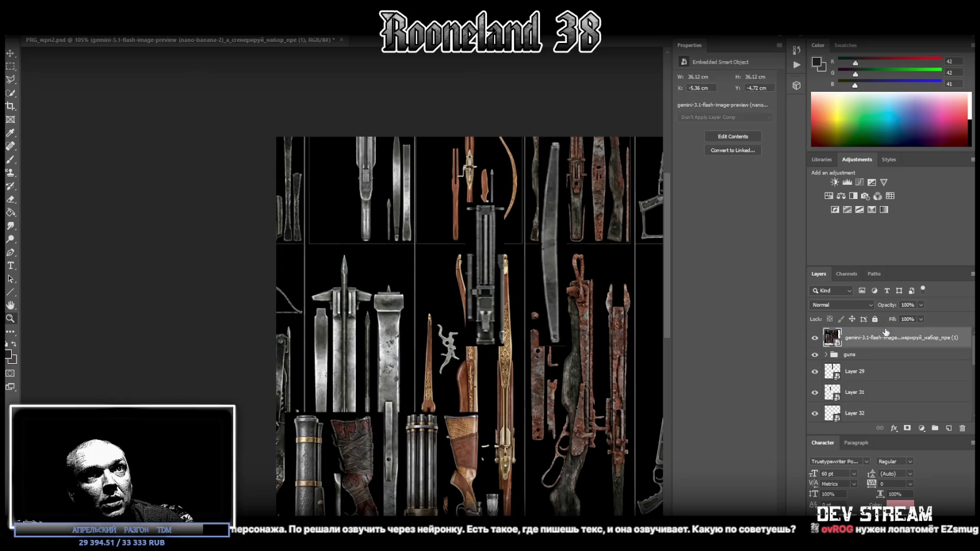
Step: Free-transform the crossbow parts sheet, shifting it right and down over the atlas canvas
scroll(589, 307, down, 2)
alt+scroll(643, 312, down, 3)
alt+scroll(632, 314, up, 3)
alt+scroll(591, 389, down, 2)
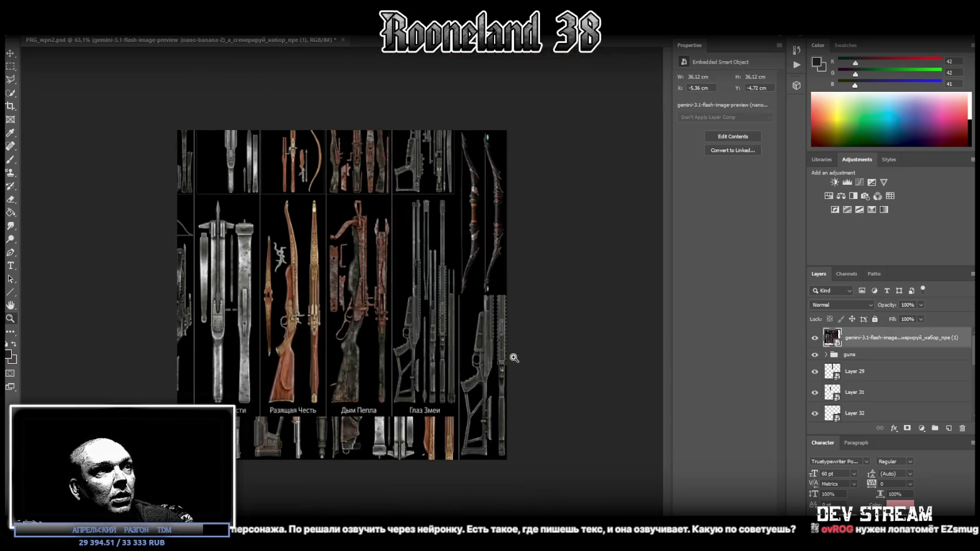
alt+scroll(514, 358, up, 1)
key(ctrl+t)
mouse_move(469, 206)
mouse_down()
mouse_move(506, 259)
mouse_move(528, 258)
mouse_up()
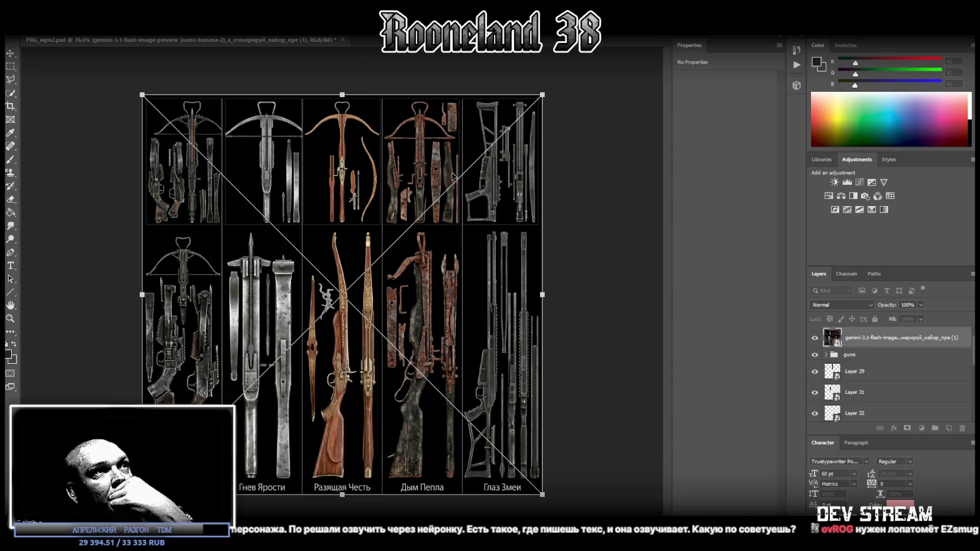
click(11, 318)
Step: Toggle the crossbow sheet's visibility off and on to compare it with the atlas beneath
mouse_move(501, 176)
mouse_down()
mouse_move(558, 165)
mouse_move(507, 172)
mouse_up()
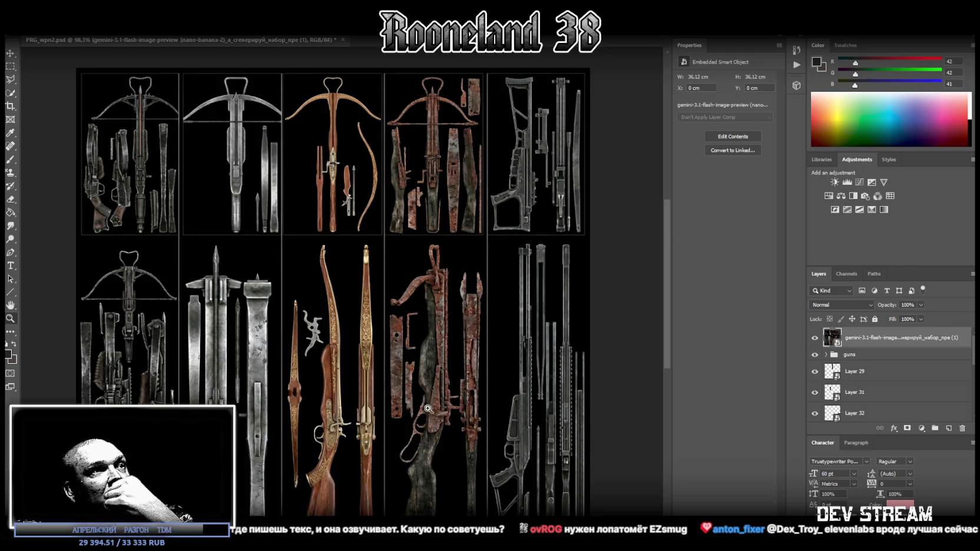
scroll(443, 405, down, 2)
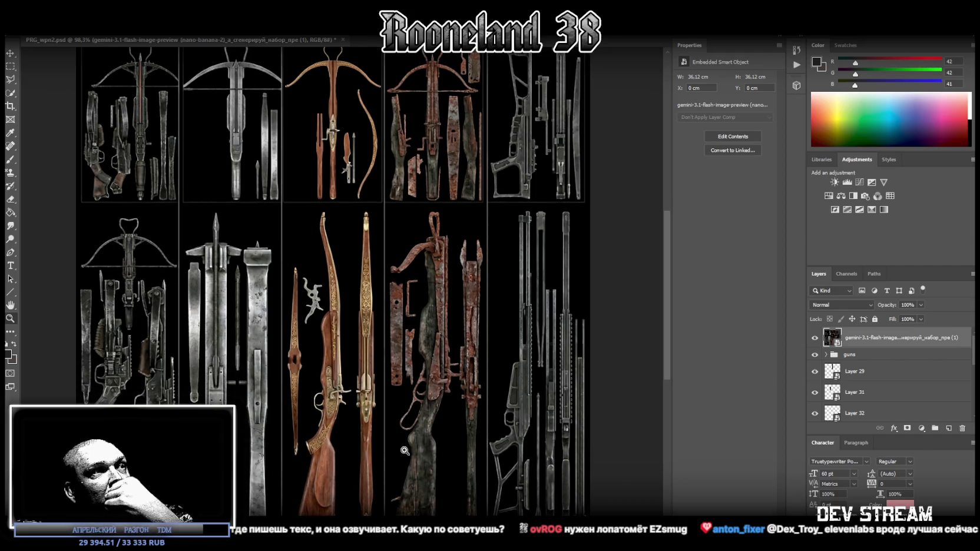
alt+drag(468, 315, 475, 309)
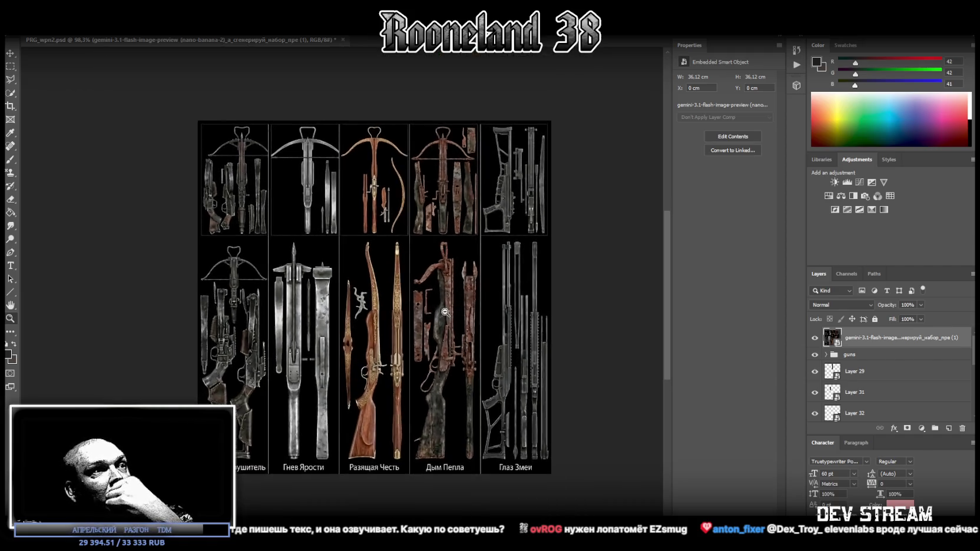
click(815, 340)
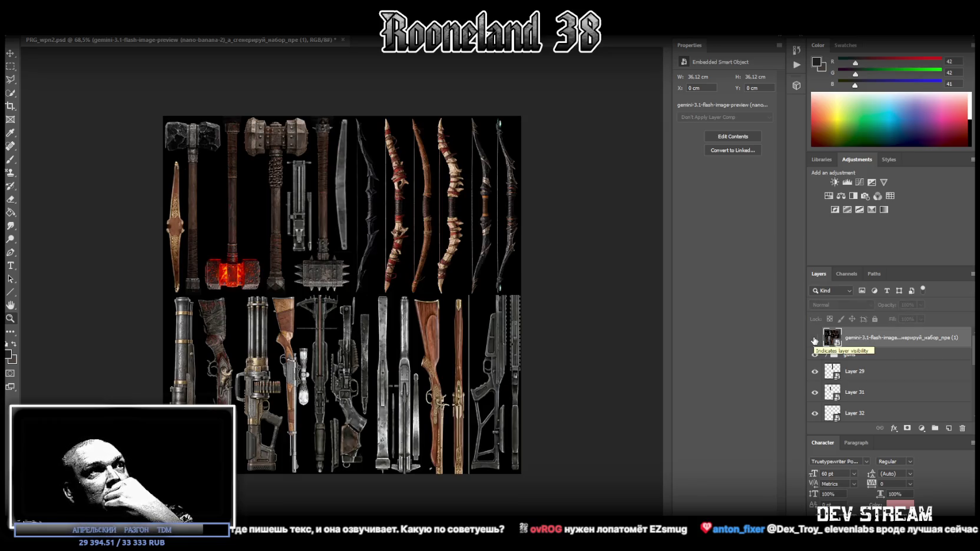
click(815, 339)
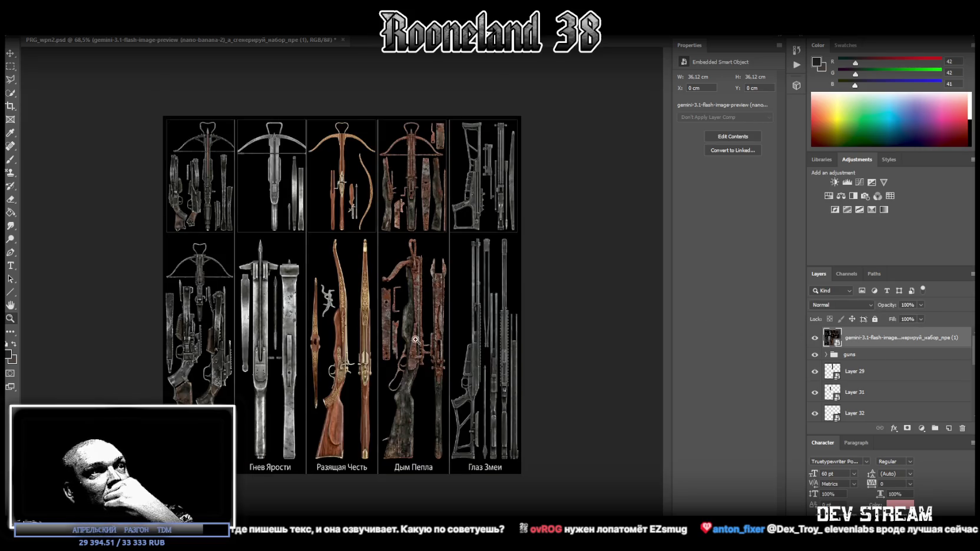
scroll(454, 313, up, 2)
scroll(471, 321, up, 2)
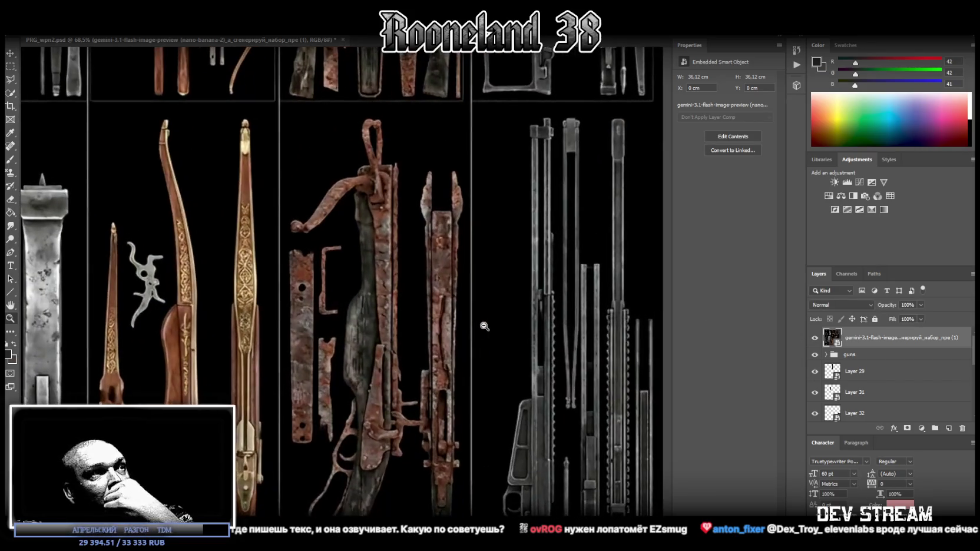
scroll(500, 362, down, 4)
scroll(530, 371, down, 1)
scroll(542, 374, up, 1)
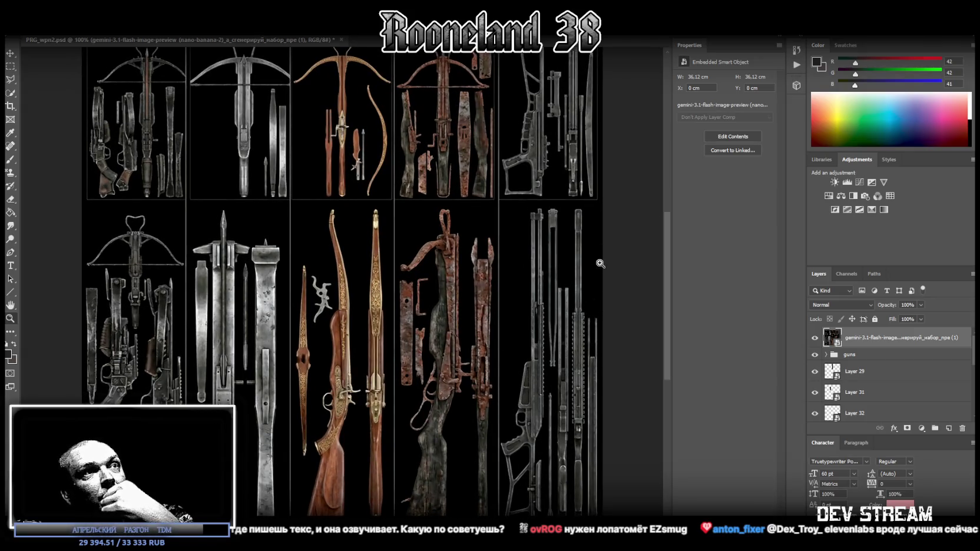
scroll(582, 319, up, 1)
scroll(559, 142, up, 1)
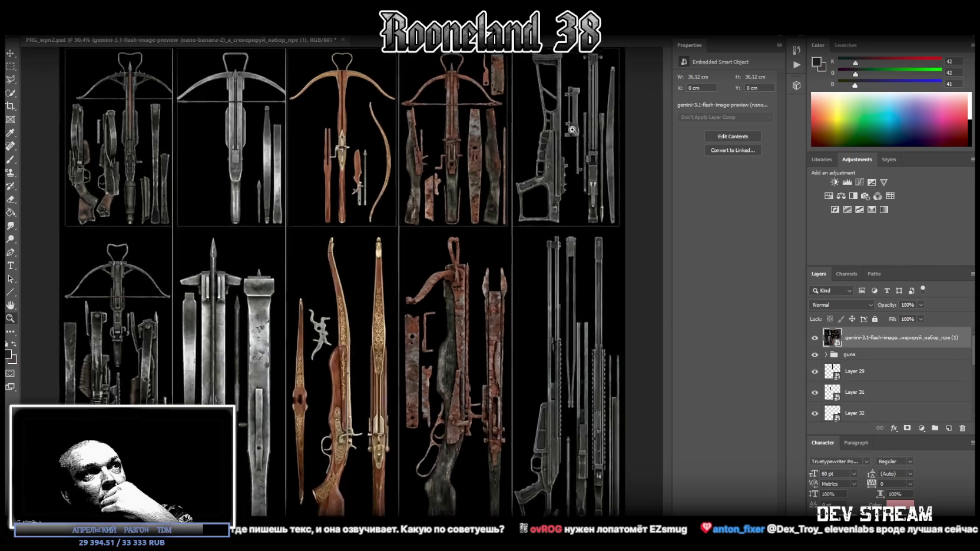
scroll(589, 131, up, 2)
scroll(606, 125, up, 1)
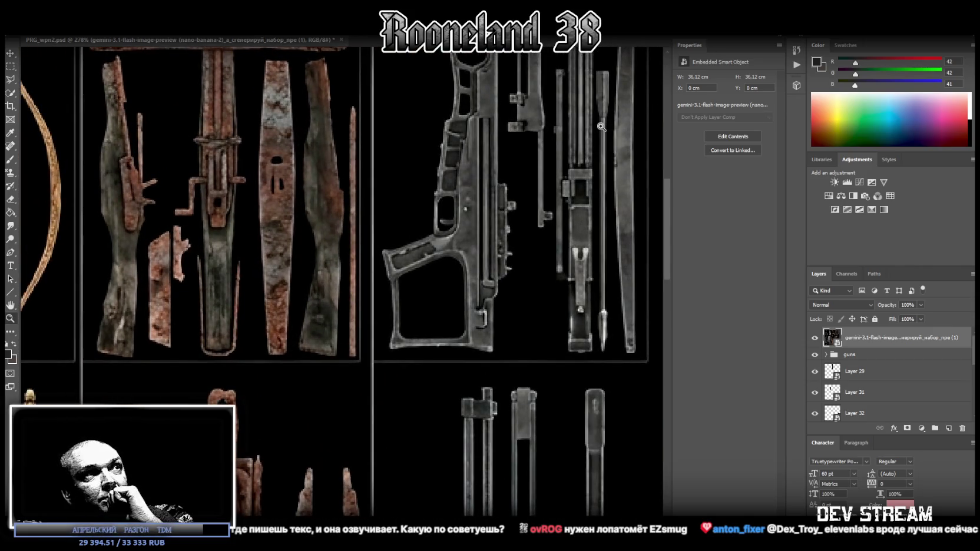
scroll(606, 146, down, 2)
scroll(592, 165, down, 1)
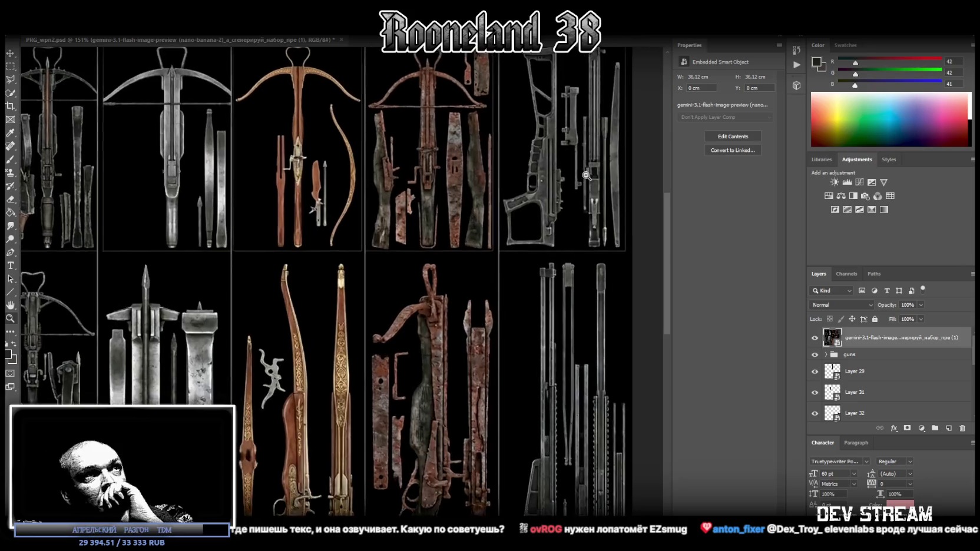
scroll(590, 176, up, 2)
scroll(609, 174, up, 1)
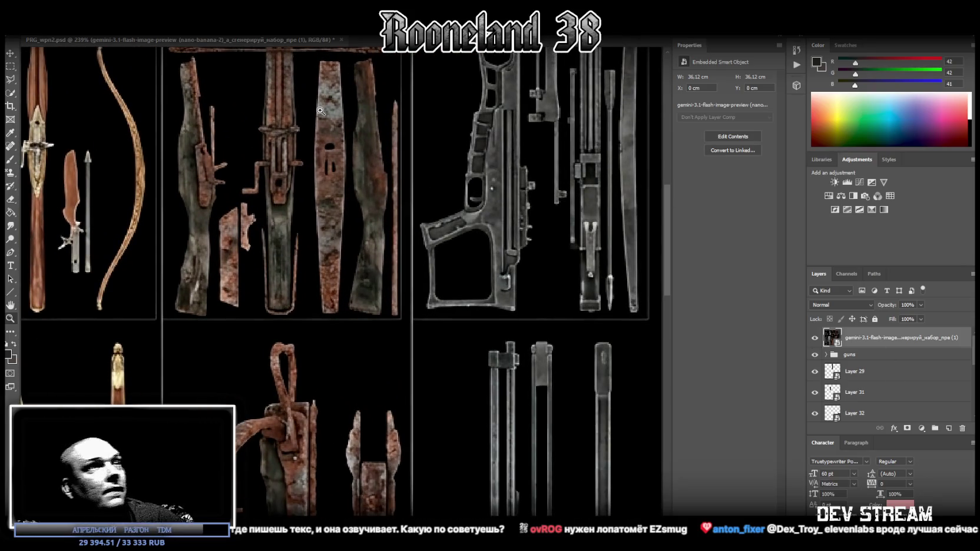
click(10, 66)
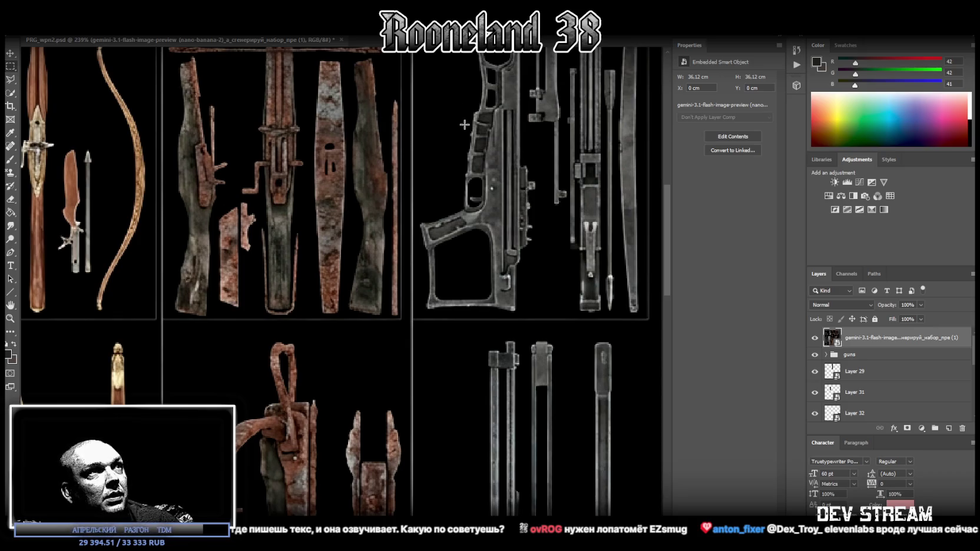
Step: Copy the metal part onto a new layer, Layer 33, and delete the crossbow sheet layer
drag(467, 134, 532, 177)
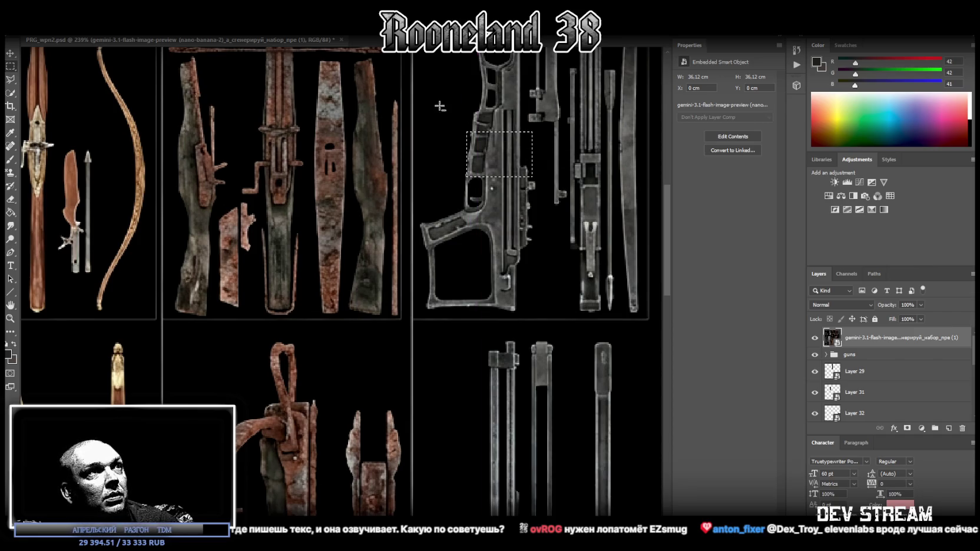
shift+drag(437, 108, 551, 136)
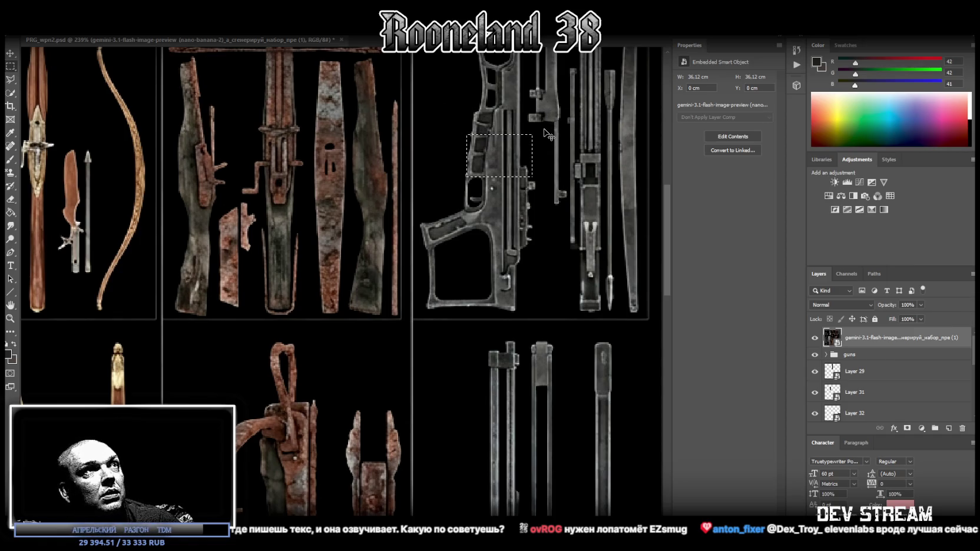
right_click(493, 152)
click(527, 227)
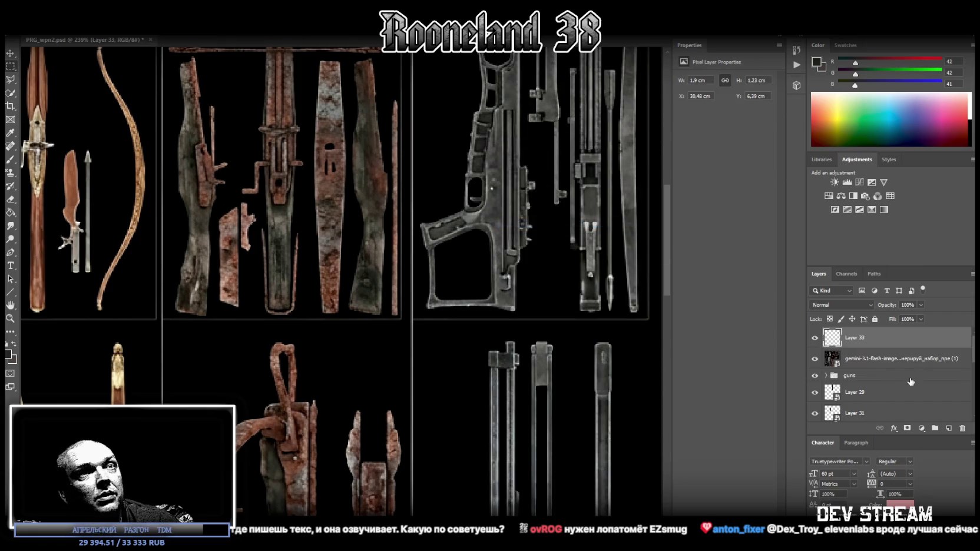
click(882, 359)
key(Delete)
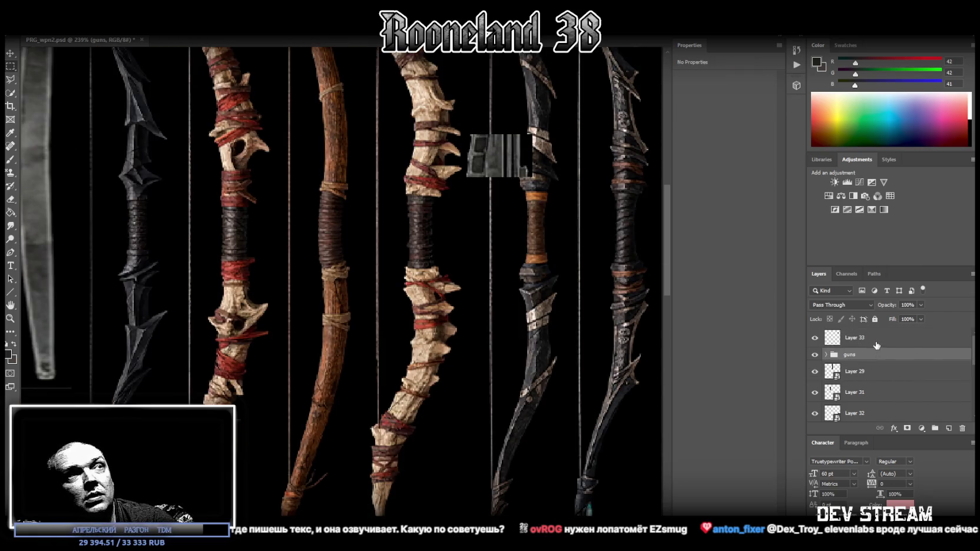
Step: Erase the right half of the copied Layer 33 piece
click(876, 342)
drag(573, 122, 501, 198)
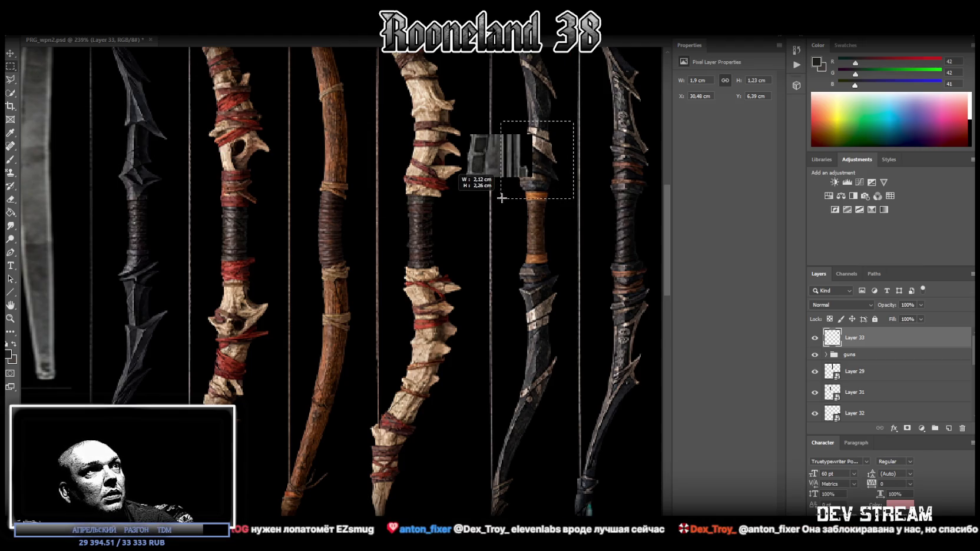
key(Delete)
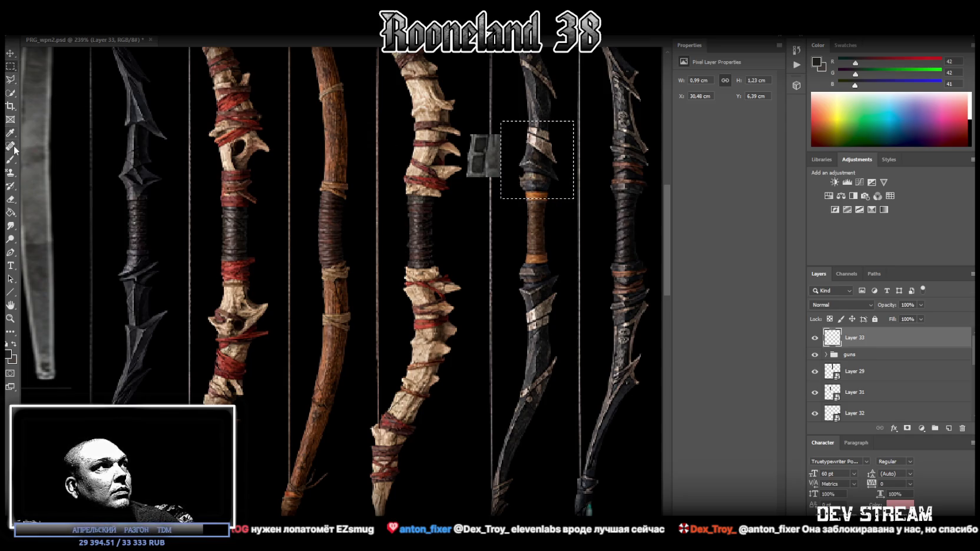
right_click(12, 80)
click(44, 79)
key(ctrl+d)
Step: Duplicate Layer 33, mirror the copy horizontally and overlap it beside the original half
right_click(879, 342)
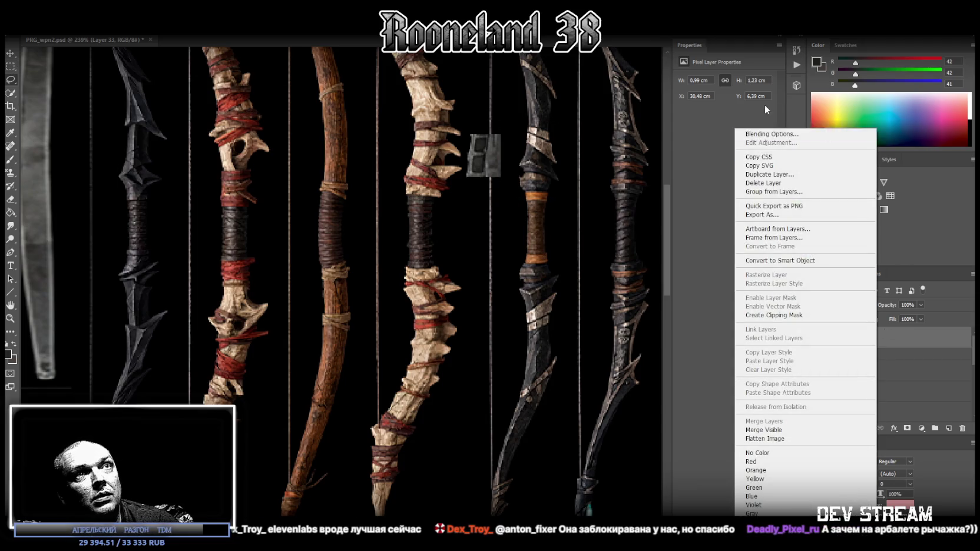
click(777, 174)
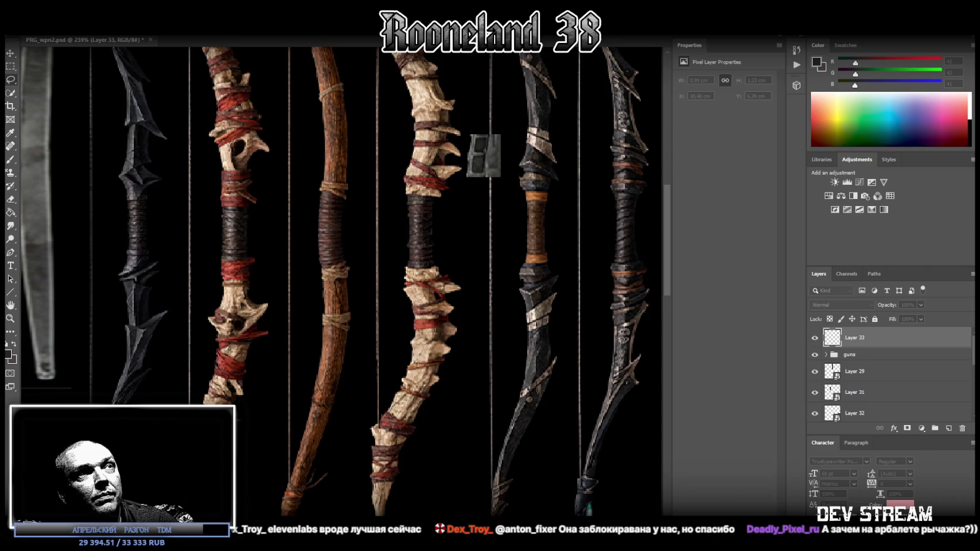
key(Return)
key(ctrl+t)
right_click(486, 160)
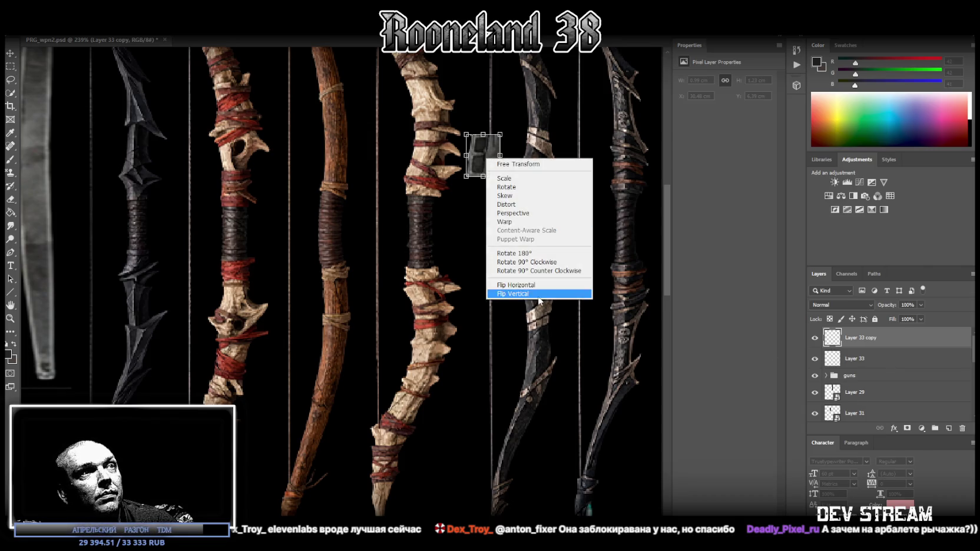
click(530, 286)
drag(488, 159, 520, 160)
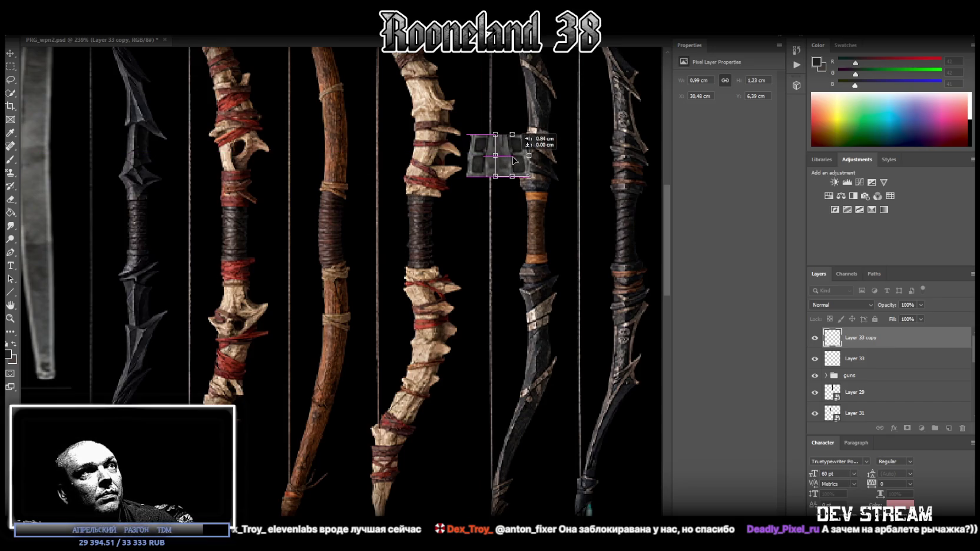
drag(513, 160, 522, 158)
key(Return)
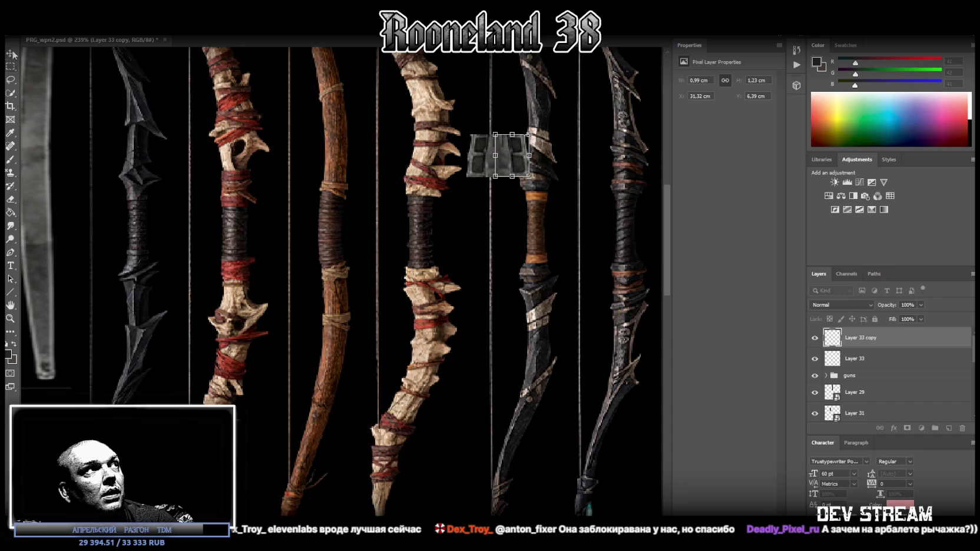
Step: Duplicate both connector halves, flip them vertically and move them down about 1 cm
shift+click(868, 360)
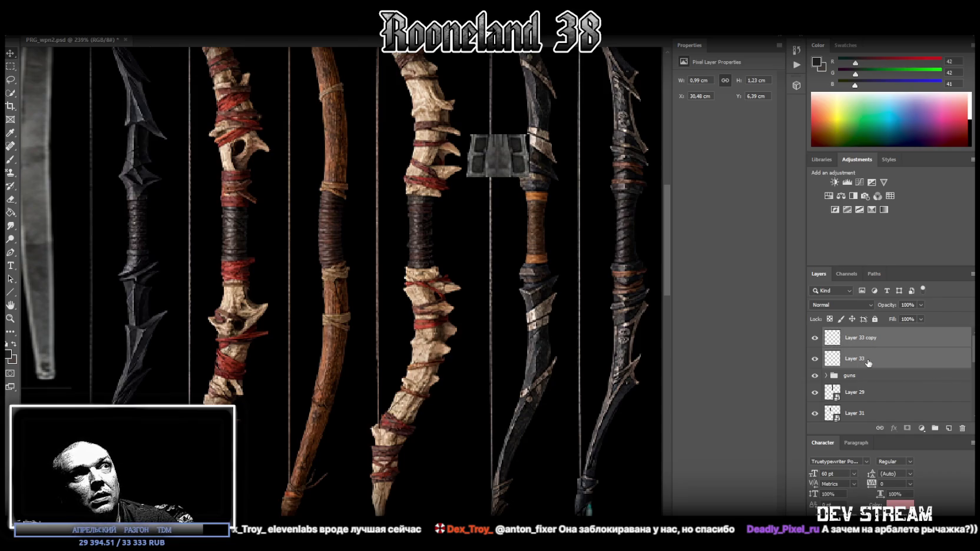
right_click(912, 347)
click(762, 175)
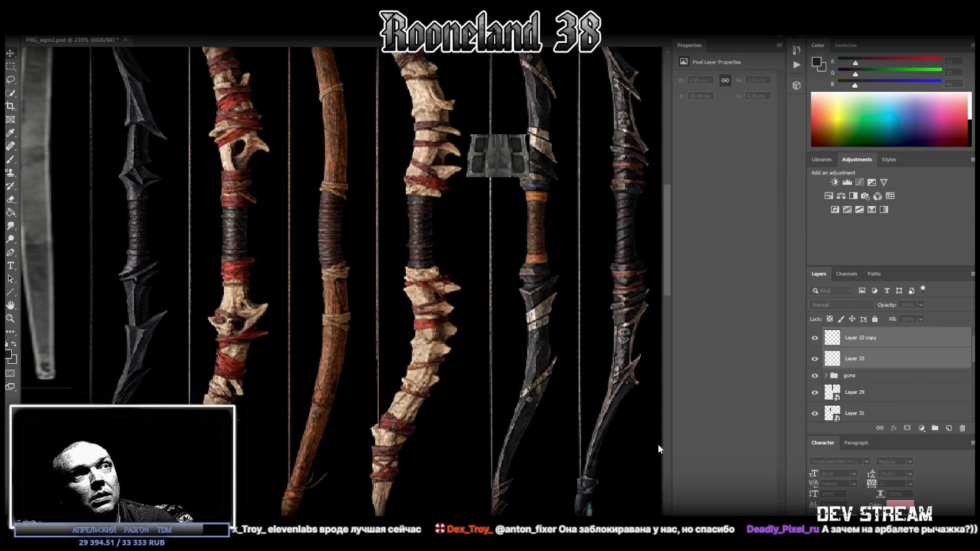
key(Return)
key(ctrl+t)
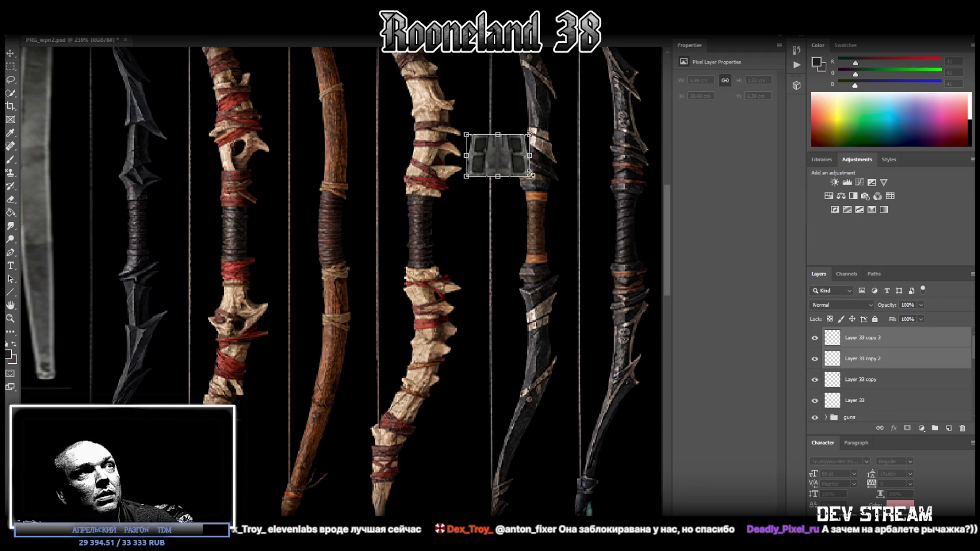
right_click(503, 158)
click(538, 291)
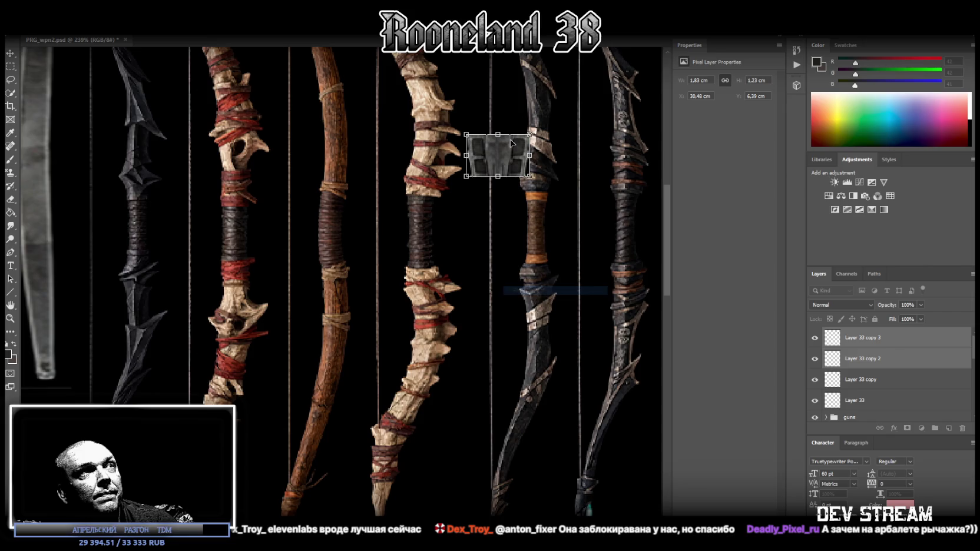
drag(503, 154, 503, 193)
click(11, 65)
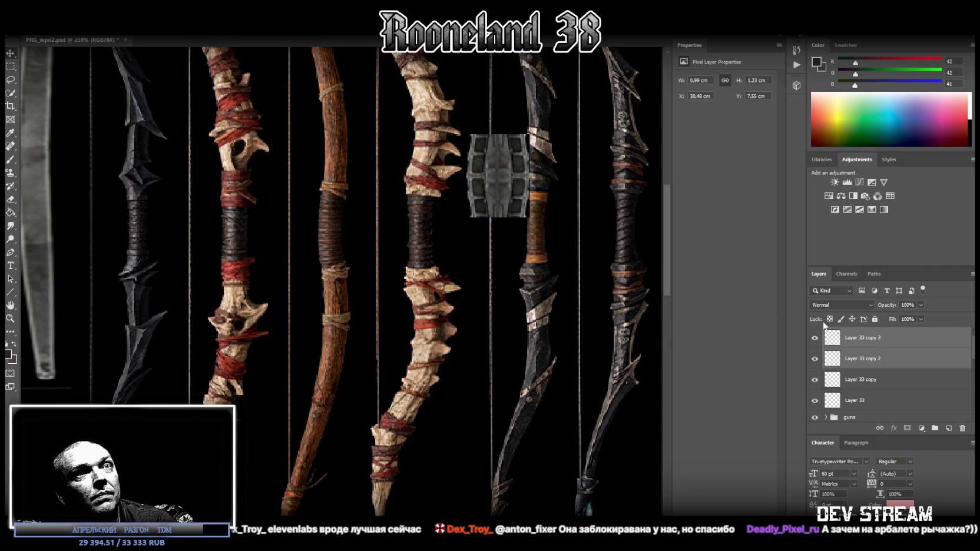
Step: Merge the Layer 33 connector layers into a single layer, Layer 33 copy 3
shift+click(863, 387)
shift+click(866, 401)
right_click(879, 409)
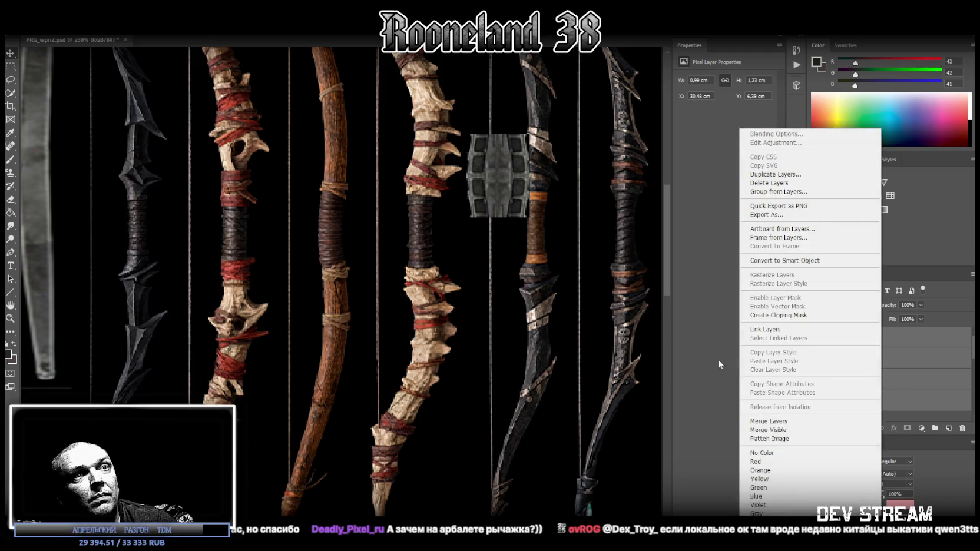
click(776, 422)
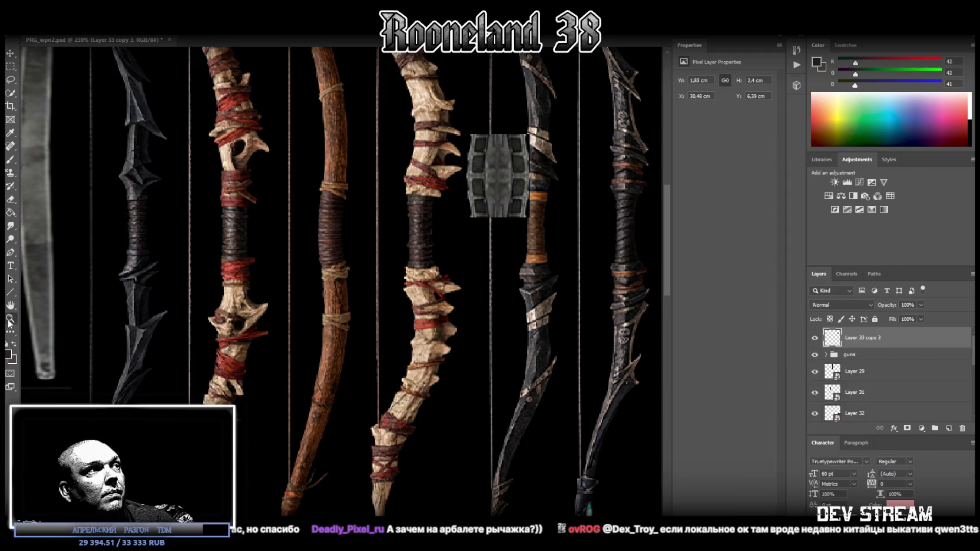
Step: Heal the connector's central metal strip, then convert Layer 33 copy 3 to a smart object
mouse_move(548, 179)
mouse_down()
mouse_move(586, 167)
mouse_move(575, 178)
mouse_up()
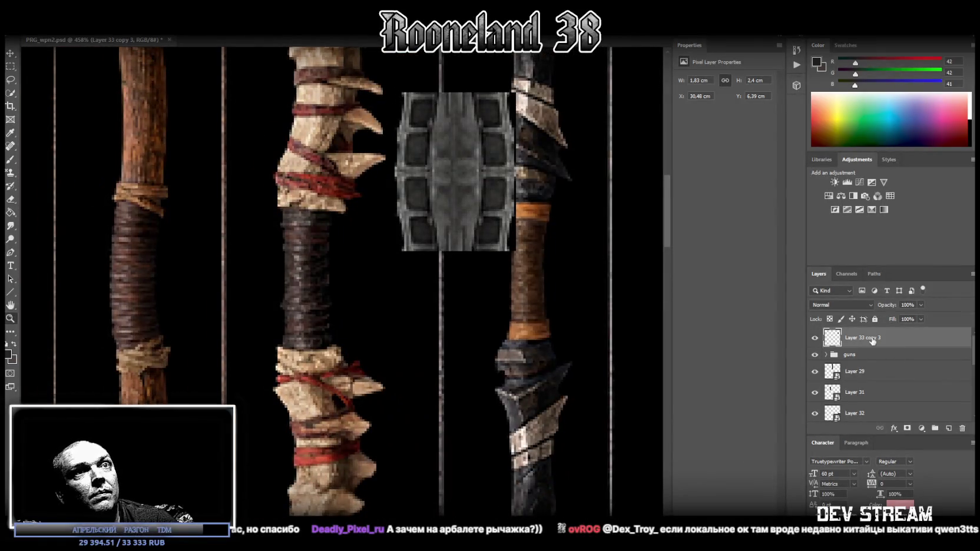
click(10, 146)
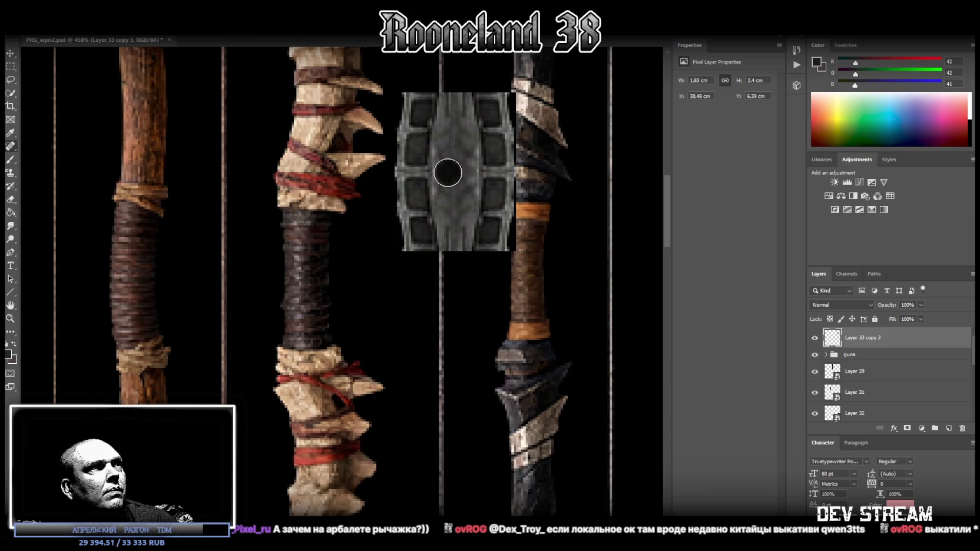
drag(458, 181, 455, 237)
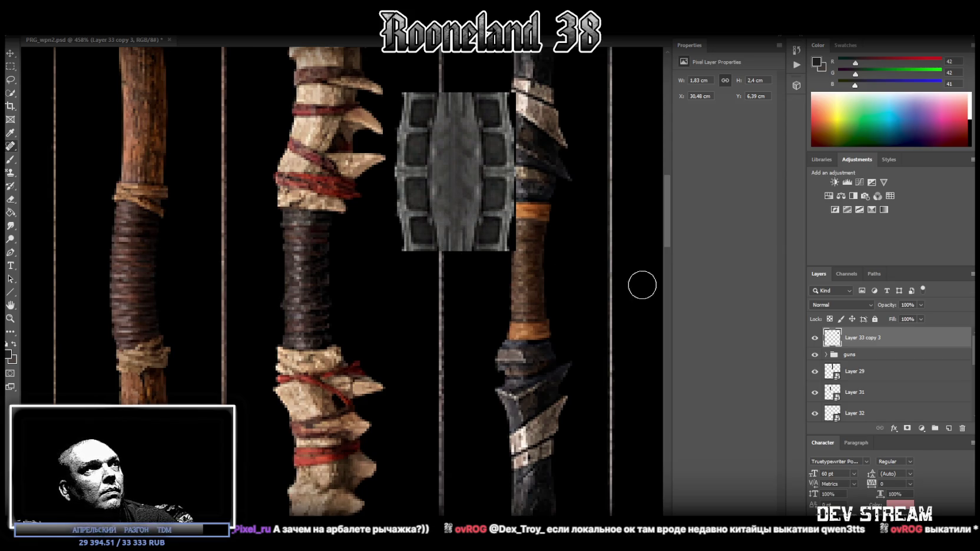
right_click(856, 345)
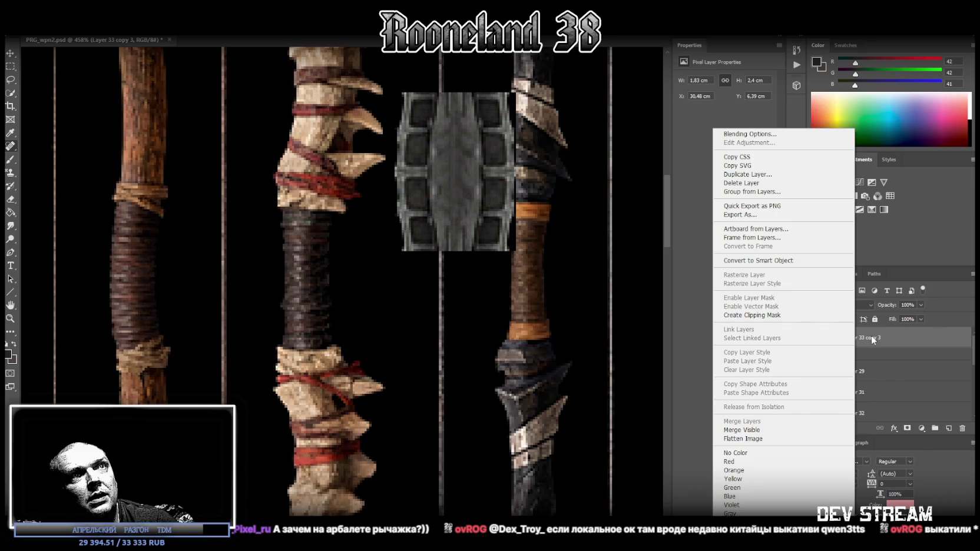
click(766, 261)
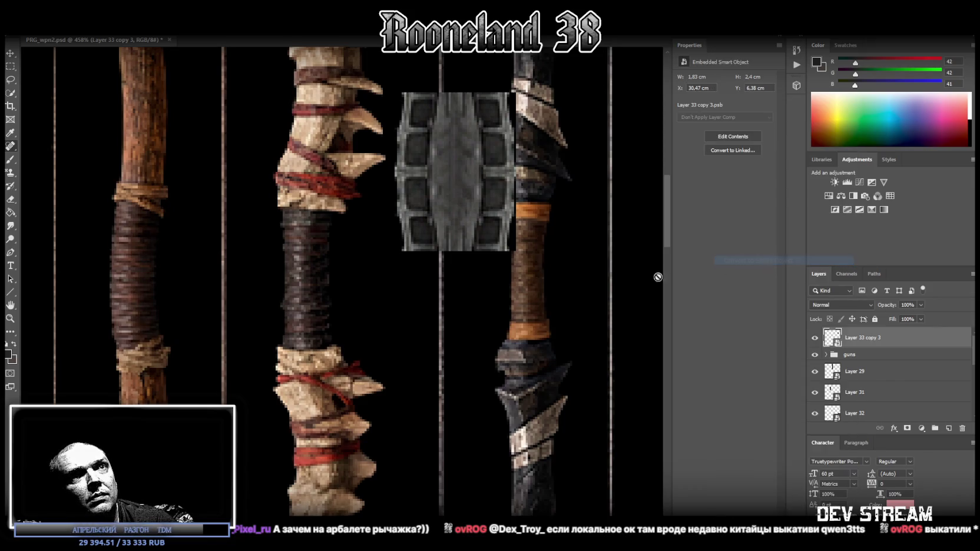
Step: Move the connector smart object down into the empty slot in the lower weapon row
click(12, 319)
alt+scroll(438, 439, down, 8)
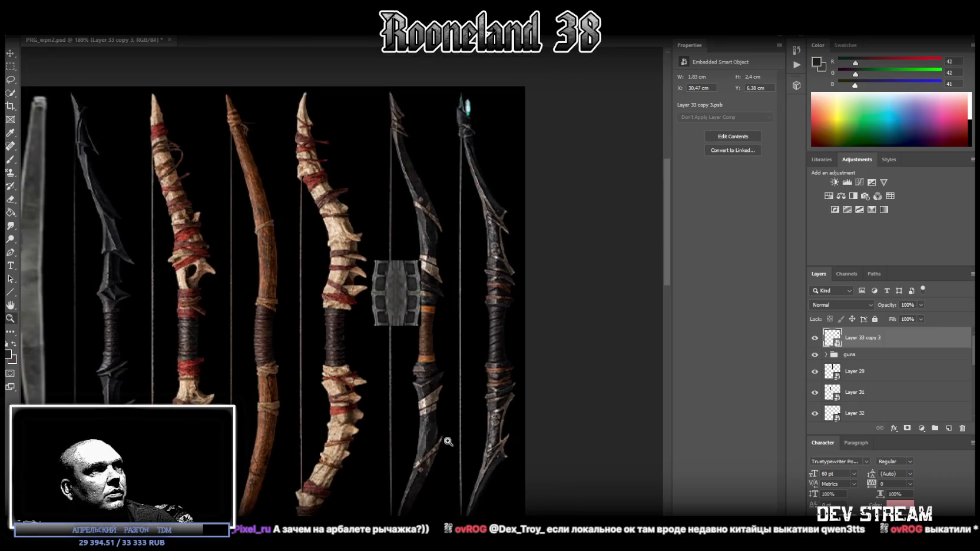
alt+scroll(233, 286, up, 2)
alt+scroll(233, 285, up, 1)
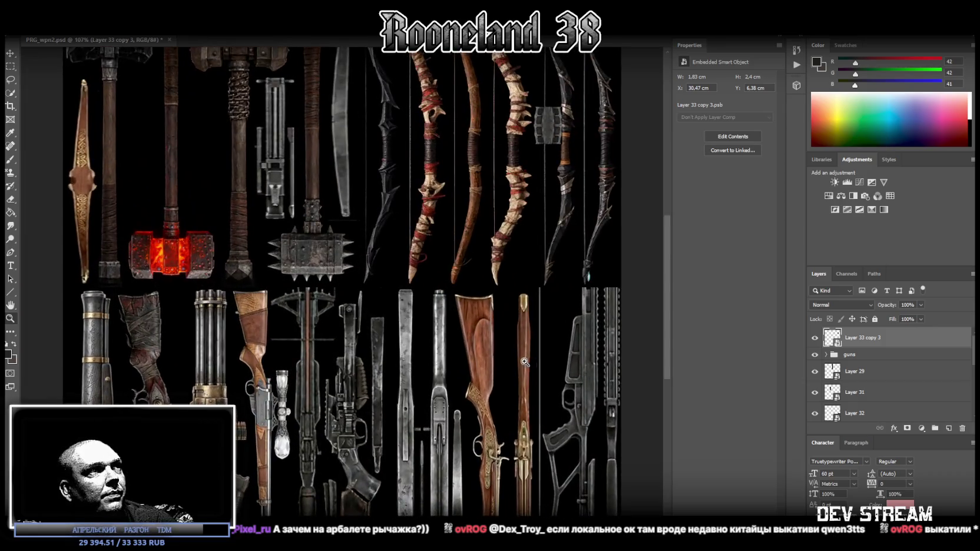
alt+scroll(233, 286, up, 1)
ctrl+scroll(138, 156, right, 3)
ctrl+scroll(138, 156, right, 1)
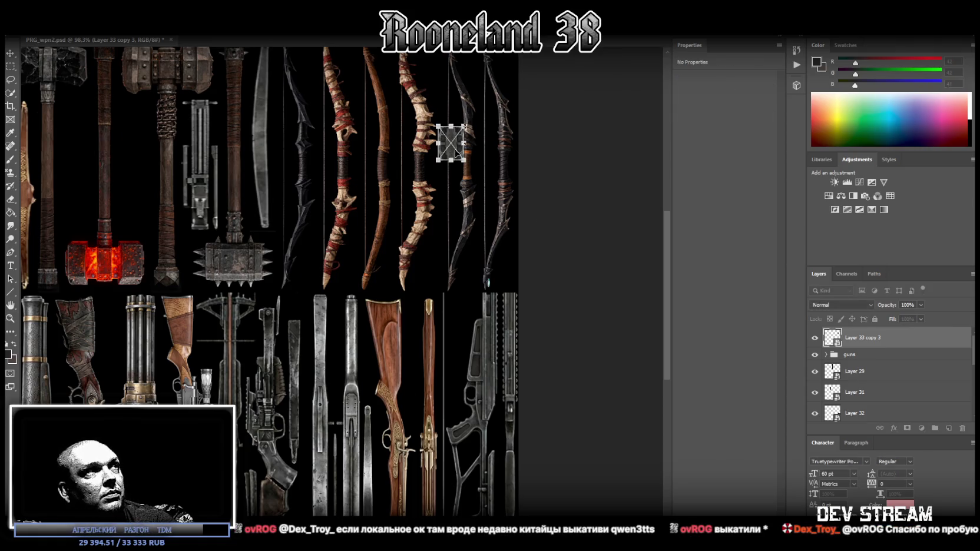
drag(460, 154, 471, 324)
Step: Scale the connector to 2.26 × 1.73 cm and place it at X 30.58, Y 18.06 cm
alt+scroll(591, 351, up, 1)
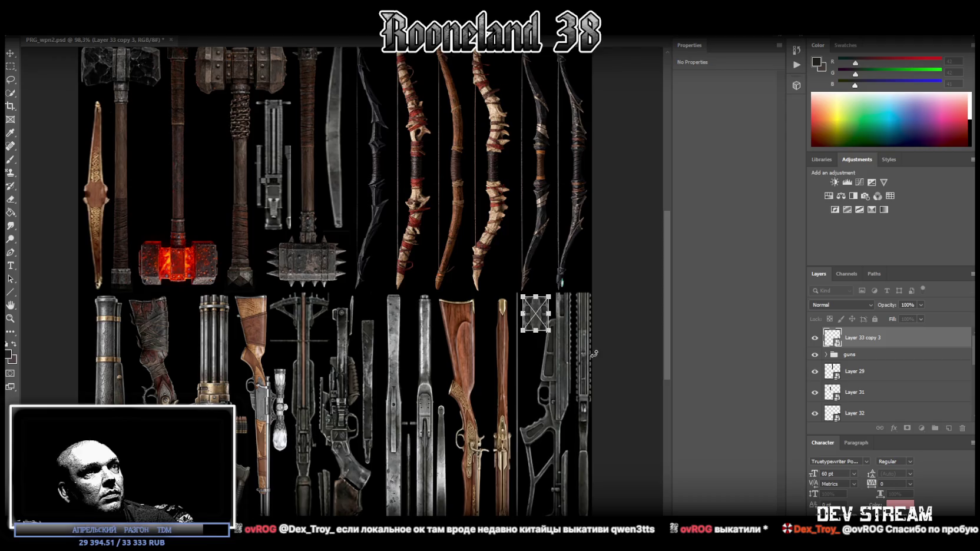
alt+scroll(590, 351, down, 1)
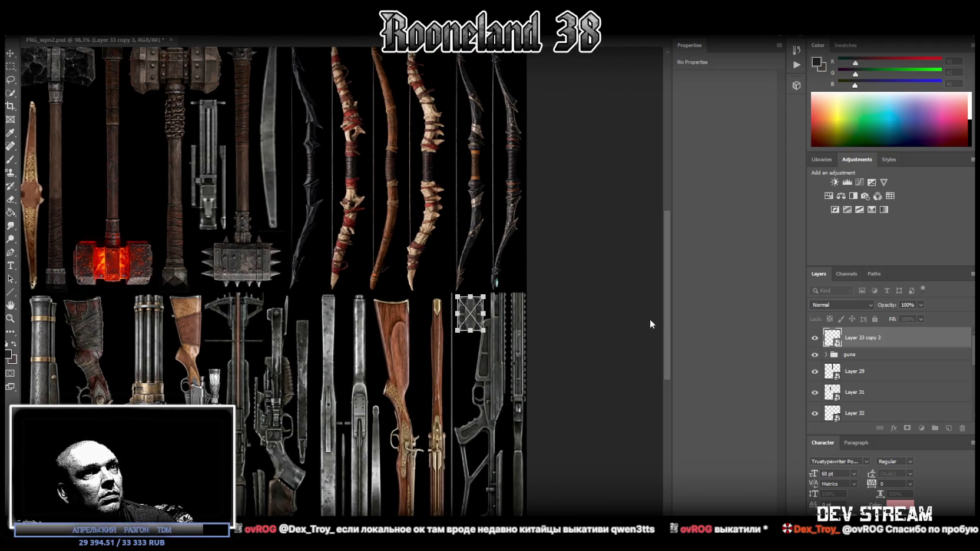
drag(667, 324, 667, 329)
drag(485, 318, 476, 299)
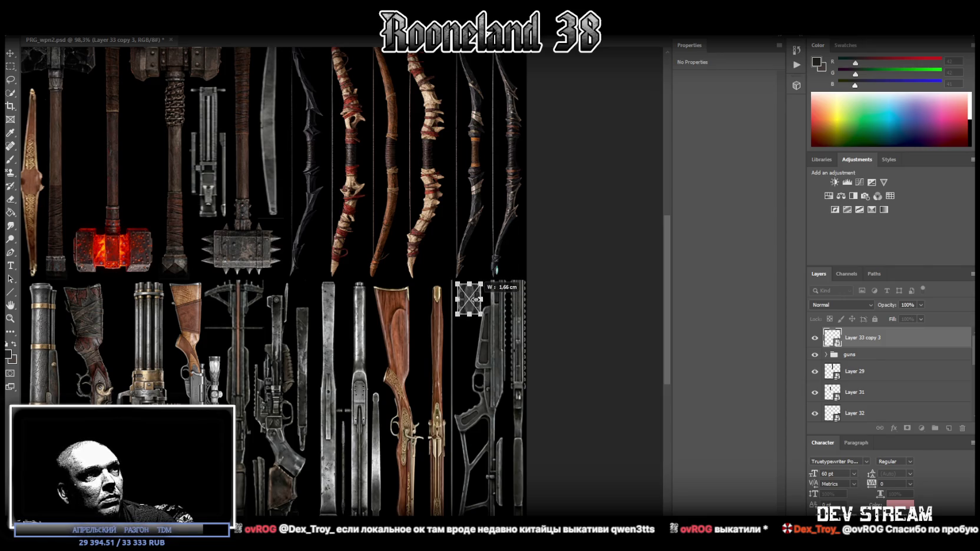
drag(487, 271, 479, 299)
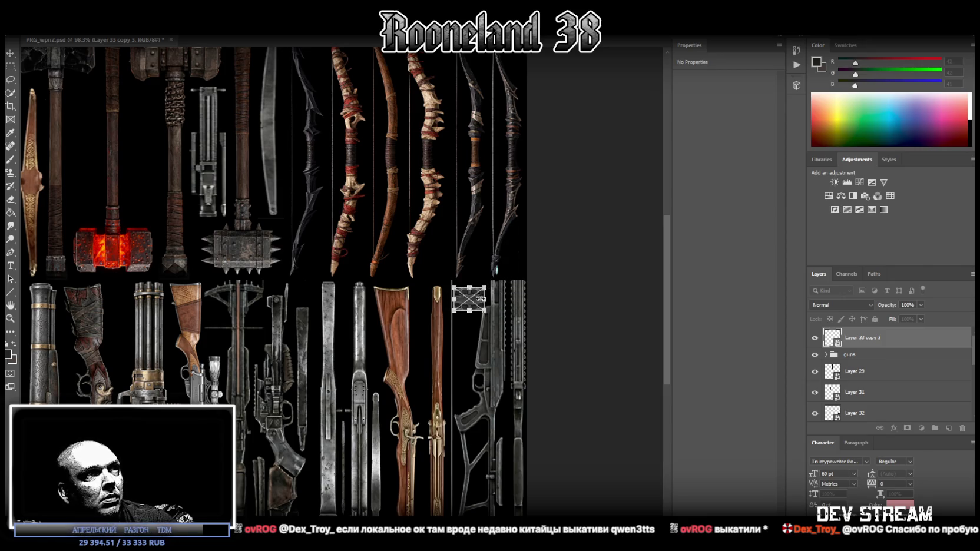
drag(479, 298, 466, 302)
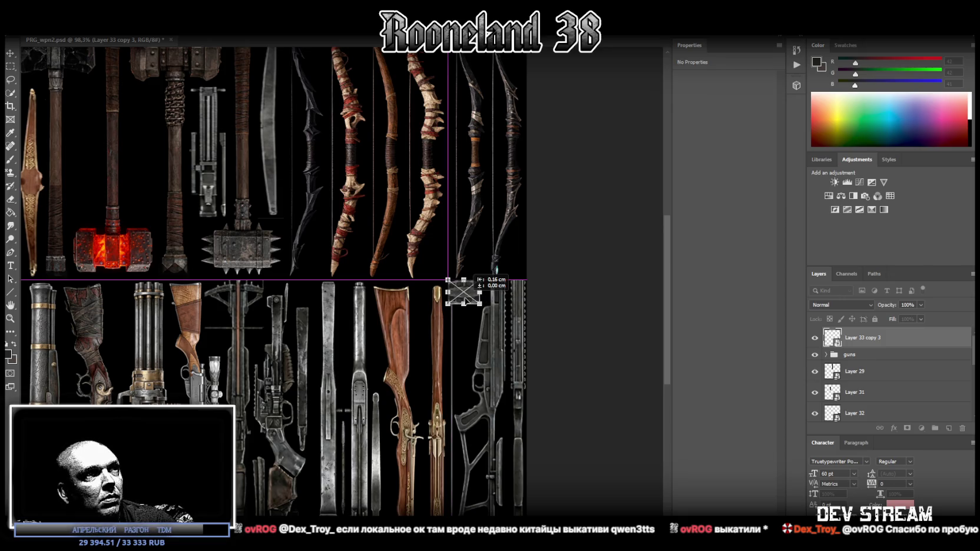
drag(465, 302, 465, 301)
key(Return)
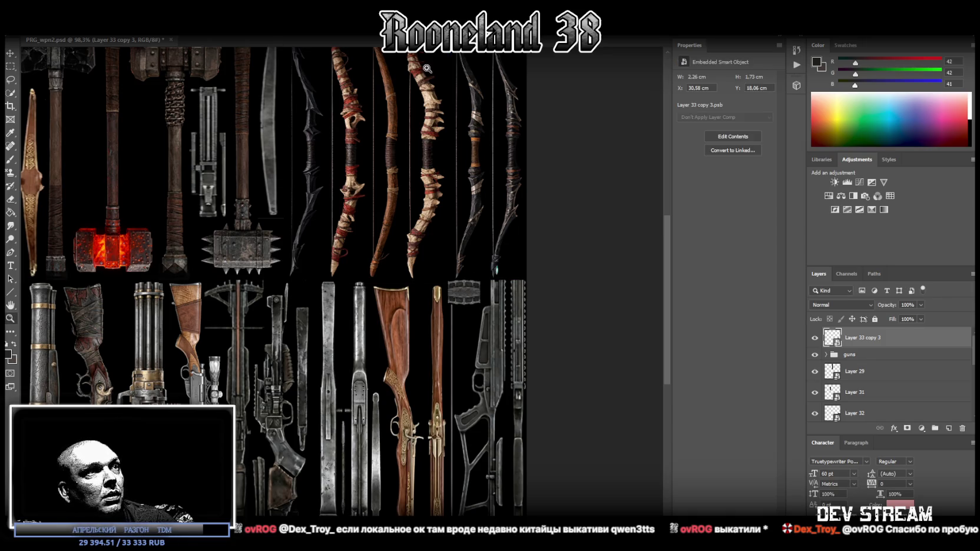
click(25, 28)
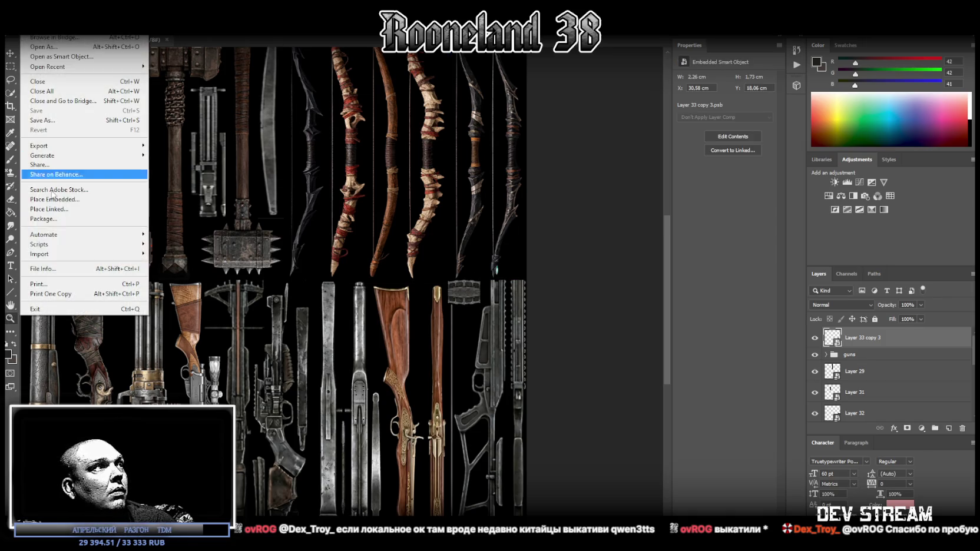
Step: Save the sheet as a PNG, replacing PRG_wpn2.png in the Weapons folder
click(61, 121)
click(216, 374)
click(195, 396)
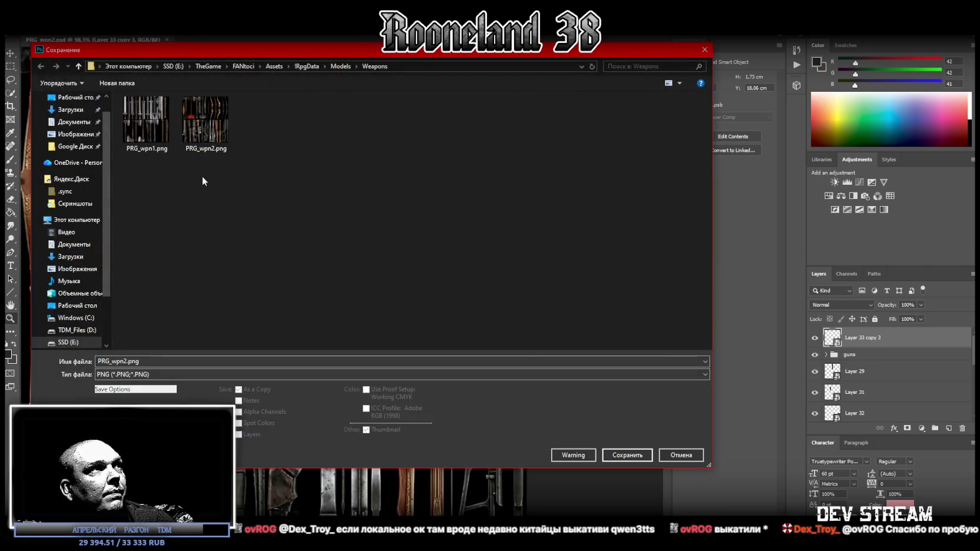
double_click(209, 129)
click(500, 279)
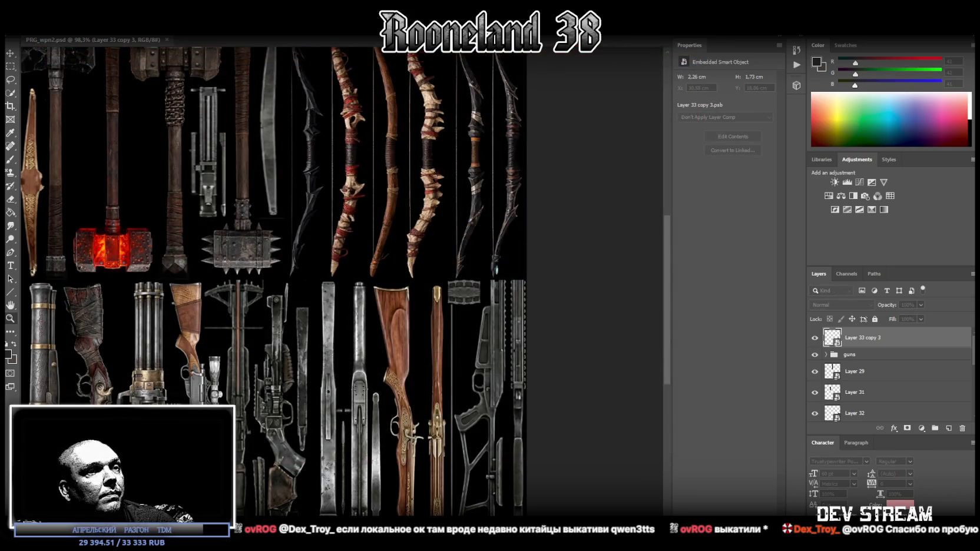
Step: Back in Blockbench, select the hex connector's faces and move their hexagon UV onto the metal connector texture
key(alt+Tab)
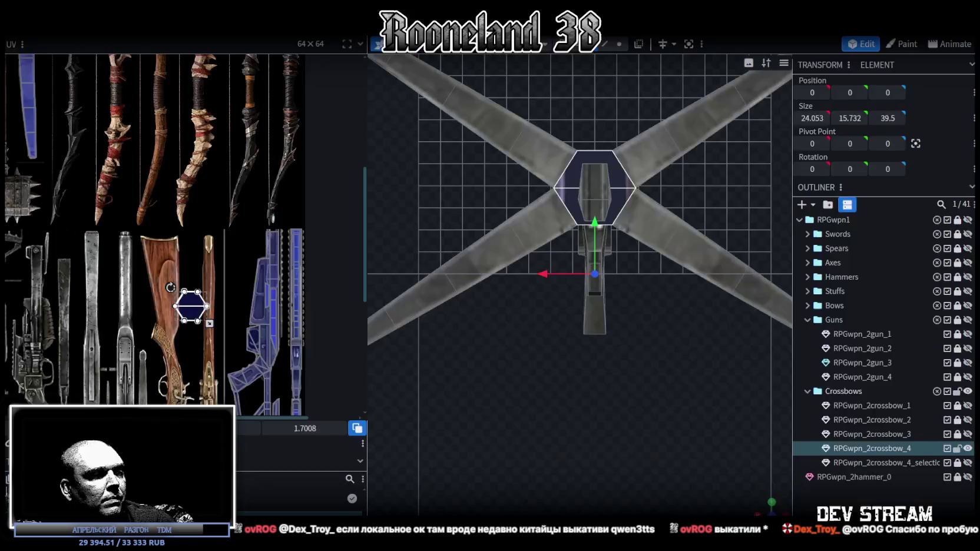
right_click(64, 447)
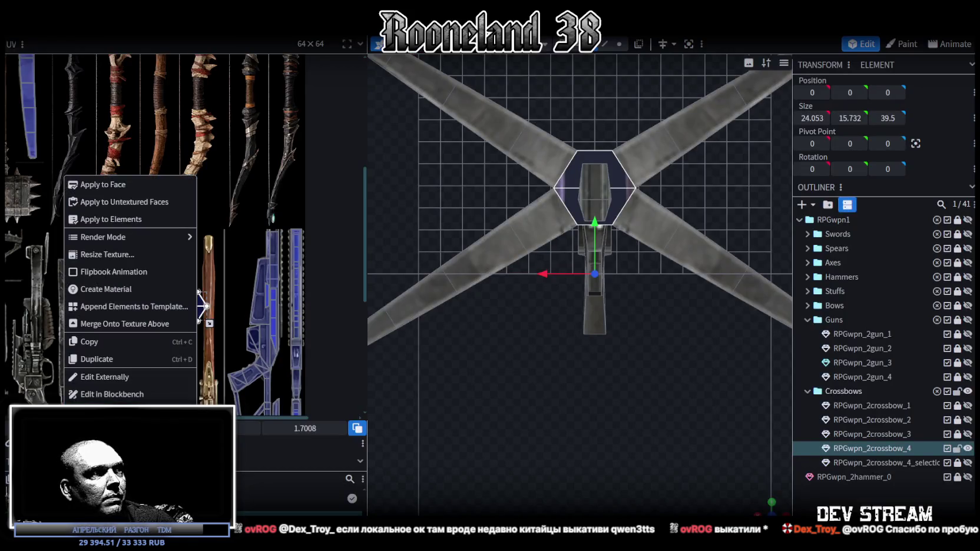
click(230, 358)
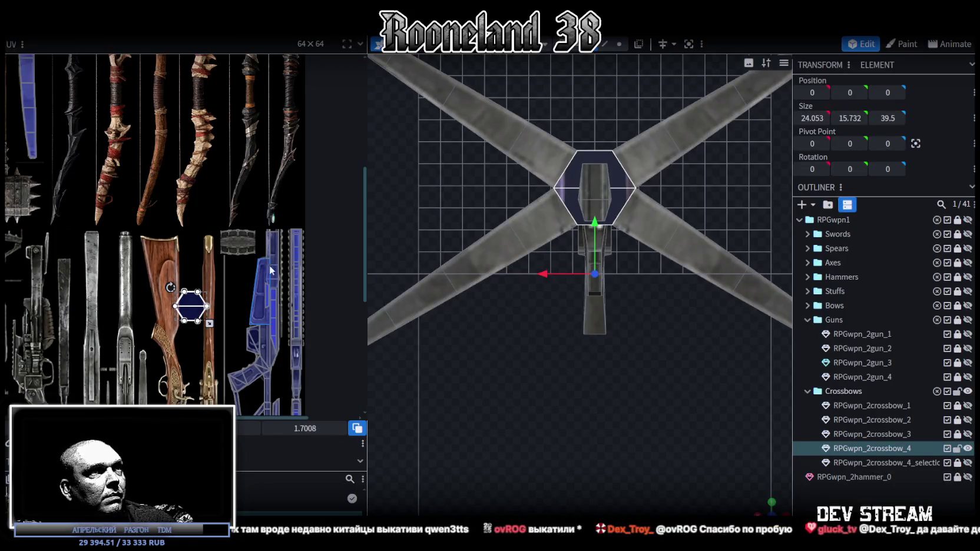
click(580, 165)
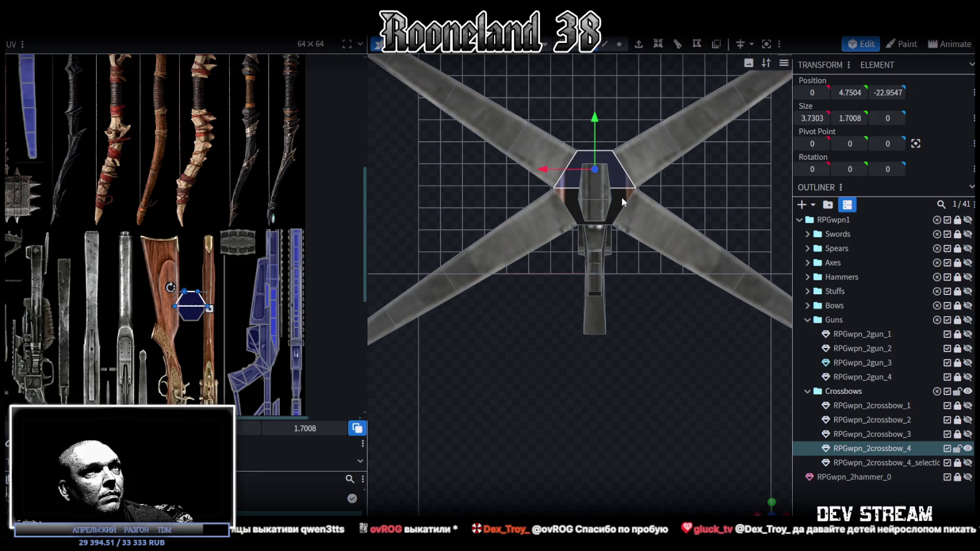
drag(165, 276, 213, 331)
scroll(212, 319, up, 2)
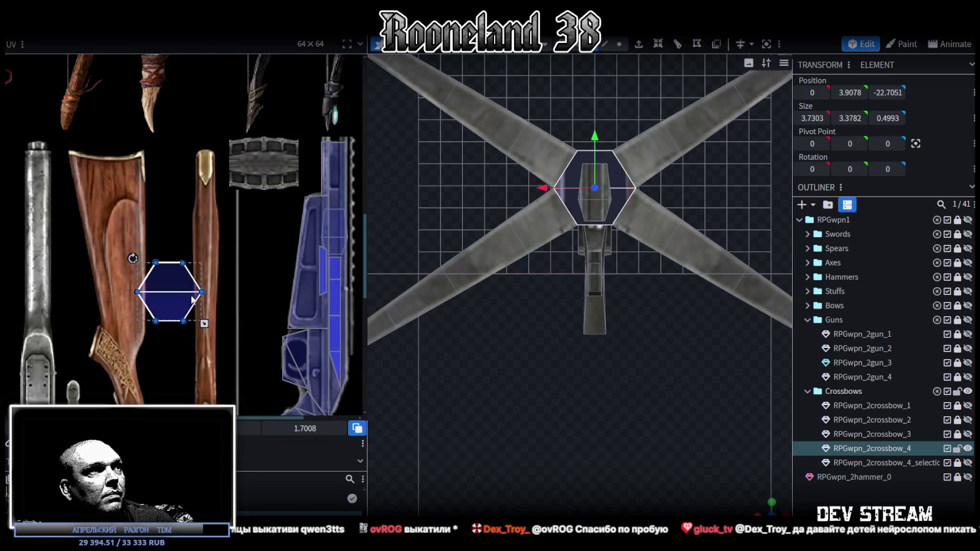
drag(177, 284, 268, 165)
Step: Shrink the hexagon UV and lower it over the connector texture
scroll(268, 165, up, 1)
scroll(253, 183, up, 3)
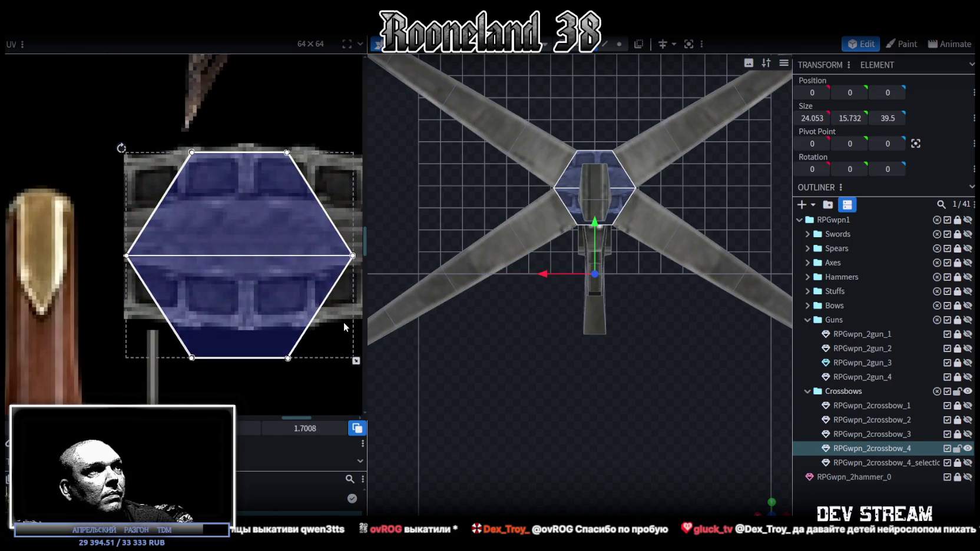
scroll(352, 318, down, 1)
drag(357, 338, 322, 295)
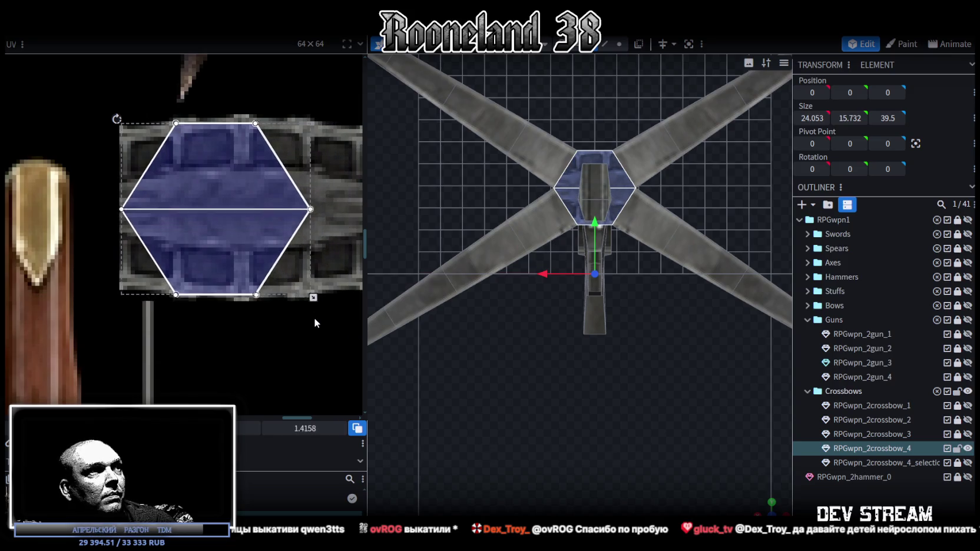
drag(236, 175, 233, 193)
drag(325, 294, 350, 297)
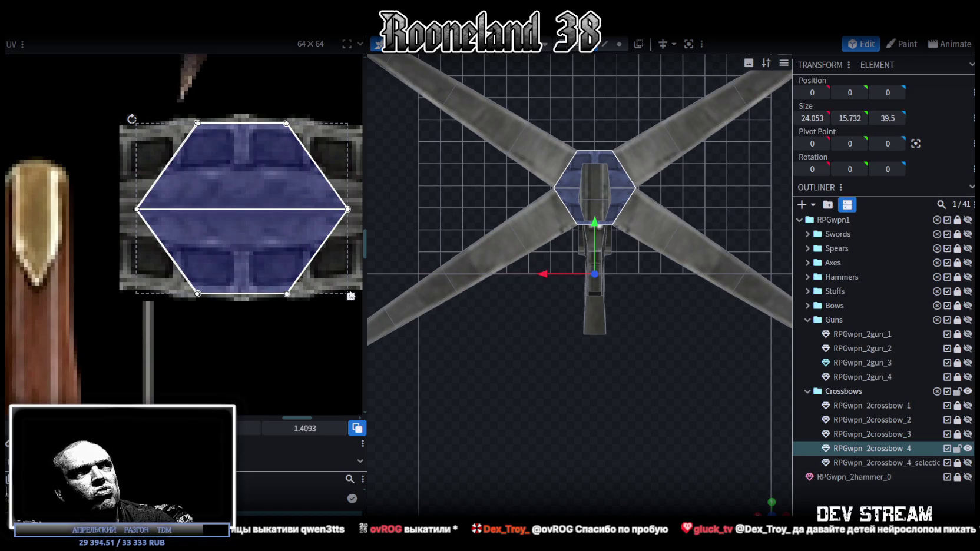
drag(248, 152, 248, 194)
Step: Shrink the hexagon UV further and slide it right to center it on the connector strip
mouse_move(351, 339)
mouse_down()
mouse_move(310, 256)
mouse_move(284, 256)
mouse_up()
drag(219, 219, 250, 216)
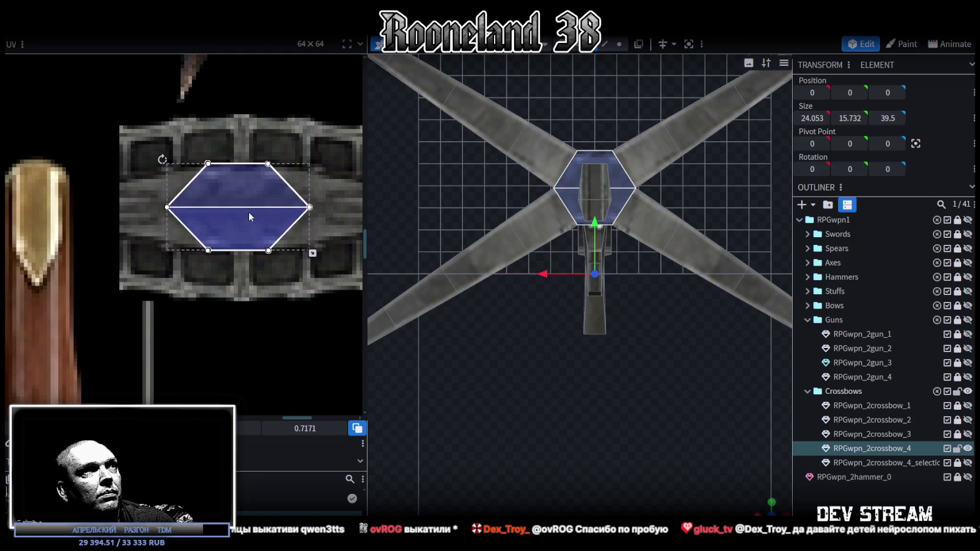
drag(249, 217, 253, 225)
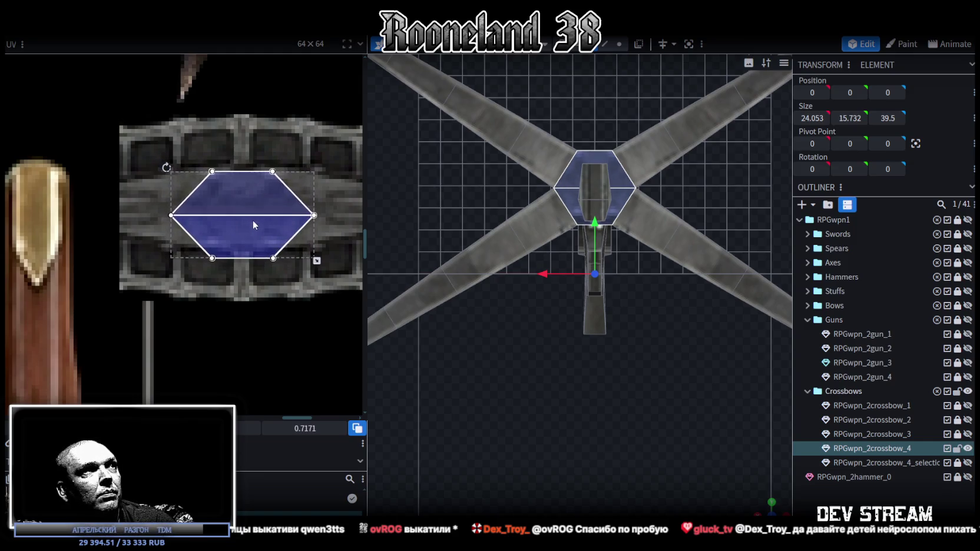
drag(318, 260, 289, 247)
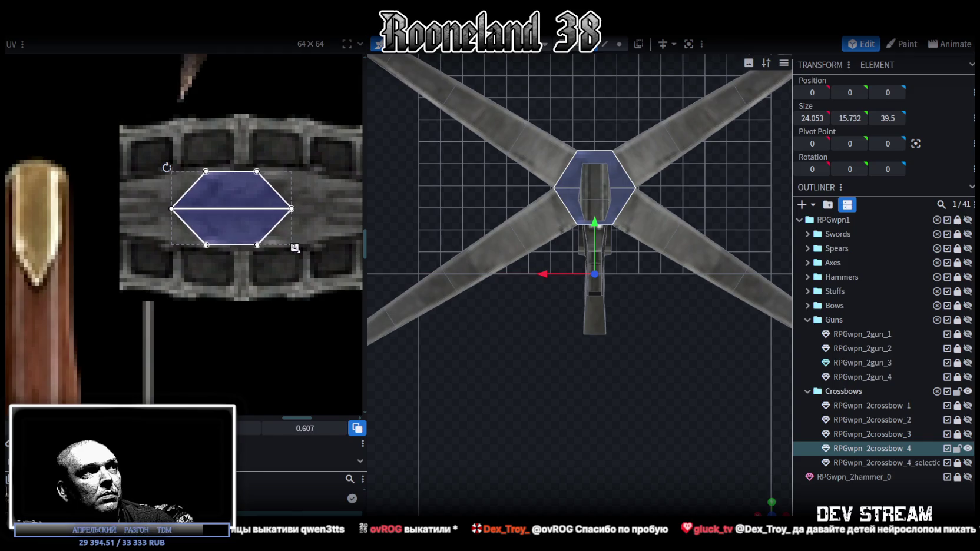
drag(235, 227, 249, 225)
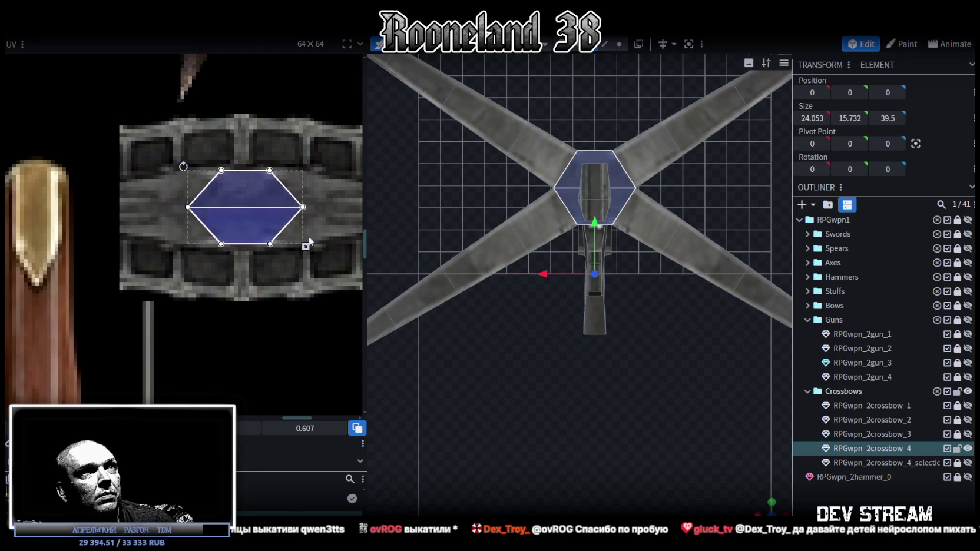
click(827, 492)
mouse_move(762, 508)
mouse_down()
mouse_move(657, 434)
mouse_move(437, 471)
mouse_move(540, 455)
mouse_move(573, 396)
mouse_move(477, 254)
mouse_up()
click(468, 210)
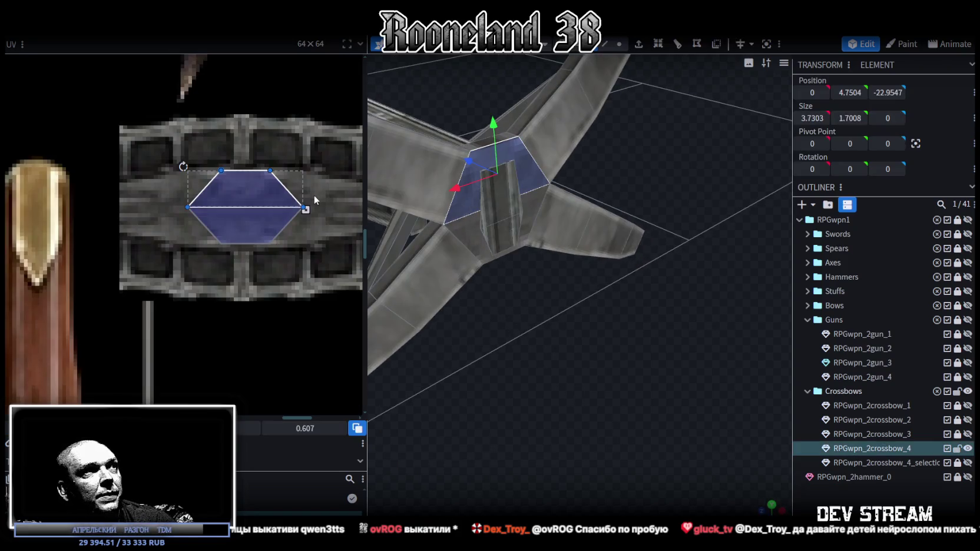
Step: Scale the hex connector element narrower to an X size of 2.9303
scroll(315, 200, up, 2)
mouse_move(595, 318)
mouse_down()
mouse_move(510, 269)
mouse_move(619, 328)
mouse_move(651, 318)
mouse_up()
scroll(648, 319, up, 3)
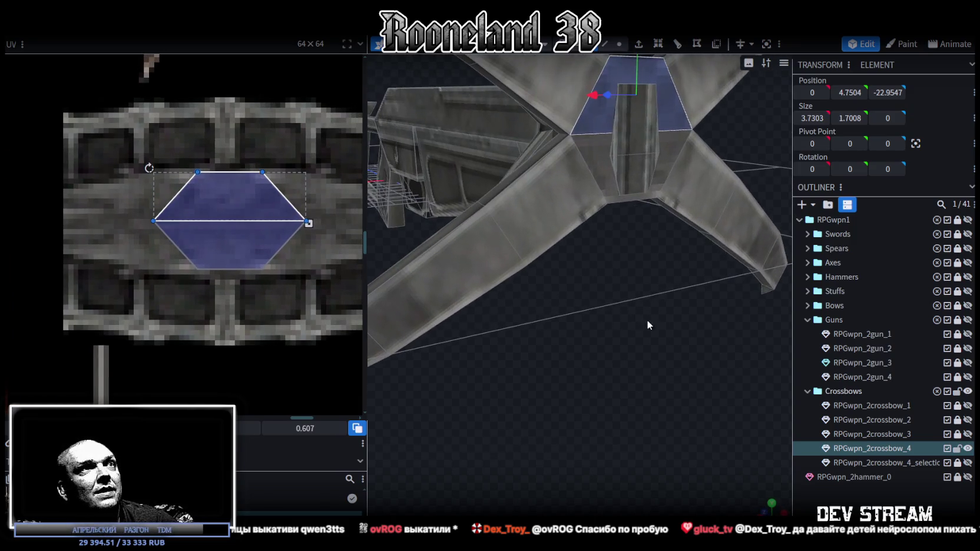
click(604, 44)
click(563, 136)
mouse_move(680, 268)
mouse_down()
mouse_move(646, 290)
mouse_move(561, 224)
mouse_up()
click(542, 148)
mouse_move(511, 297)
mouse_down()
mouse_move(573, 295)
mouse_move(619, 136)
mouse_move(590, 140)
mouse_up()
key(s)
drag(447, 224, 415, 258)
Step: Move and enlarge the hexagonal UV, then drag its right vertices to widen it over the connector texture
drag(237, 196, 201, 131)
mouse_move(272, 206)
mouse_down()
mouse_move(348, 343)
mouse_move(238, 338)
mouse_up()
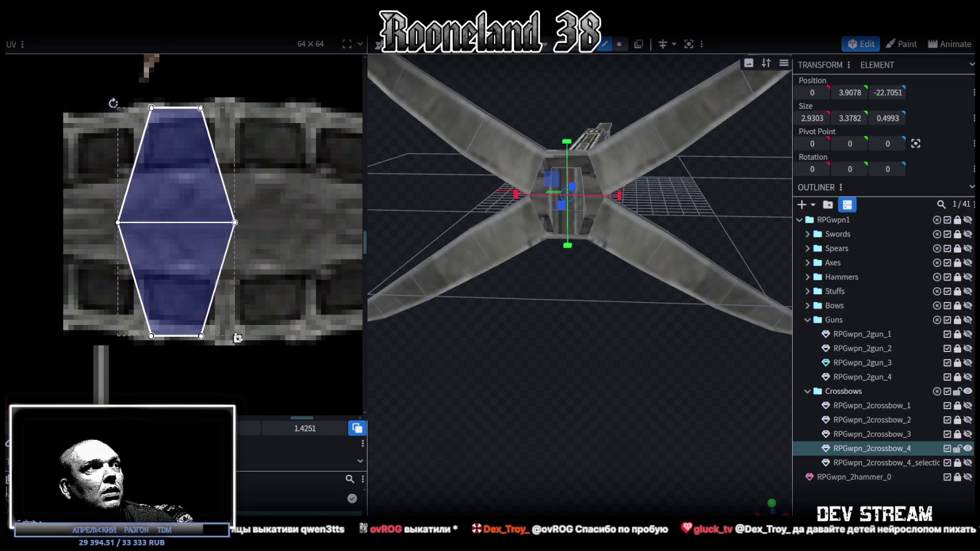
drag(251, 73, 189, 391)
scroll(188, 392, down, 3)
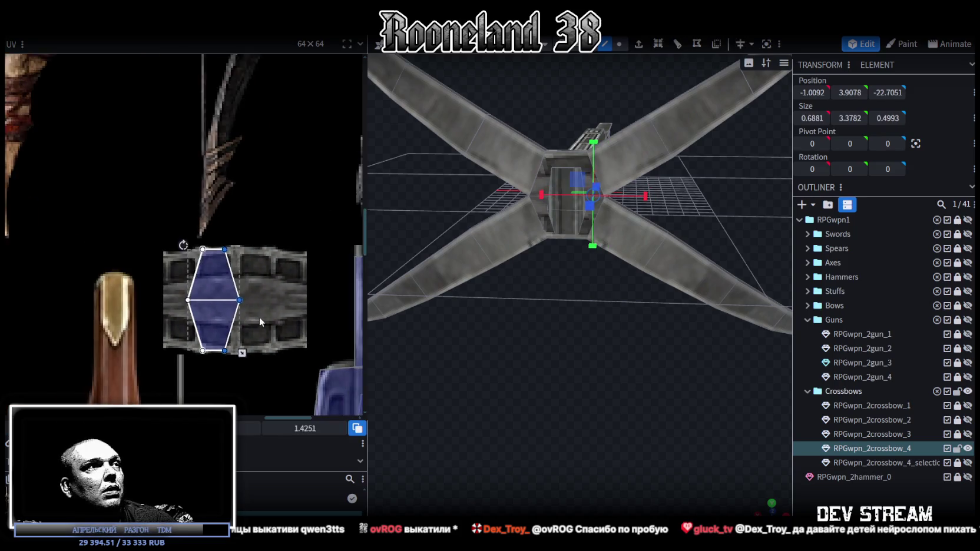
drag(196, 255, 238, 255)
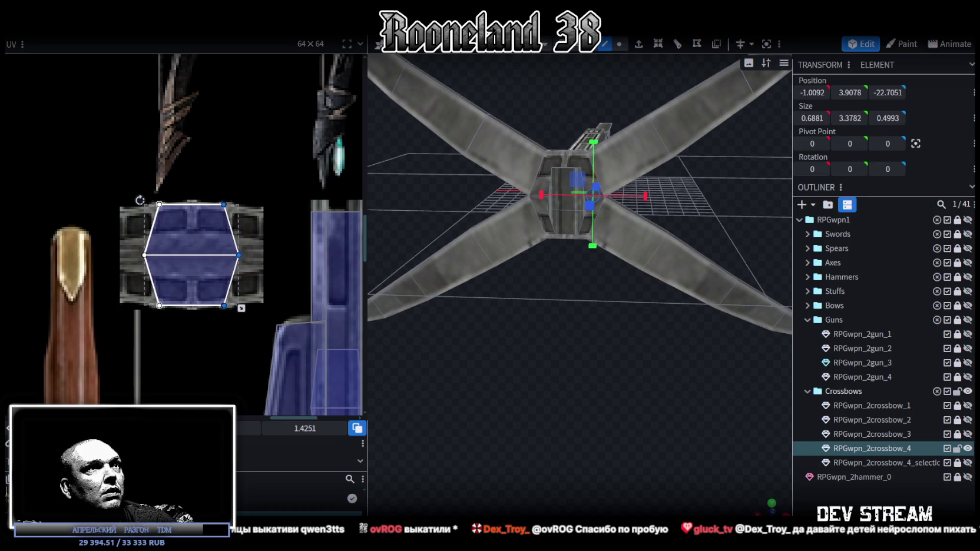
scroll(285, 358, up, 2)
scroll(554, 397, up, 4)
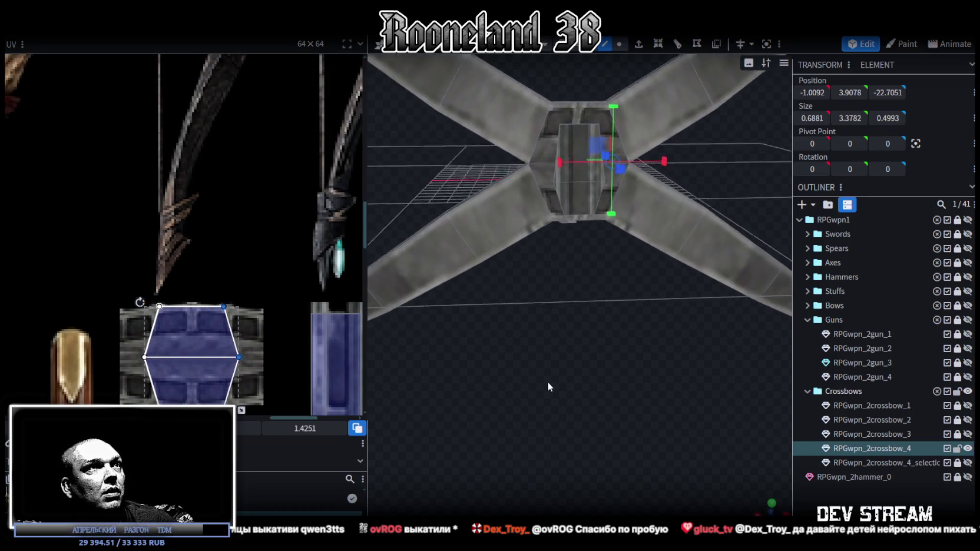
middle_drag(244, 340, 254, 285)
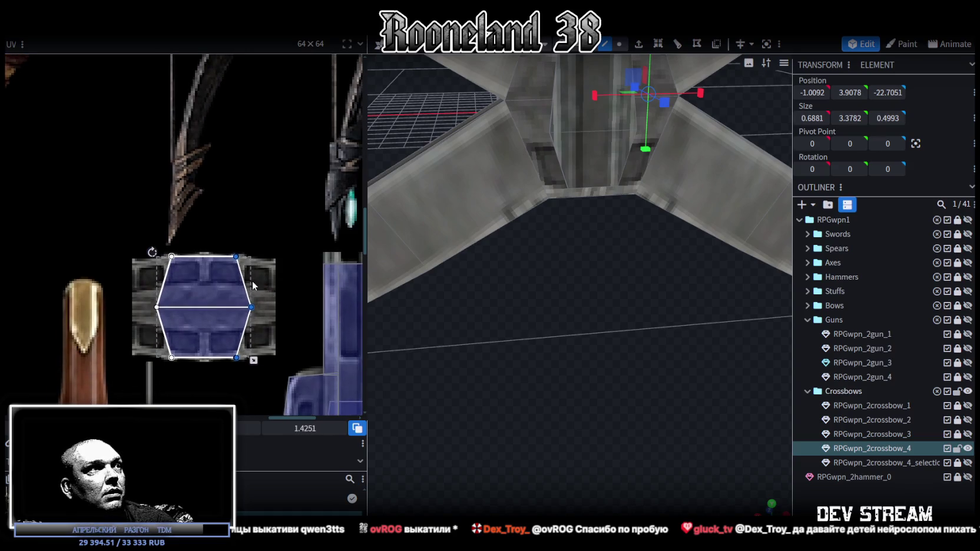
right_click(222, 294)
Step: Rotate the connector's UV face 90° and stretch it across the whole metal connector texture
click(272, 425)
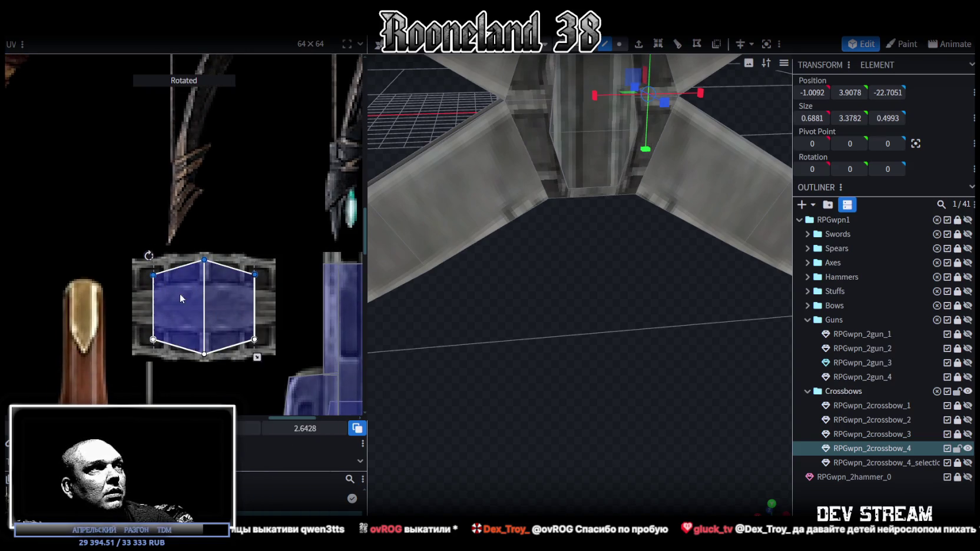
scroll(203, 336, up, 2)
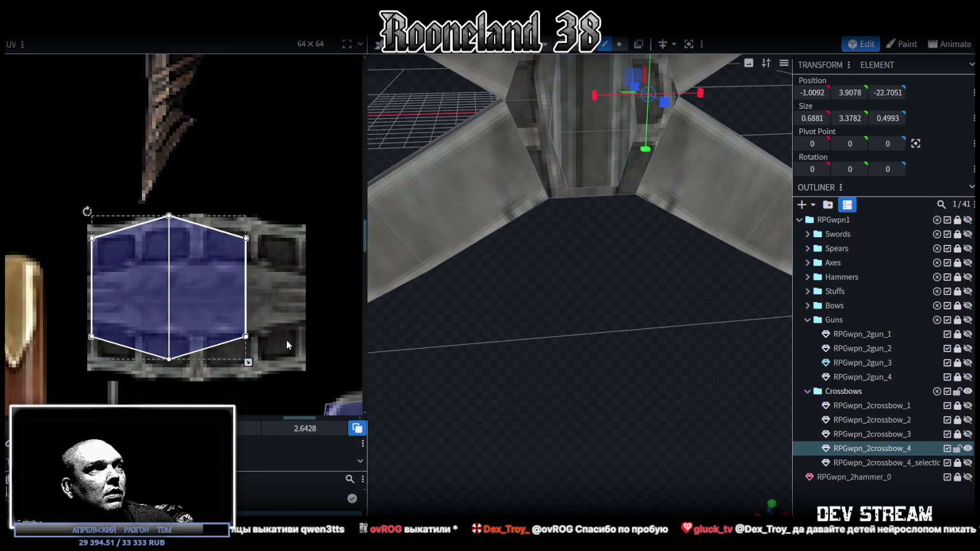
middle_drag(261, 369, 233, 334)
drag(220, 328, 278, 348)
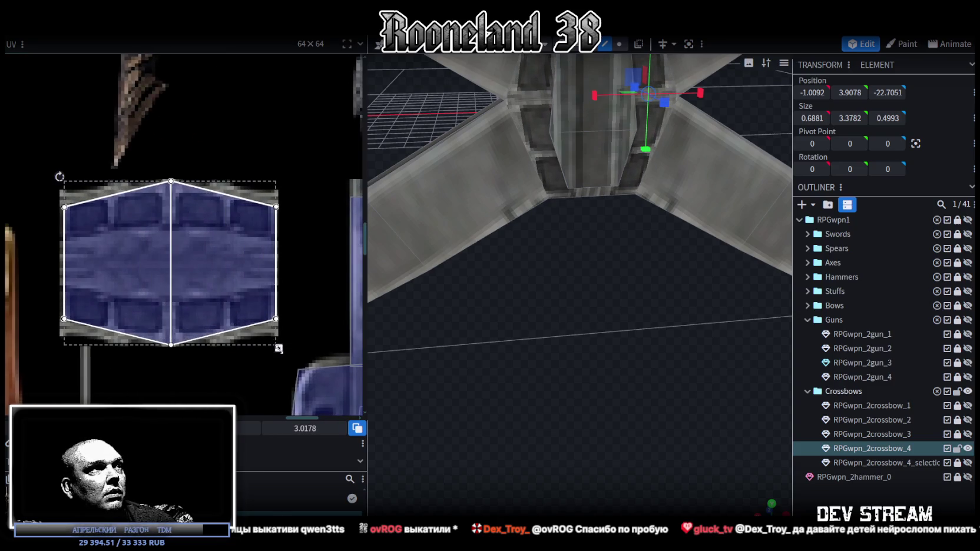
Step: Flatten the UV's top and bottom edges by nudging the top vertices up and the bottom vertices down
click(64, 207)
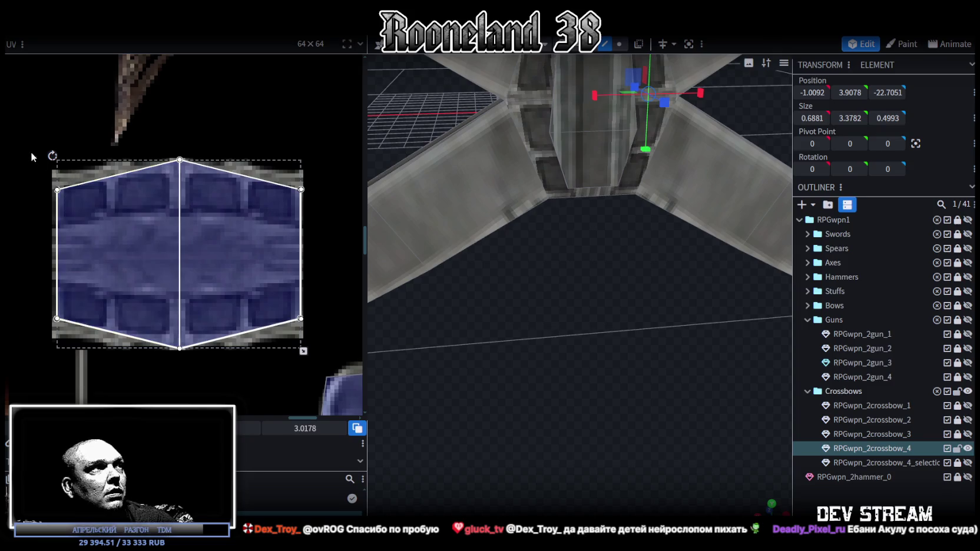
mouse_move(34, 211)
mouse_down()
mouse_move(318, 192)
mouse_move(322, 182)
mouse_up()
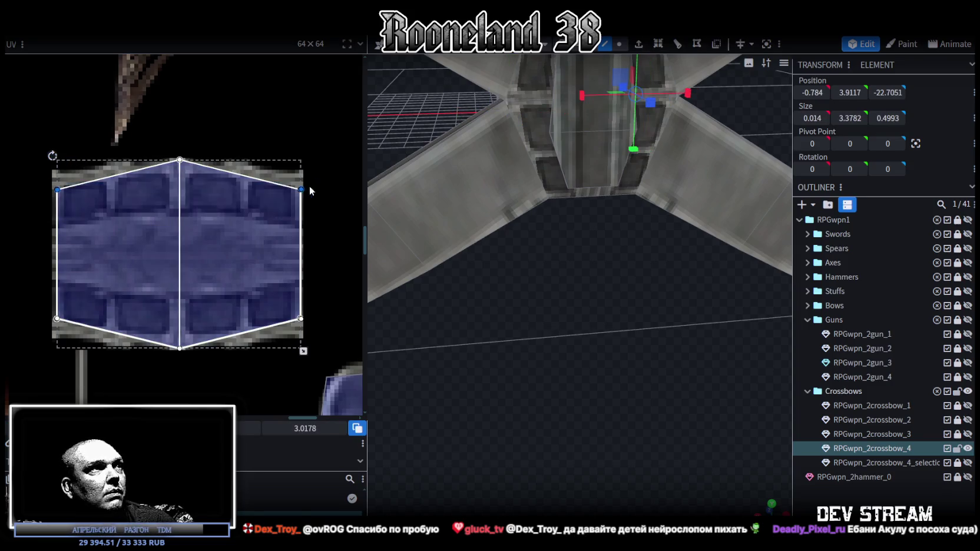
key(Left)
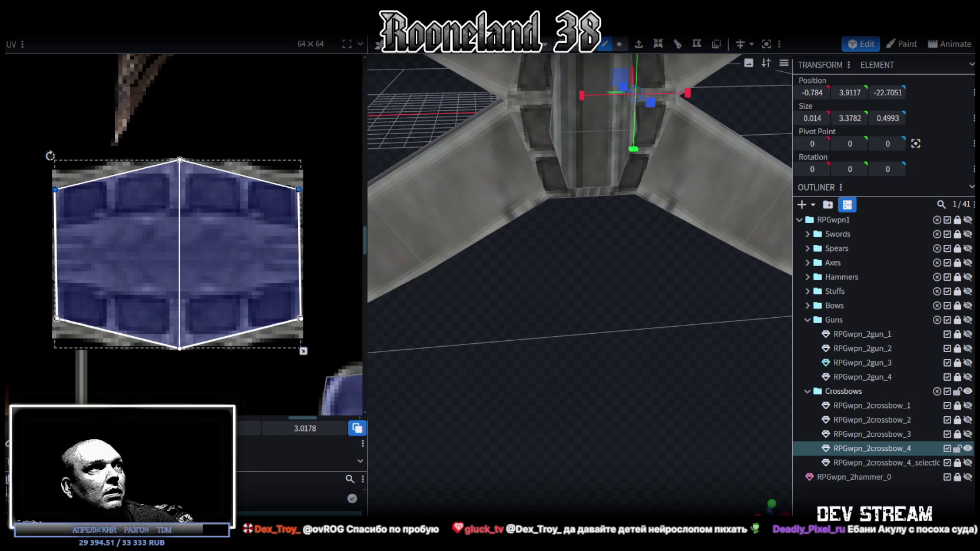
key(Right)
key(Up)
key(Up)
key(Up)
key(Up)
drag(28, 291, 383, 341)
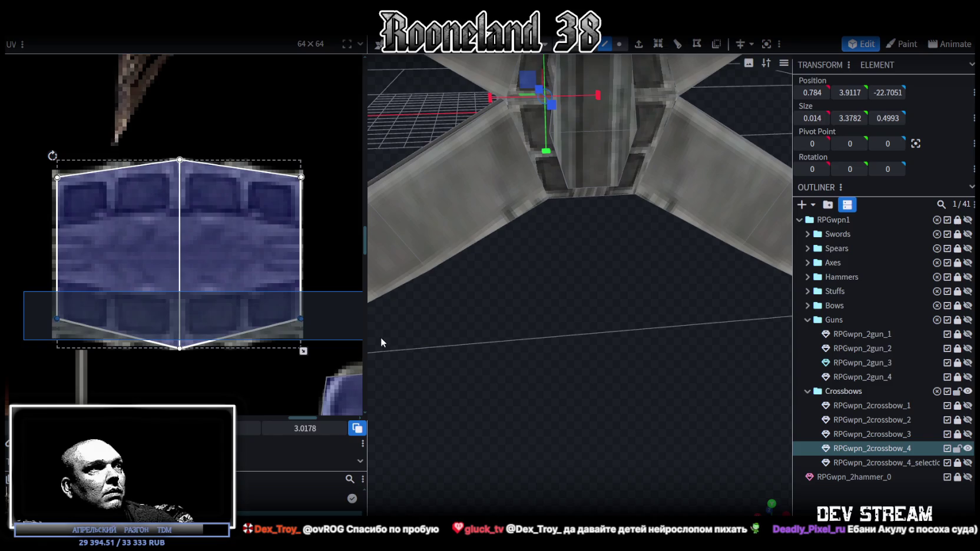
key(Down)
key(Down)
key(Down)
key(Down)
drag(549, 351, 643, 303)
click(602, 193)
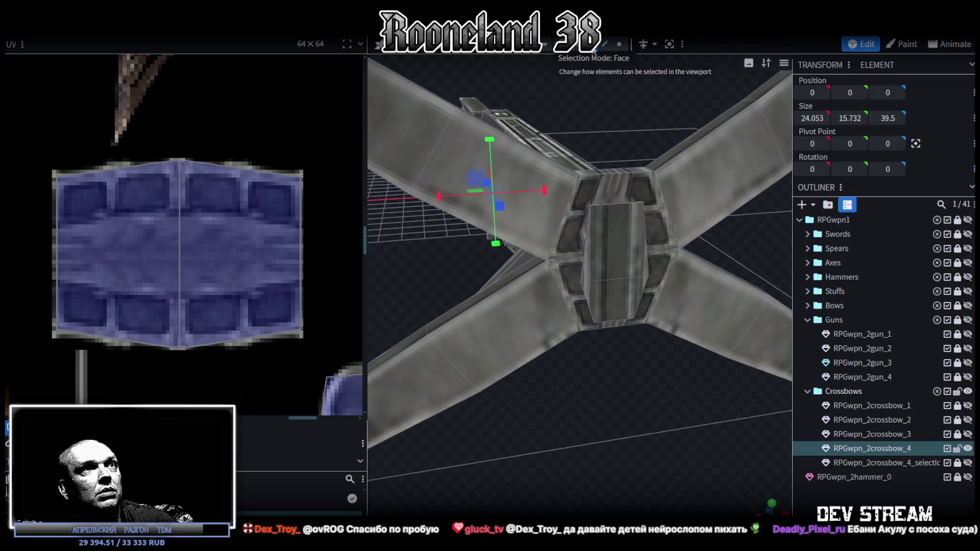
Step: Stretch the connector's centre block to an X size of 2.182
click(641, 195)
shift+click(666, 272)
mouse_move(526, 360)
mouse_down()
mouse_move(549, 442)
mouse_move(584, 269)
mouse_up()
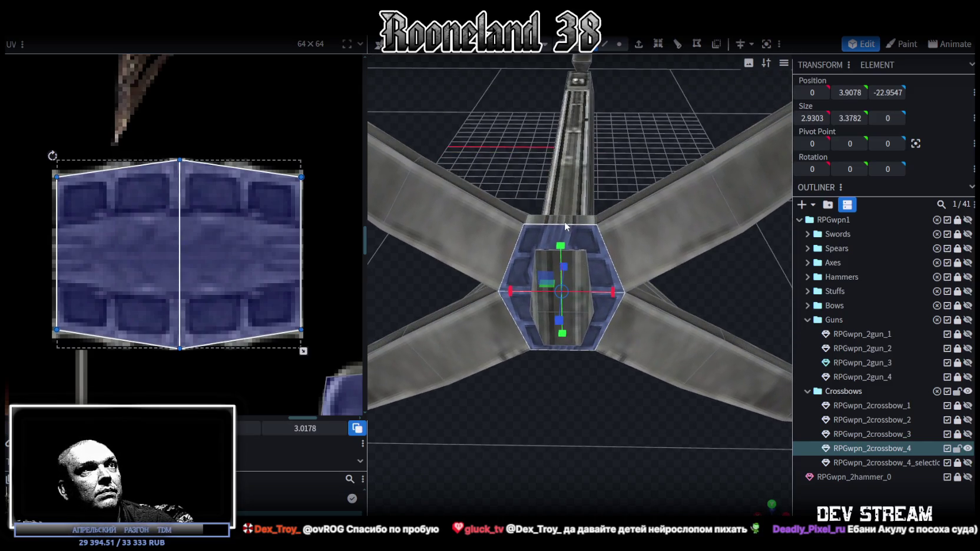
click(564, 221)
mouse_move(580, 396)
mouse_down()
mouse_move(653, 427)
mouse_move(652, 268)
mouse_move(641, 240)
mouse_up()
mouse_move(634, 287)
mouse_down()
mouse_move(608, 405)
mouse_move(622, 207)
mouse_up()
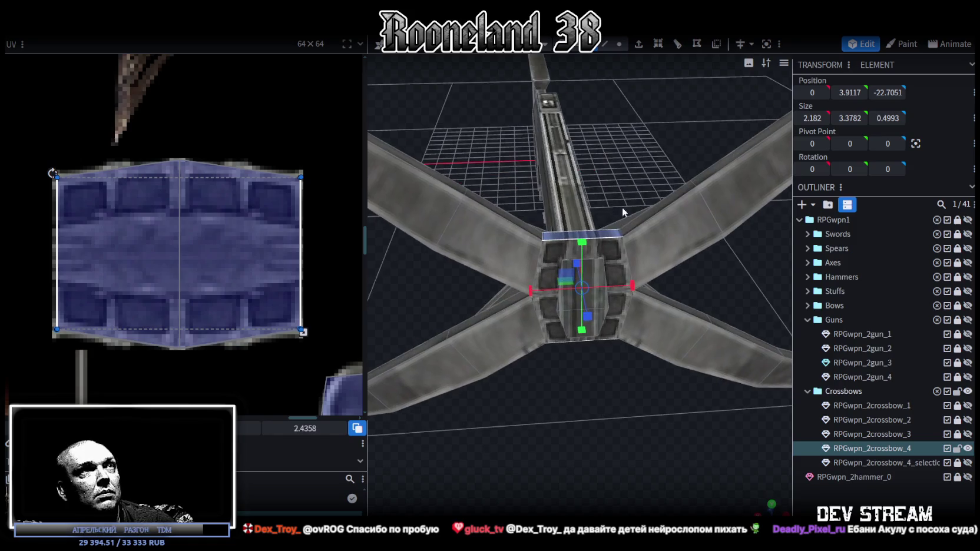
Step: Push the centre block slightly further back along Z
click(616, 261)
click(615, 336)
drag(615, 336, 509, 314)
mouse_move(513, 259)
mouse_down()
mouse_move(460, 268)
mouse_move(532, 357)
mouse_up()
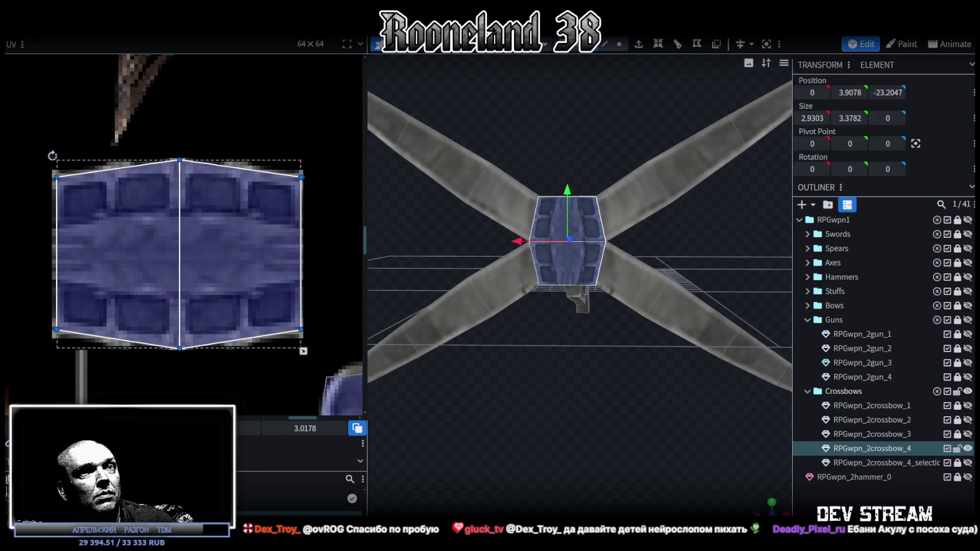
click(554, 429)
Step: Give the centre block a Y size of 3.3782 and switch to the orthographic front view
mouse_move(554, 429)
mouse_down()
mouse_move(567, 350)
mouse_move(580, 385)
mouse_move(597, 375)
mouse_move(560, 372)
mouse_move(487, 418)
mouse_move(577, 320)
mouse_up()
click(576, 320)
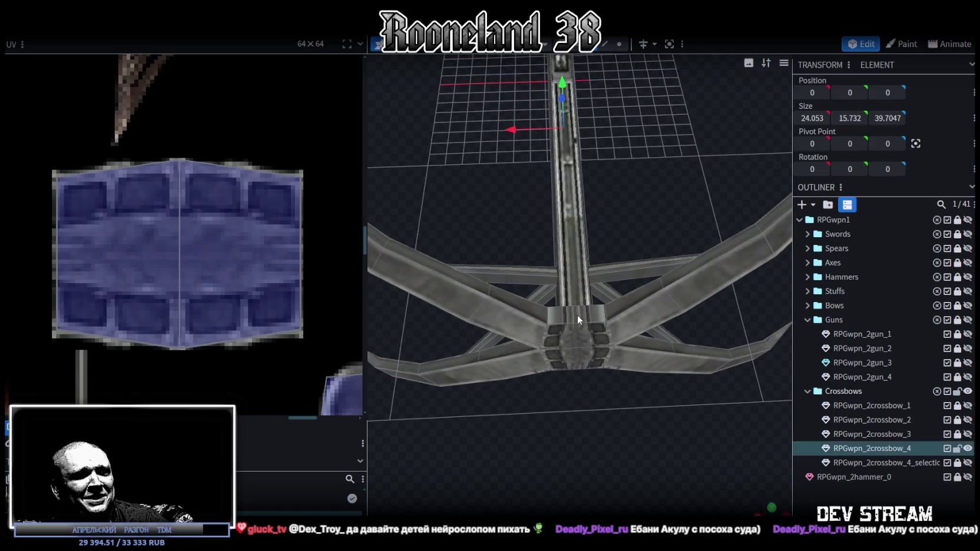
click(581, 316)
mouse_move(581, 224)
mouse_down()
mouse_move(577, 208)
mouse_move(613, 157)
mouse_move(624, 249)
mouse_move(689, 459)
mouse_up()
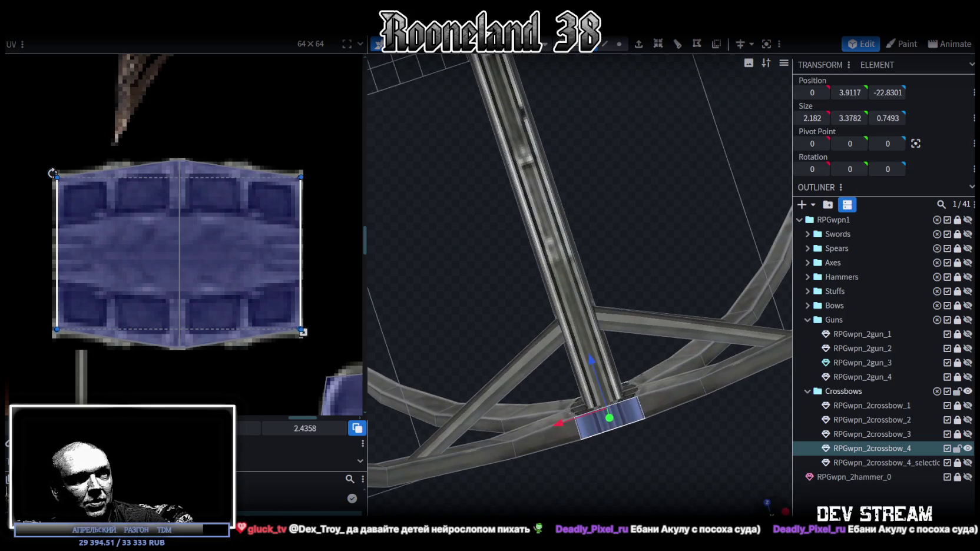
key(KP_1)
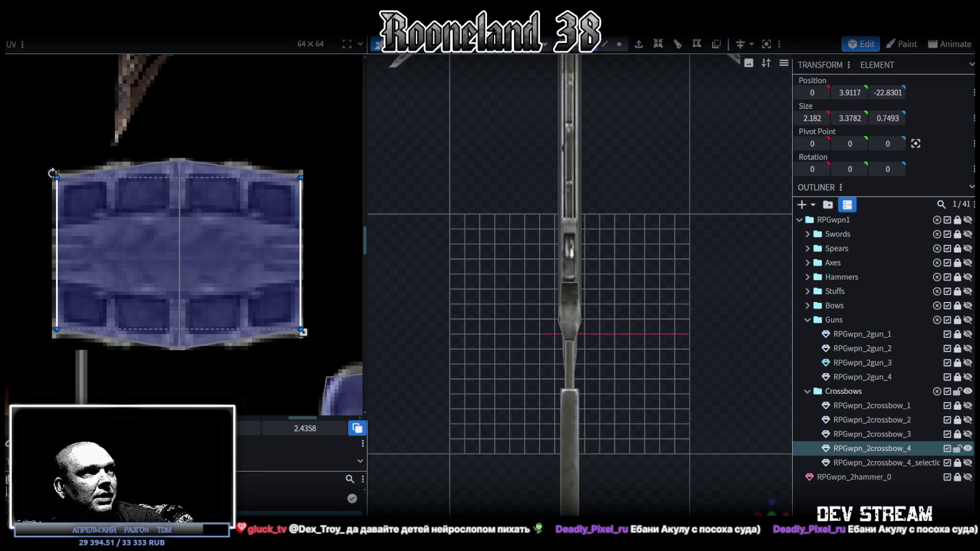
Step: Place the centre block's small face UV rectangle onto the middle of the blue metal connector texture
scroll(166, 292, down, 2)
scroll(181, 288, down, 2)
scroll(135, 236, down, 2)
scroll(90, 186, down, 1)
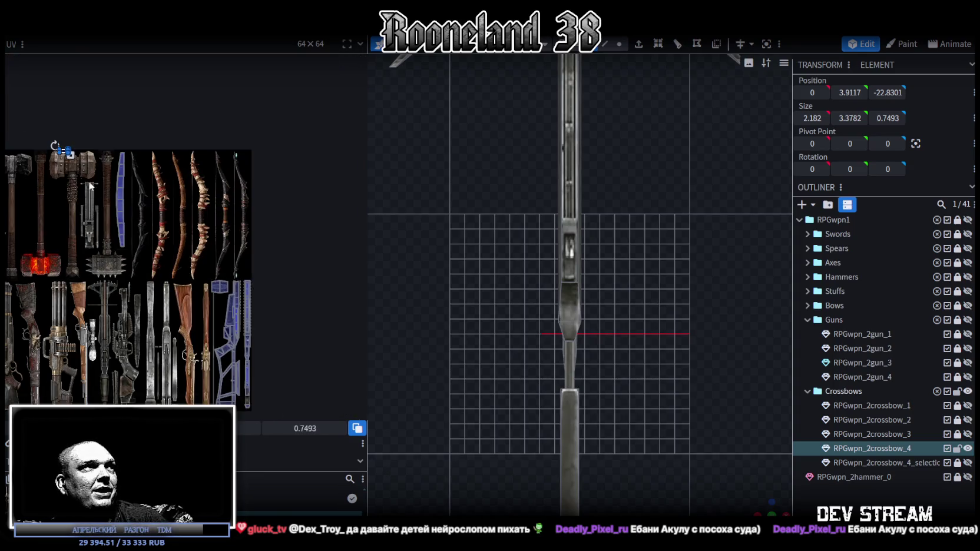
drag(64, 154, 219, 289)
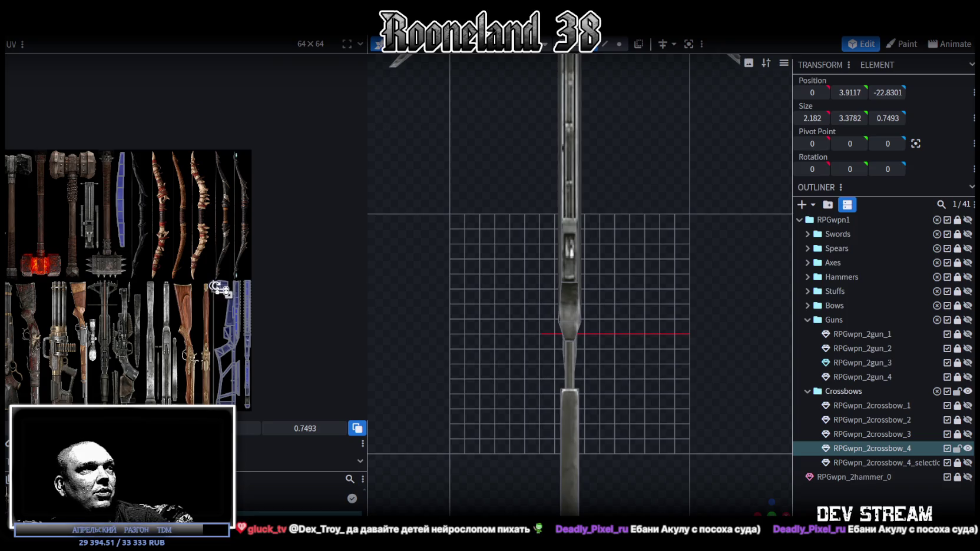
scroll(219, 289, up, 3)
scroll(196, 265, up, 2)
drag(206, 260, 187, 223)
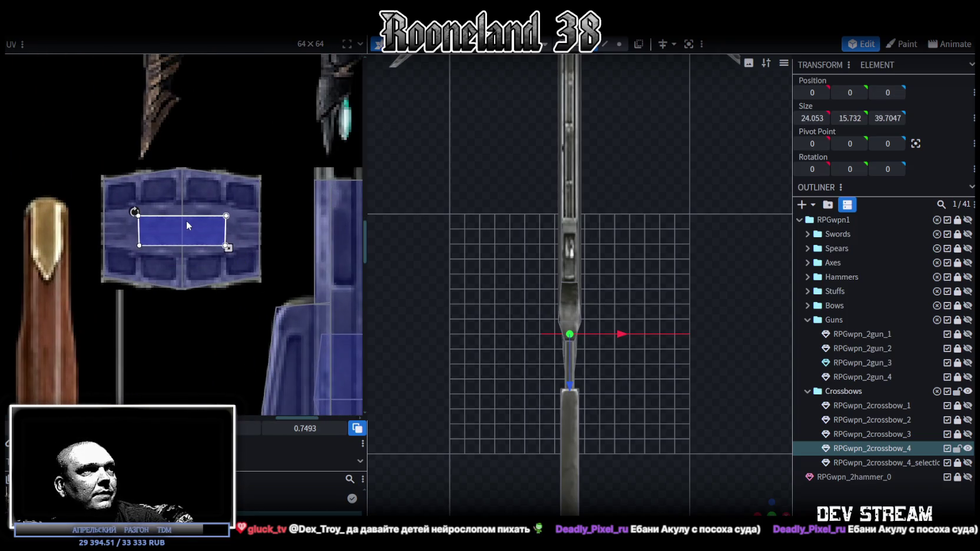
click(767, 500)
mouse_move(767, 501)
mouse_down()
mouse_move(643, 414)
mouse_move(613, 441)
mouse_move(649, 423)
mouse_move(737, 422)
mouse_move(732, 407)
mouse_move(638, 375)
mouse_move(580, 380)
mouse_move(555, 411)
mouse_move(569, 359)
mouse_move(480, 362)
mouse_move(530, 387)
mouse_move(602, 355)
mouse_move(584, 344)
mouse_move(602, 344)
mouse_move(597, 357)
mouse_move(586, 344)
mouse_move(564, 435)
mouse_move(573, 460)
mouse_move(625, 288)
mouse_up()
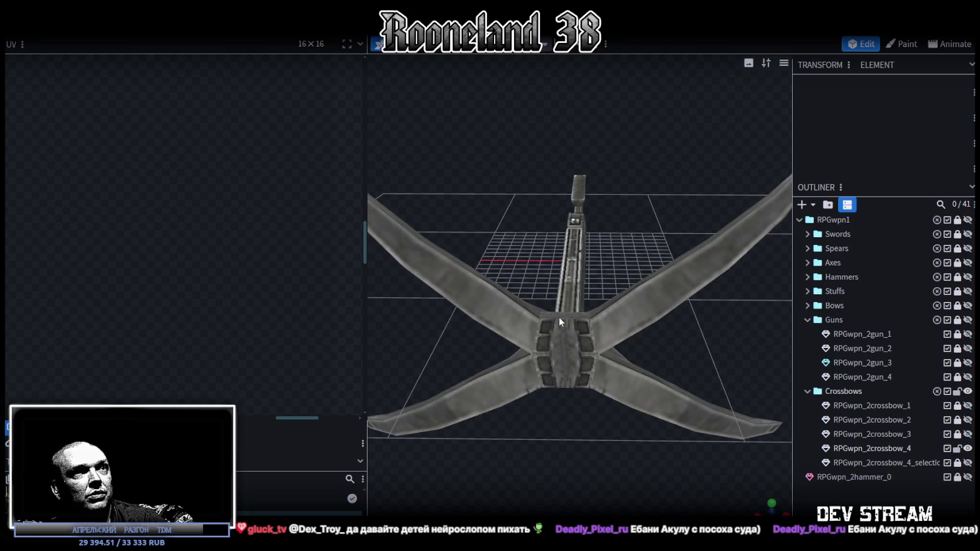
Step: Make the connector's centre block taller with Y size 3.8782, then inspect the finished crossbow
click(561, 313)
mouse_move(586, 461)
mouse_down()
mouse_move(578, 369)
mouse_move(536, 247)
mouse_up()
mouse_move(556, 158)
mouse_down()
mouse_move(578, 140)
mouse_move(662, 144)
mouse_move(617, 227)
mouse_up()
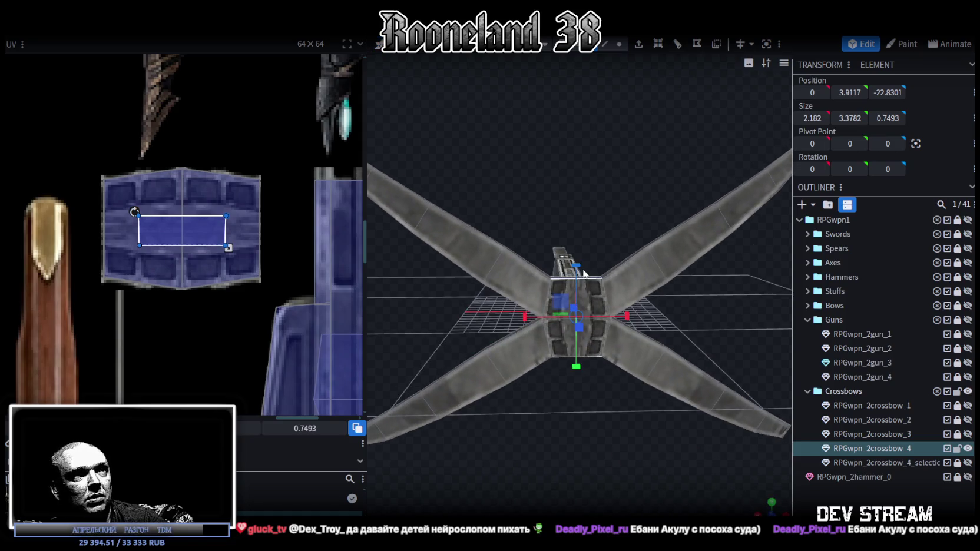
mouse_move(580, 264)
mouse_down()
mouse_move(580, 289)
mouse_move(746, 305)
mouse_up()
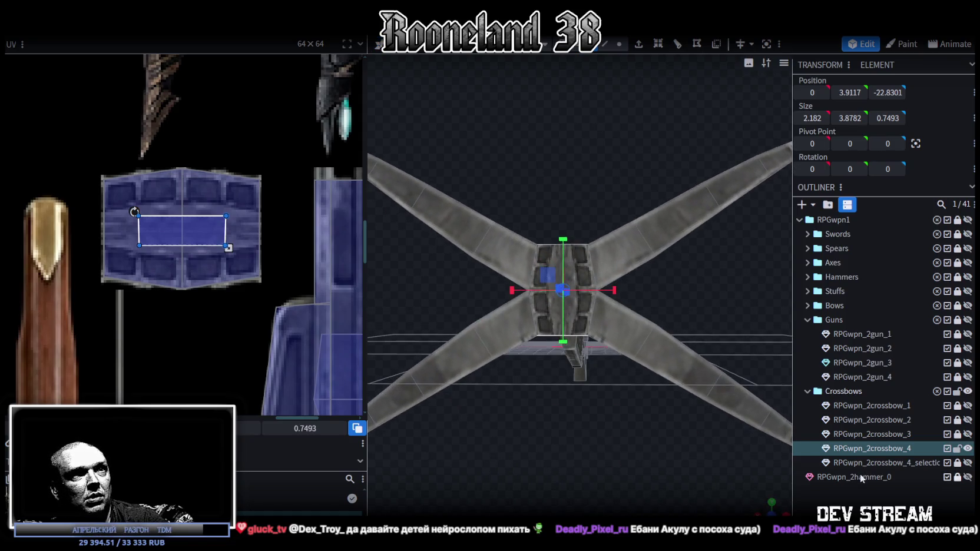
click(846, 486)
scroll(640, 408, down, 3)
mouse_move(643, 410)
mouse_down()
mouse_move(631, 412)
mouse_move(635, 401)
mouse_move(601, 417)
mouse_move(433, 429)
mouse_move(694, 418)
mouse_move(655, 415)
mouse_move(677, 409)
mouse_move(436, 431)
mouse_move(622, 400)
mouse_move(613, 384)
mouse_move(637, 372)
mouse_move(579, 361)
mouse_move(566, 380)
mouse_move(441, 395)
mouse_move(496, 427)
mouse_move(572, 422)
mouse_move(579, 406)
mouse_up()
scroll(633, 401, up, 2)
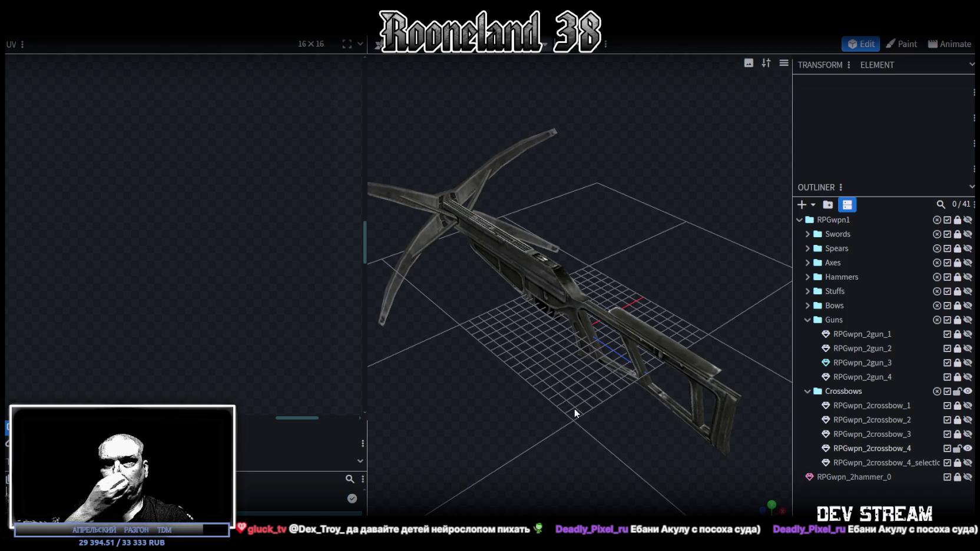
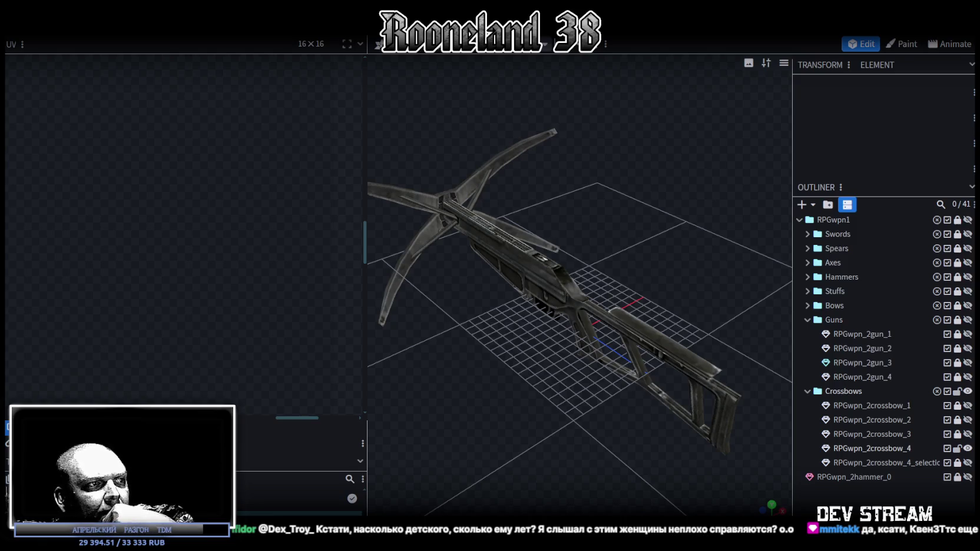
Step: Switch from Blockbench to the MiniMax Voice Cloning page in Chrome
key(alt+Tab)
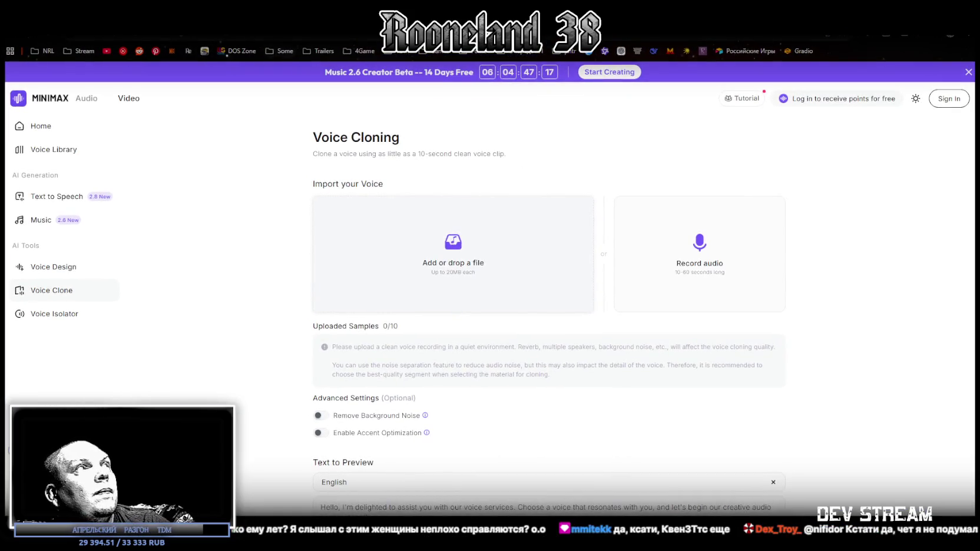
click(406, 33)
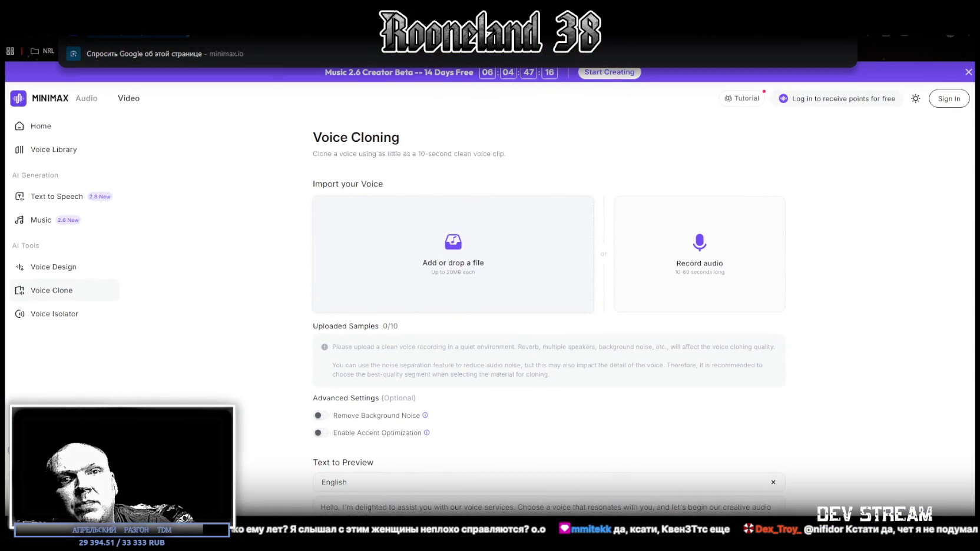
Step: Browse the Text to Preview language list on the Voice Cloning page and keep English
key(Escape)
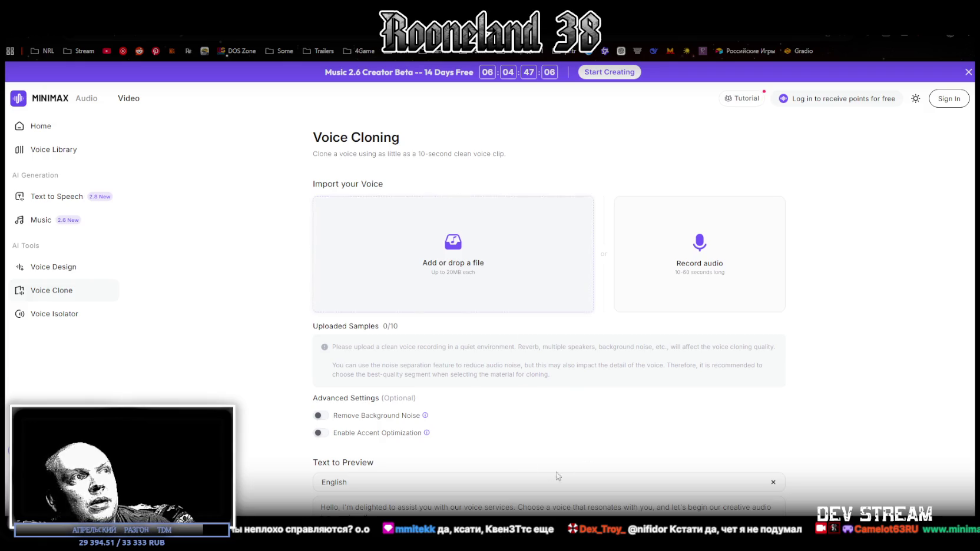
scroll(557, 442, down, 2)
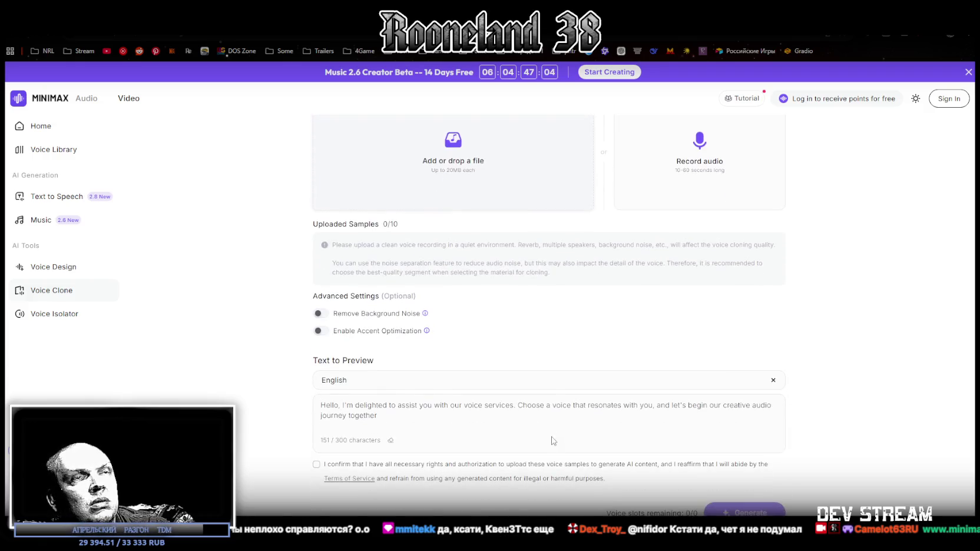
click(683, 380)
scroll(481, 442, down, 3)
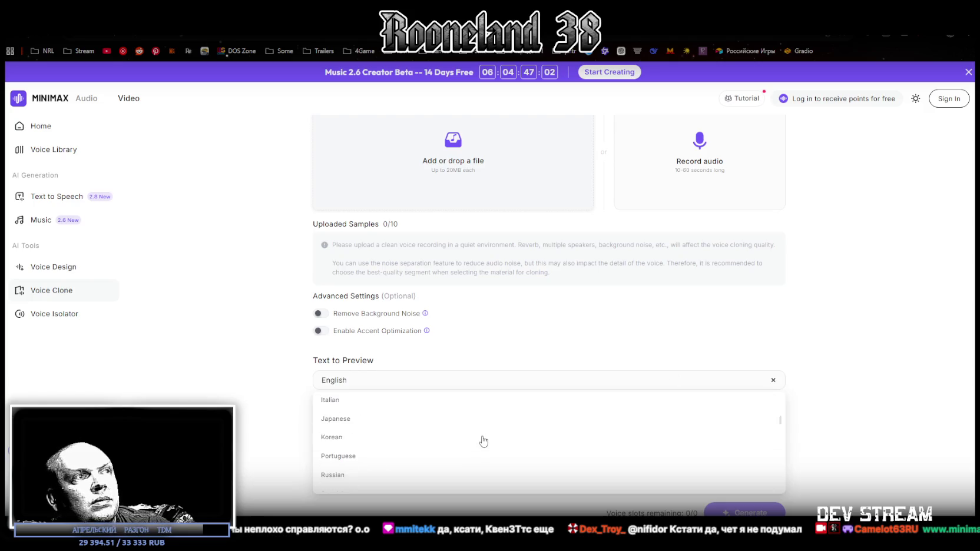
scroll(481, 441, down, 2)
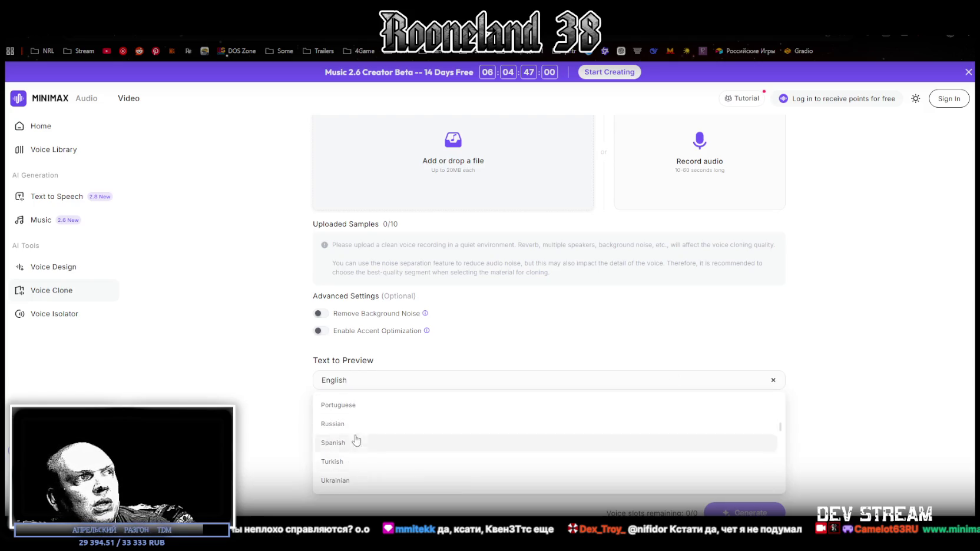
click(866, 335)
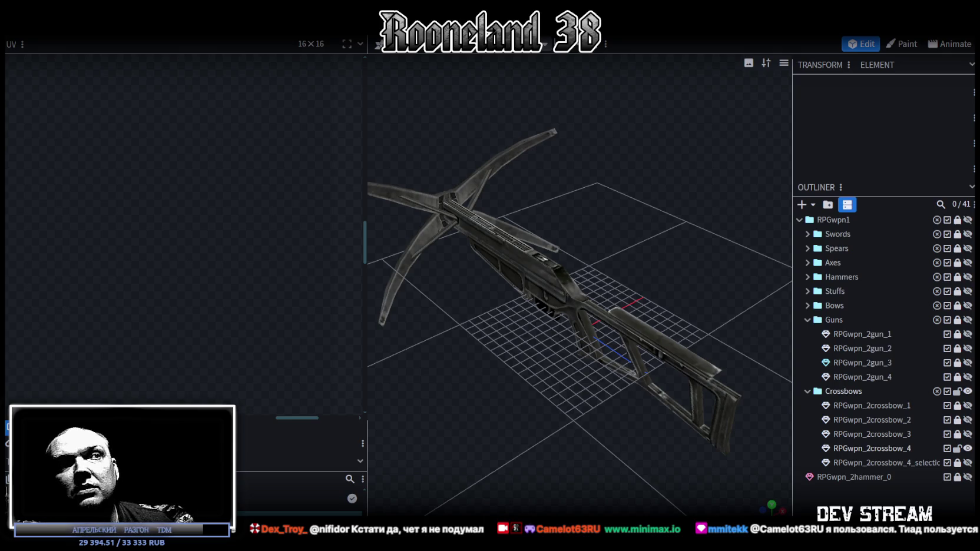
Step: Select a rail face and move its UV onto another area of the weapon atlas
scroll(536, 422, up, 2)
scroll(536, 419, up, 2)
scroll(585, 291, up, 1)
click(587, 295)
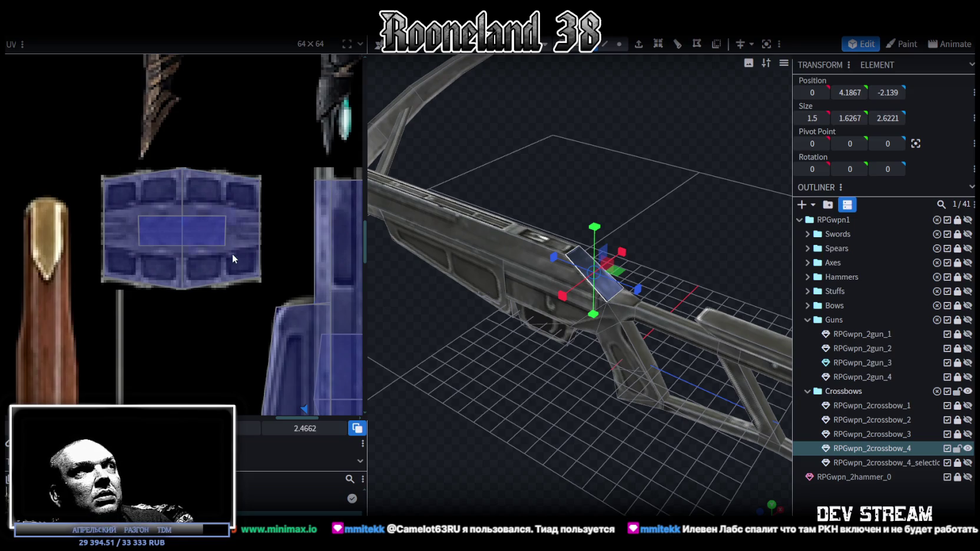
scroll(232, 254, down, 2)
scroll(233, 271, down, 2)
scroll(233, 271, up, 3)
scroll(216, 282, up, 2)
scroll(261, 279, up, 2)
scroll(258, 299, up, 2)
scroll(259, 299, up, 2)
mouse_move(264, 336)
mouse_down()
mouse_move(245, 259)
mouse_move(252, 265)
mouse_up()
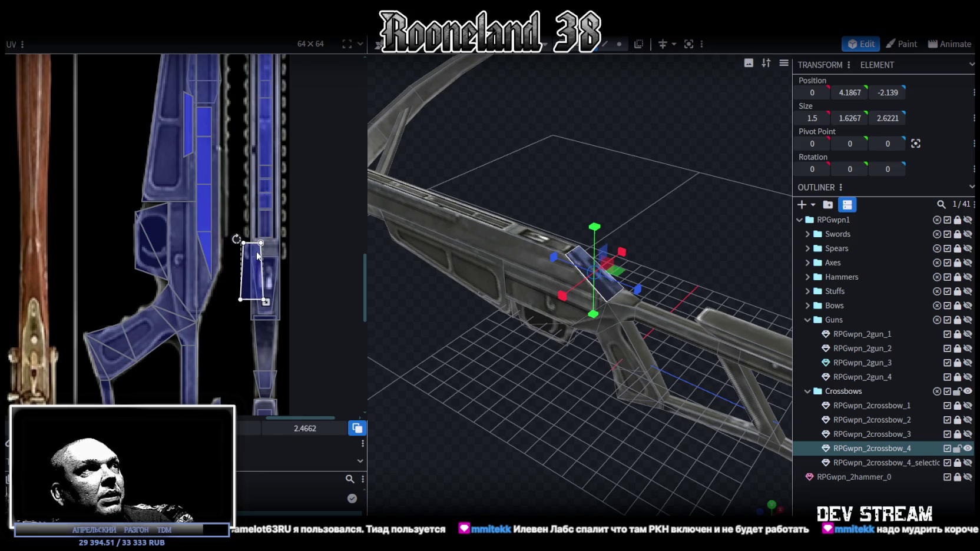
Step: Move a right-hand strip face's UV onto the atlas's blue strip
scroll(256, 255, down, 1)
scroll(265, 271, down, 1)
scroll(283, 295, down, 1)
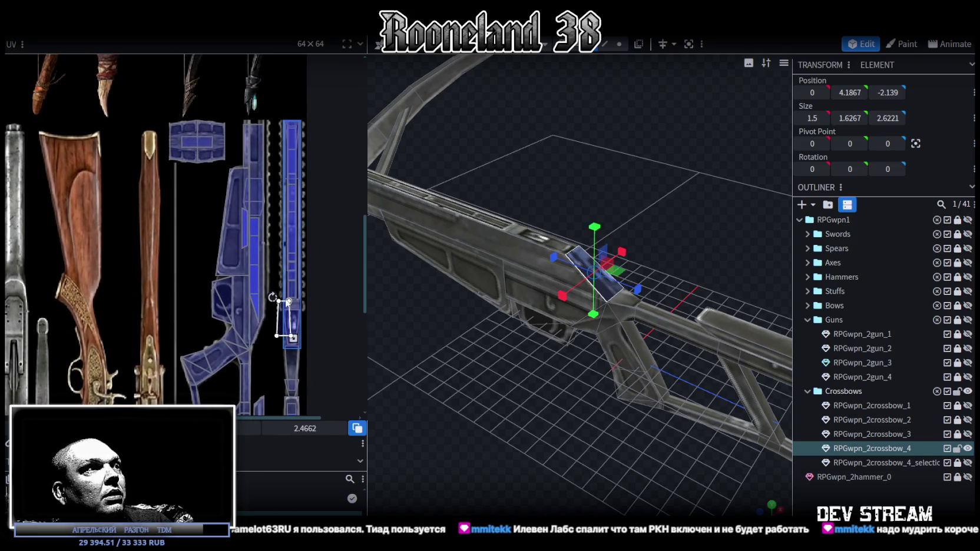
click(253, 225)
scroll(250, 222, up, 2)
scroll(256, 239, down, 1)
scroll(248, 237, down, 1)
middle_drag(259, 221, 268, 205)
click(310, 317)
mouse_move(309, 317)
mouse_down()
mouse_move(310, 326)
mouse_move(209, 261)
mouse_up()
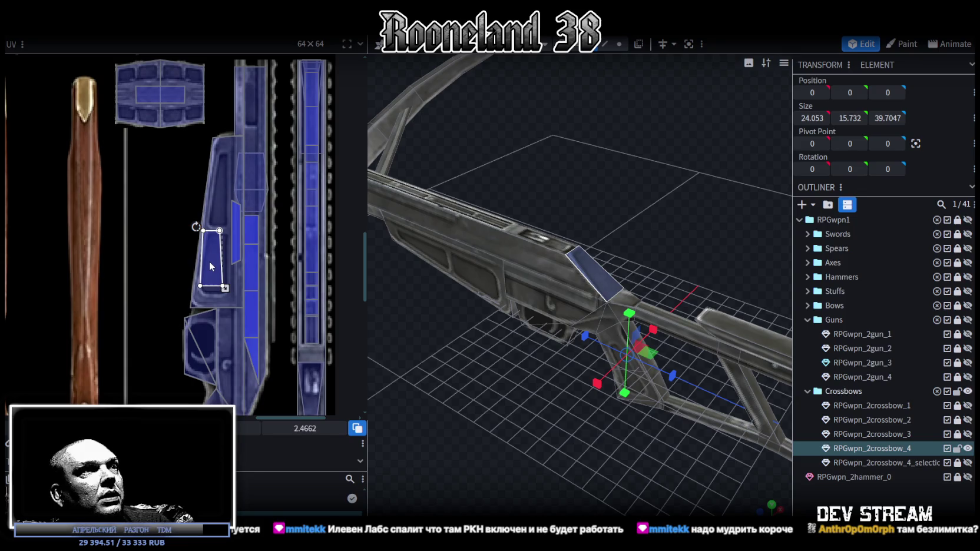
drag(209, 261, 241, 278)
scroll(263, 207, down, 3)
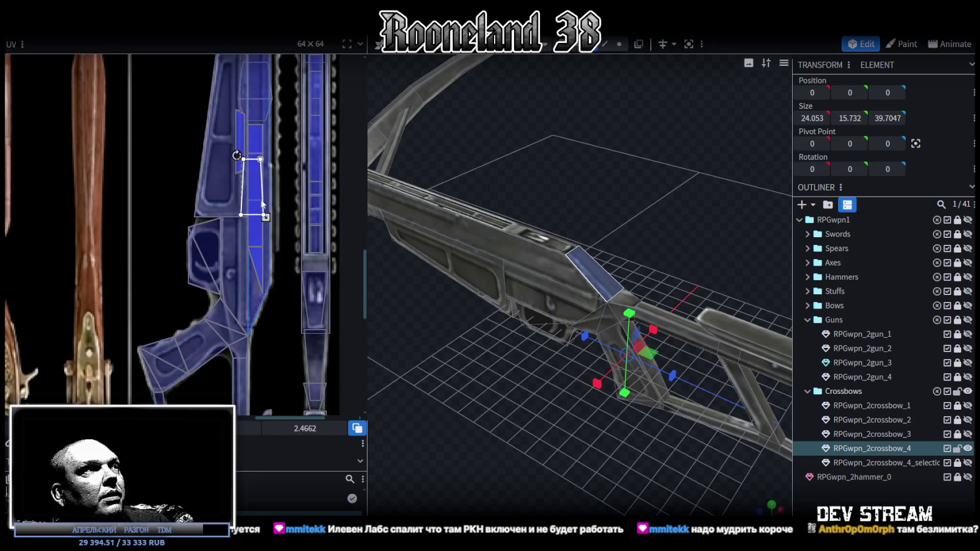
Step: Rotate the face's UV left, move it lower and narrow it to width 1
right_click(263, 206)
click(283, 377)
drag(245, 194, 268, 281)
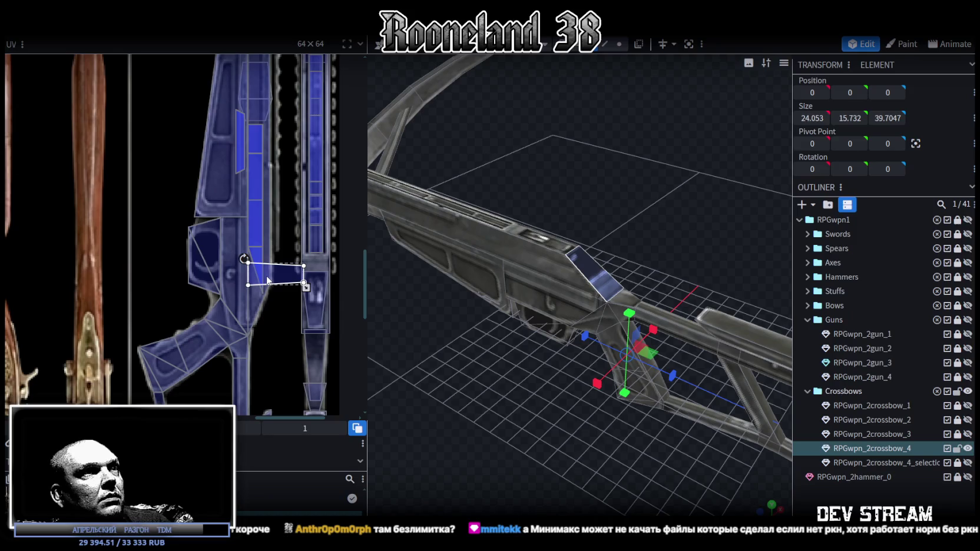
scroll(268, 281, up, 2)
drag(321, 287, 268, 283)
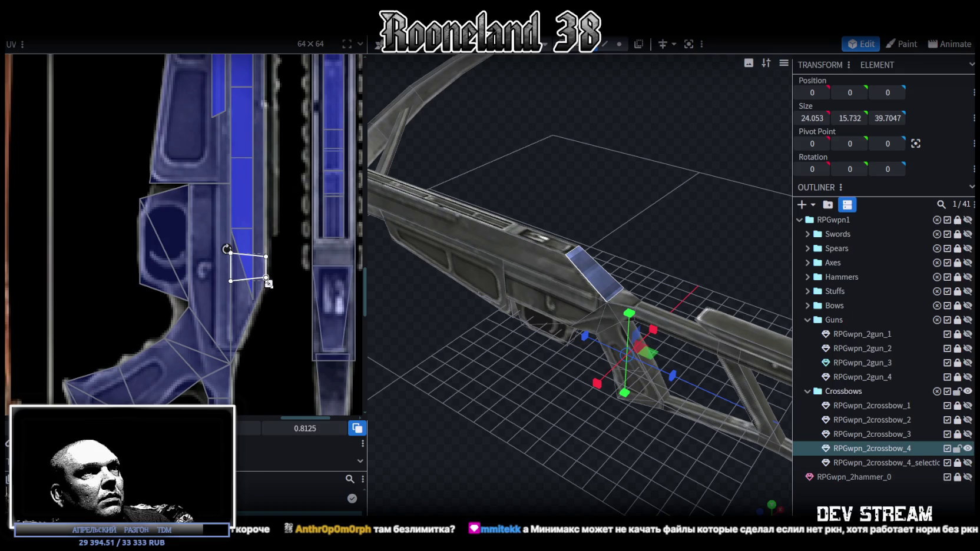
drag(268, 283, 274, 281)
Step: Place the UV box on the grey mechanism texture, rotated vertical and stretched to 3.7162 tall
scroll(274, 282, down, 1)
scroll(303, 298, down, 1)
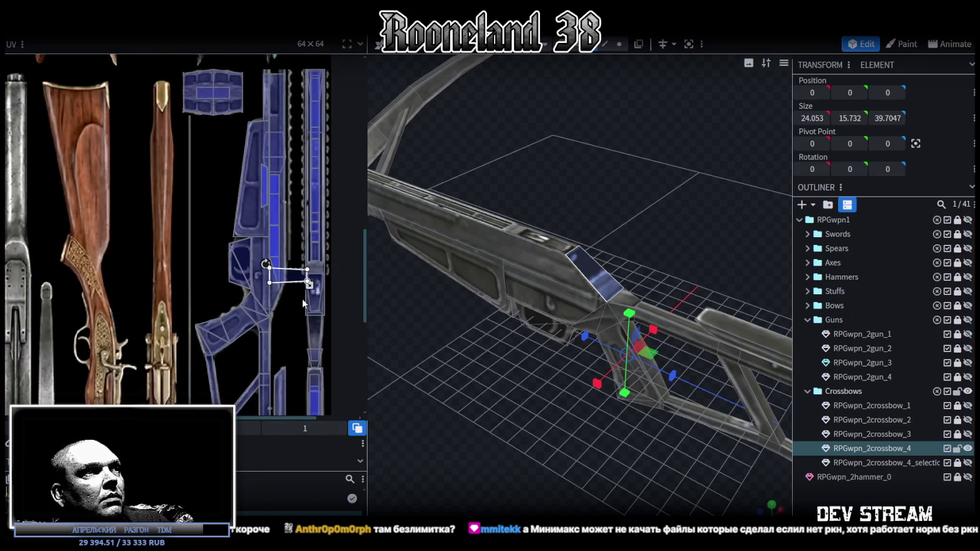
scroll(326, 187, down, 1)
scroll(329, 270, down, 1)
scroll(328, 265, down, 1)
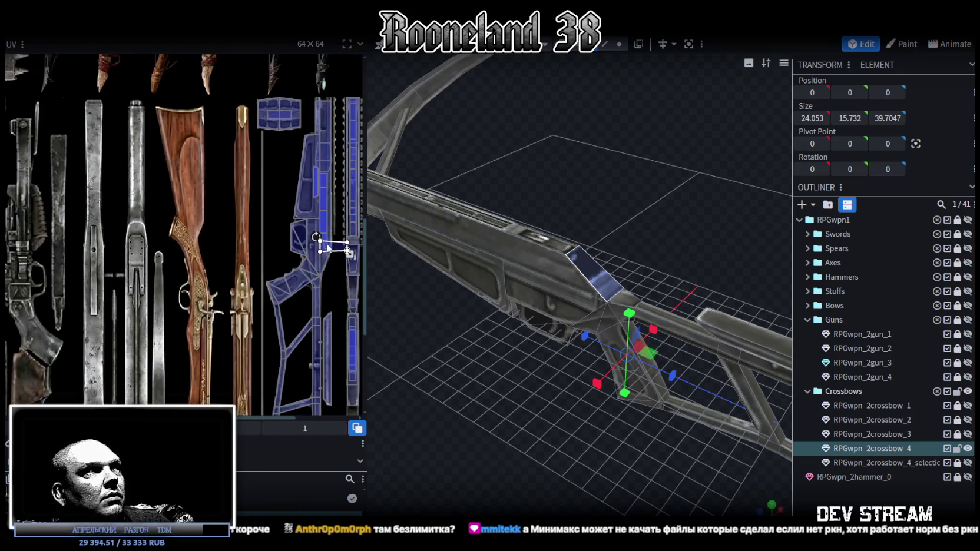
middle_drag(53, 125, 211, 276)
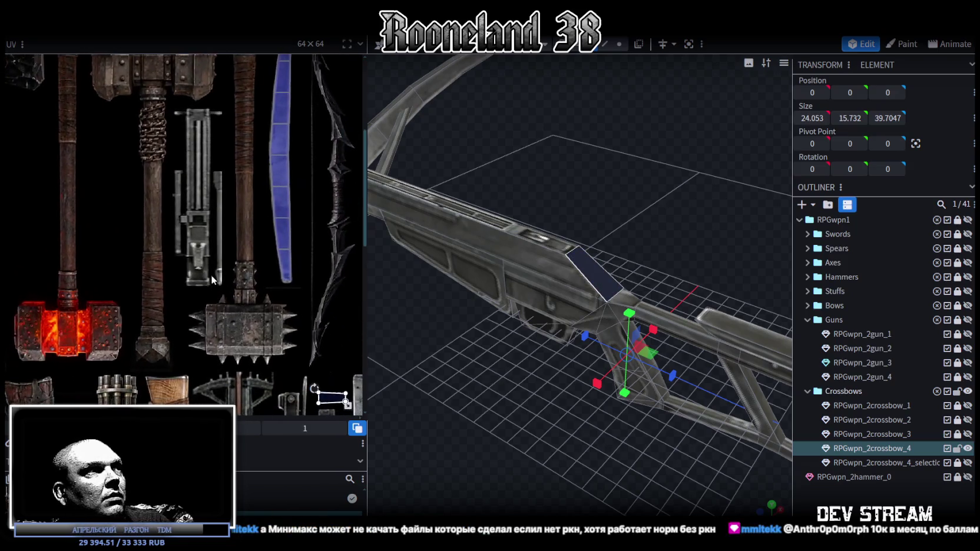
mouse_move(333, 396)
mouse_down()
mouse_move(220, 271)
mouse_move(224, 250)
mouse_up()
scroll(219, 271, up, 2)
scroll(206, 265, up, 2)
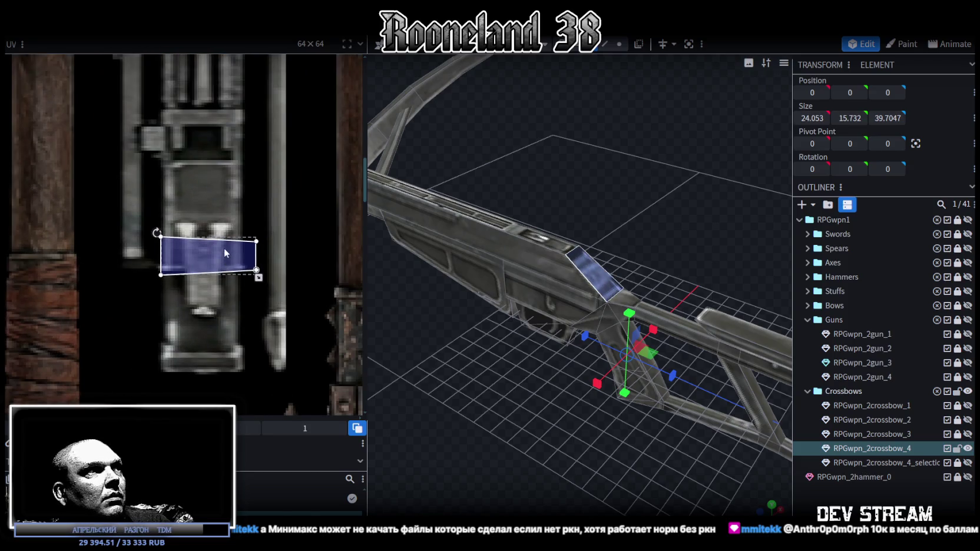
right_click(211, 263)
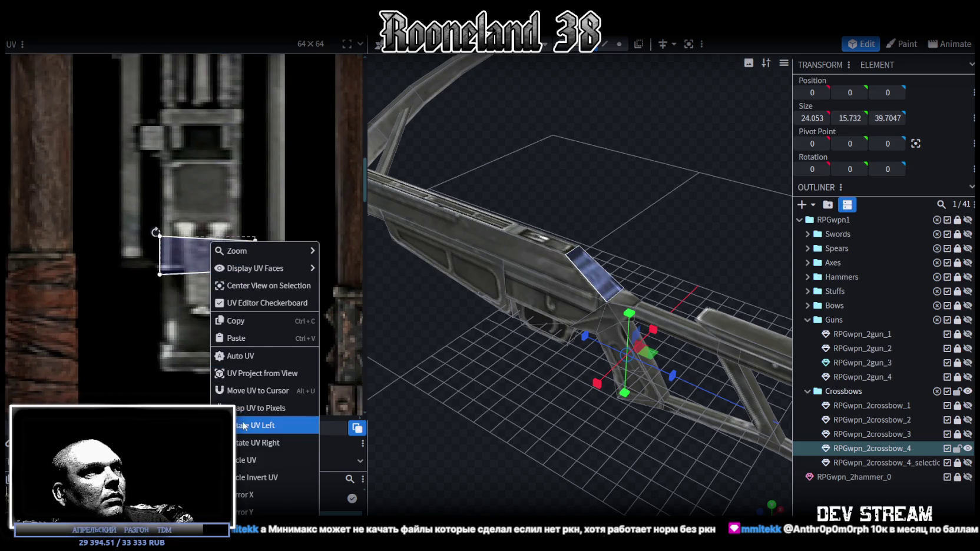
click(259, 422)
drag(183, 203, 189, 199)
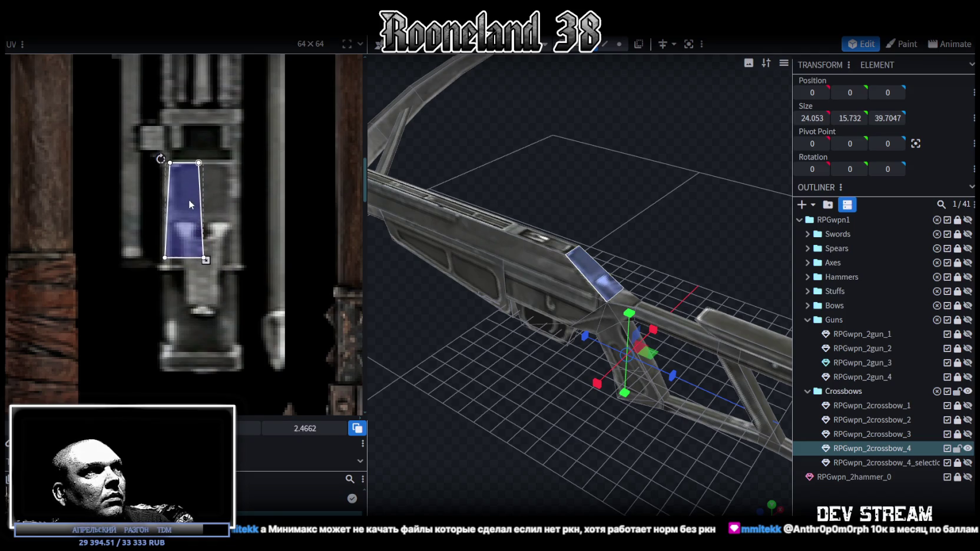
drag(209, 268, 242, 371)
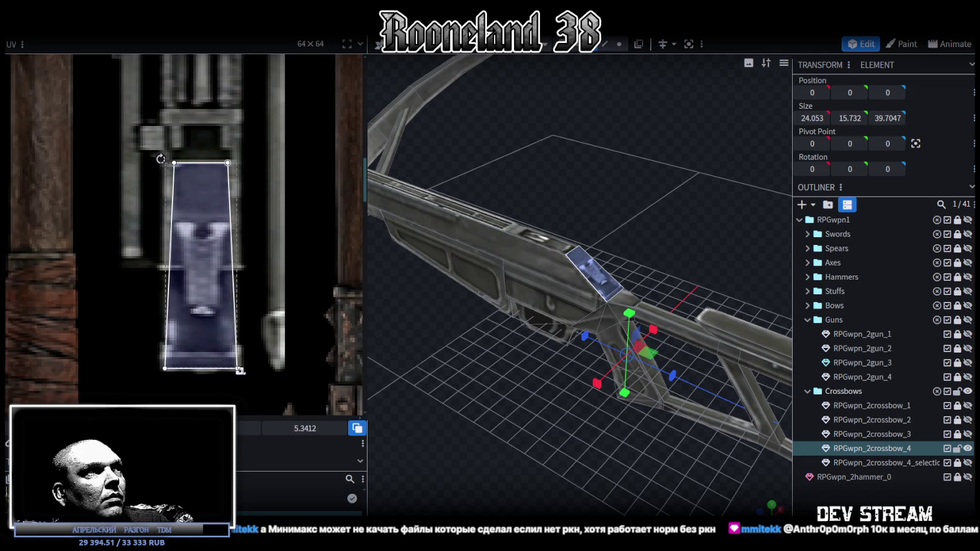
Step: Reselect the rail's front block and shorten its UV box from the bottom
click(757, 455)
drag(535, 378, 505, 417)
scroll(534, 401, up, 3)
click(543, 336)
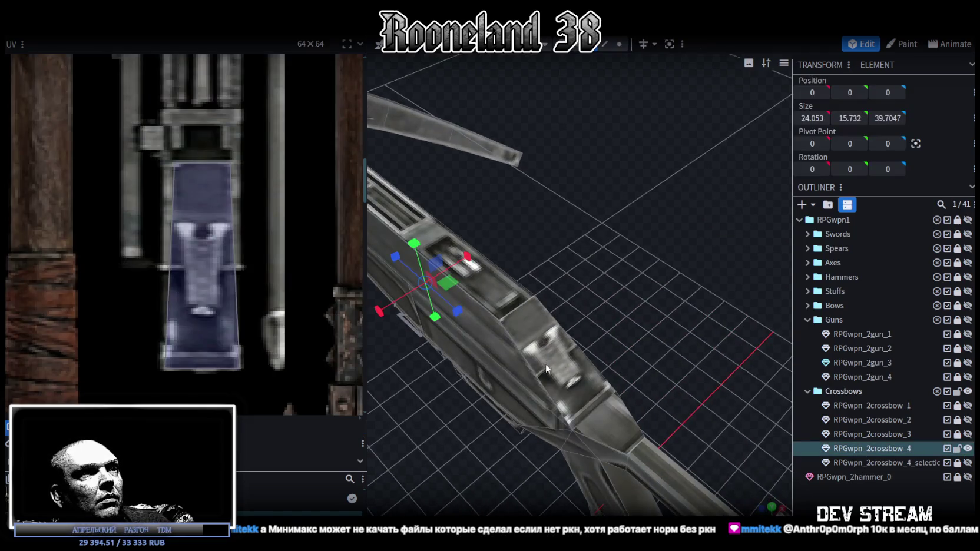
click(573, 352)
drag(241, 371, 242, 353)
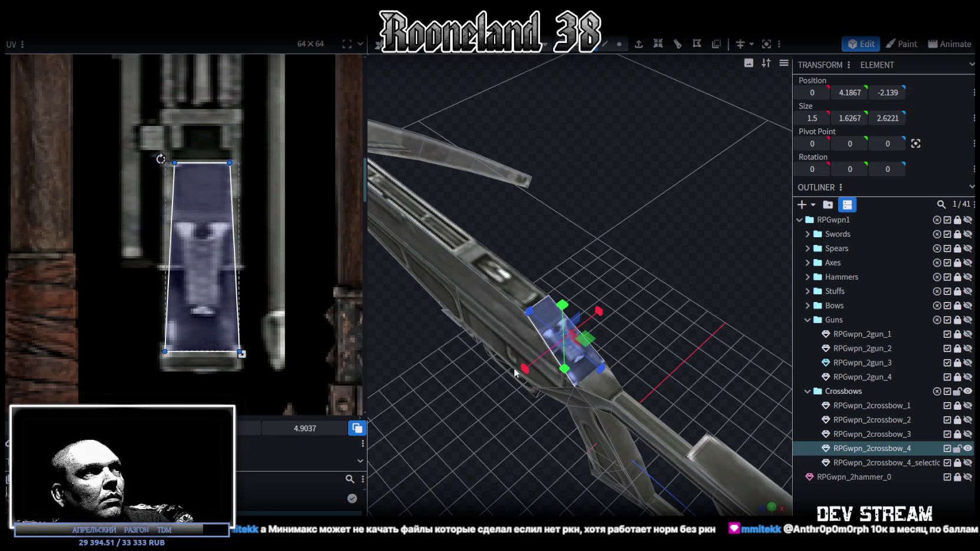
mouse_move(463, 373)
mouse_down()
mouse_move(689, 410)
mouse_move(633, 327)
mouse_move(657, 310)
mouse_up()
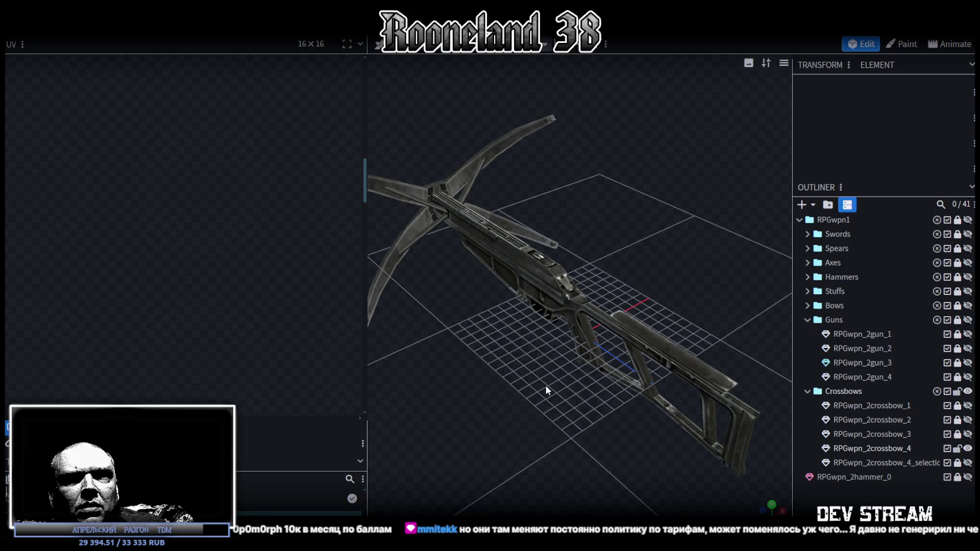
Step: Select a face near the crossbow's limbs and move its UV lower on the texture
scroll(538, 380, down, 3)
scroll(601, 362, up, 5)
mouse_move(536, 381)
mouse_down()
mouse_move(601, 361)
mouse_move(644, 324)
mouse_move(645, 283)
mouse_move(687, 255)
mouse_move(691, 303)
mouse_move(565, 370)
mouse_move(494, 362)
mouse_move(683, 310)
mouse_move(697, 189)
mouse_move(628, 377)
mouse_up()
scroll(692, 303, down, 3)
scroll(683, 310, up, 5)
click(670, 171)
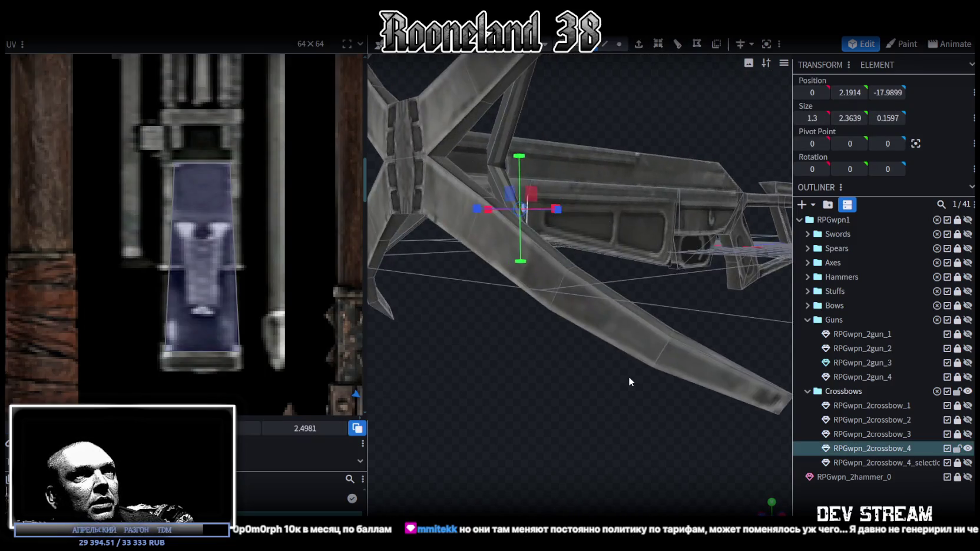
scroll(139, 171, down, 5)
scroll(139, 171, up, 1)
scroll(139, 171, up, 2)
scroll(306, 274, up, 2)
scroll(307, 274, up, 2)
scroll(281, 239, up, 2)
drag(279, 239, 278, 287)
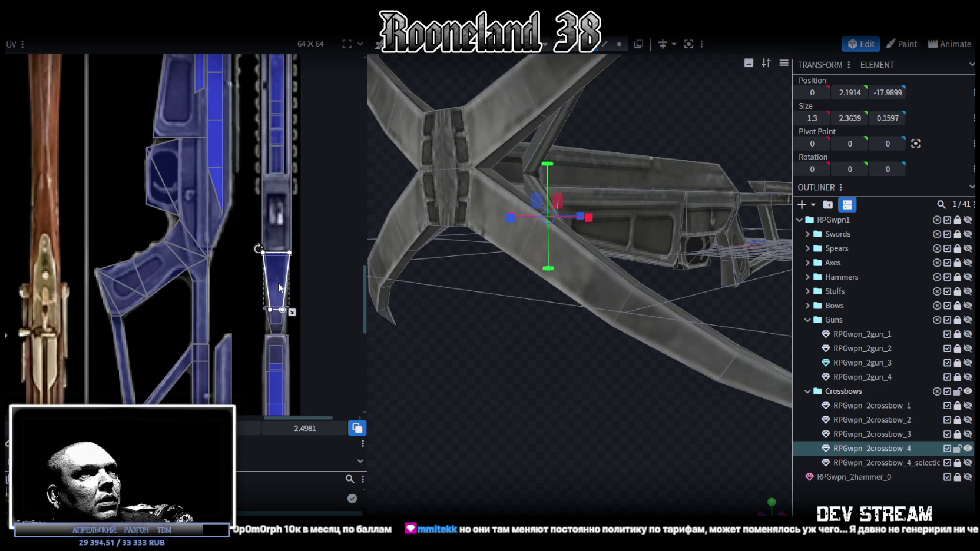
mouse_move(507, 354)
mouse_down()
mouse_move(592, 391)
mouse_move(601, 382)
mouse_move(510, 398)
mouse_move(450, 422)
mouse_move(526, 399)
mouse_move(479, 389)
mouse_move(497, 393)
mouse_move(501, 408)
mouse_up()
Step: Pull the rail front block's bottom UV corners inward to form a trapezoid
click(556, 192)
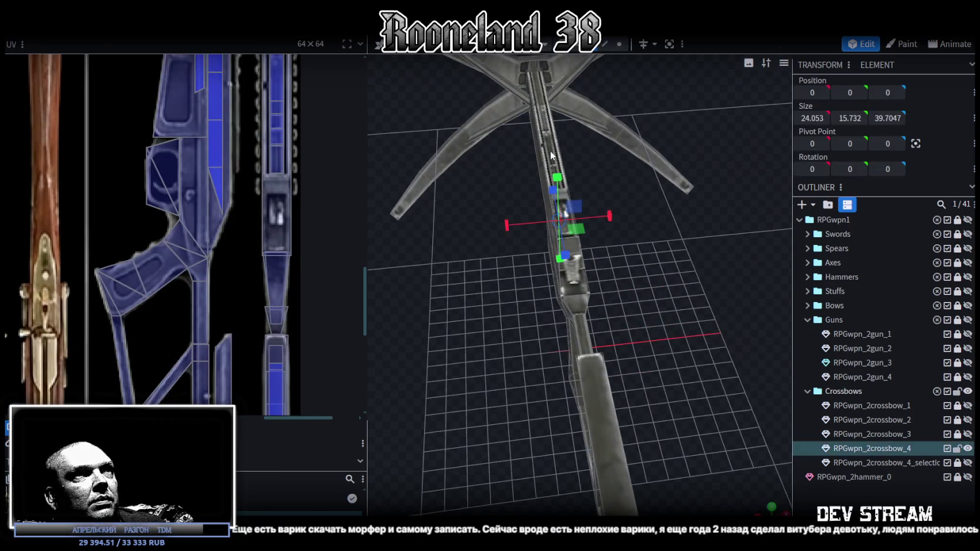
click(551, 155)
mouse_move(552, 155)
mouse_down()
mouse_move(655, 258)
mouse_move(655, 231)
mouse_move(656, 303)
mouse_move(615, 203)
mouse_move(653, 324)
mouse_move(532, 278)
mouse_up()
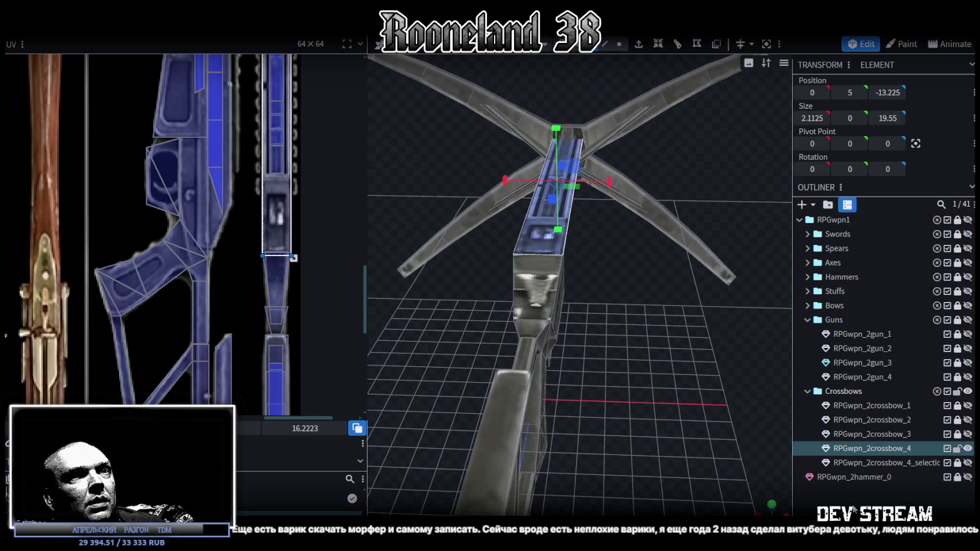
click(533, 278)
scroll(295, 254, down, 3)
scroll(257, 275, down, 3)
scroll(123, 156, down, 2)
scroll(194, 177, up, 5)
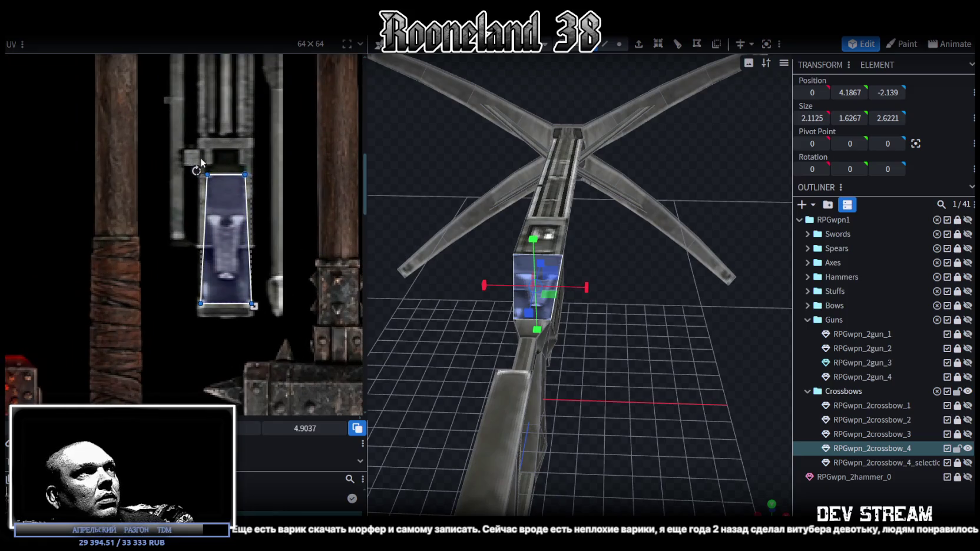
scroll(208, 166, up, 2)
drag(192, 333, 211, 334)
drag(283, 333, 263, 334)
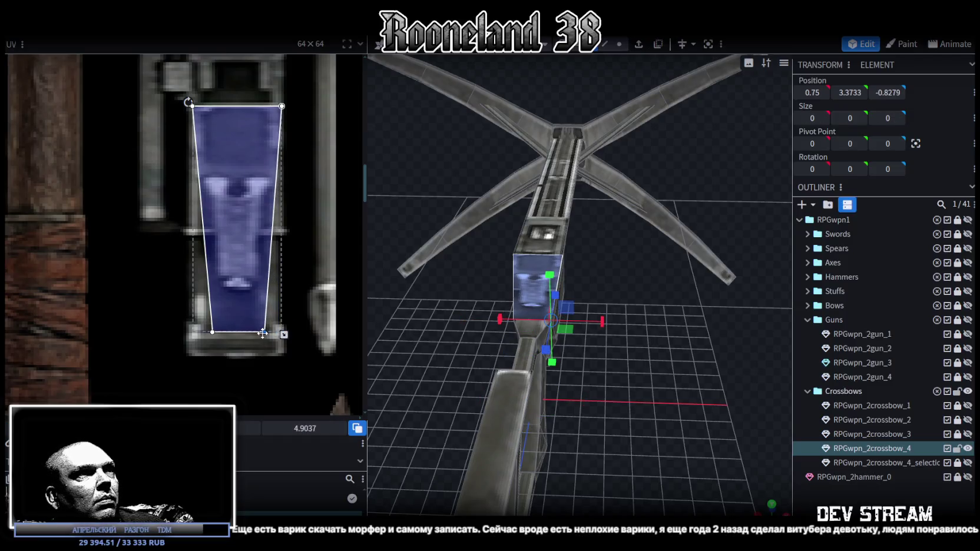
Step: Lower the UV's top edge to 3.7787 and extend its bottom edge further down
mouse_move(165, 88)
mouse_down()
mouse_move(281, 104)
mouse_move(284, 138)
mouse_up()
mouse_move(188, 102)
mouse_down()
mouse_move(188, 170)
mouse_move(188, 103)
mouse_up()
drag(188, 103, 188, 148)
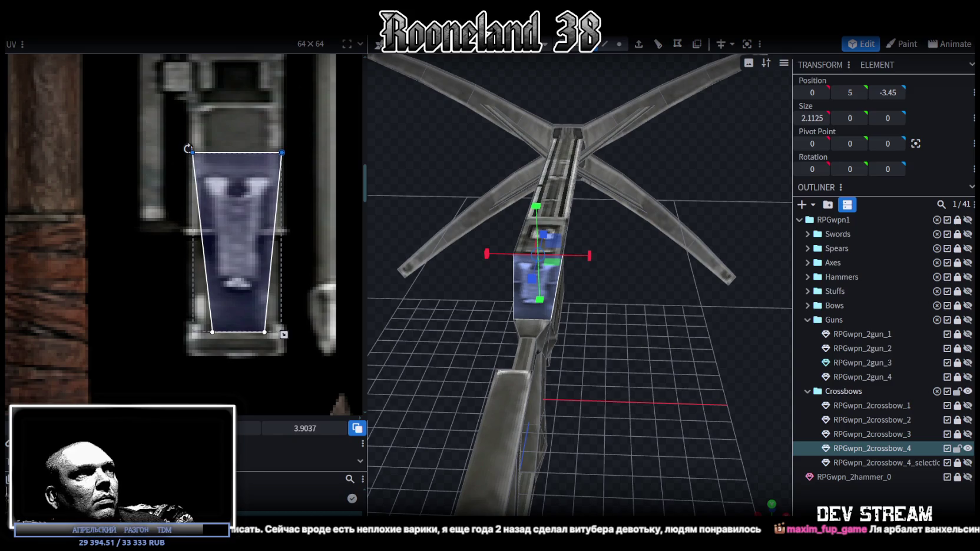
drag(291, 341, 192, 324)
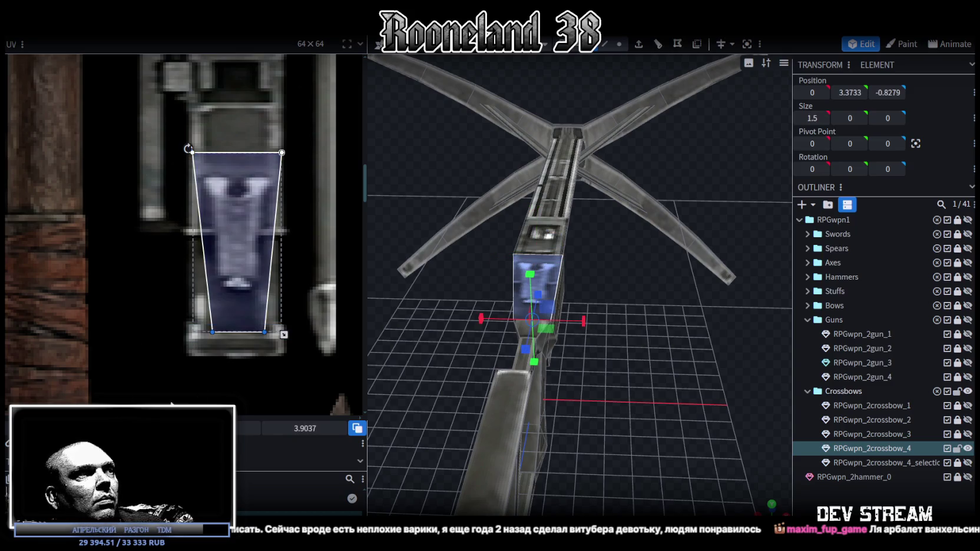
drag(284, 335, 284, 348)
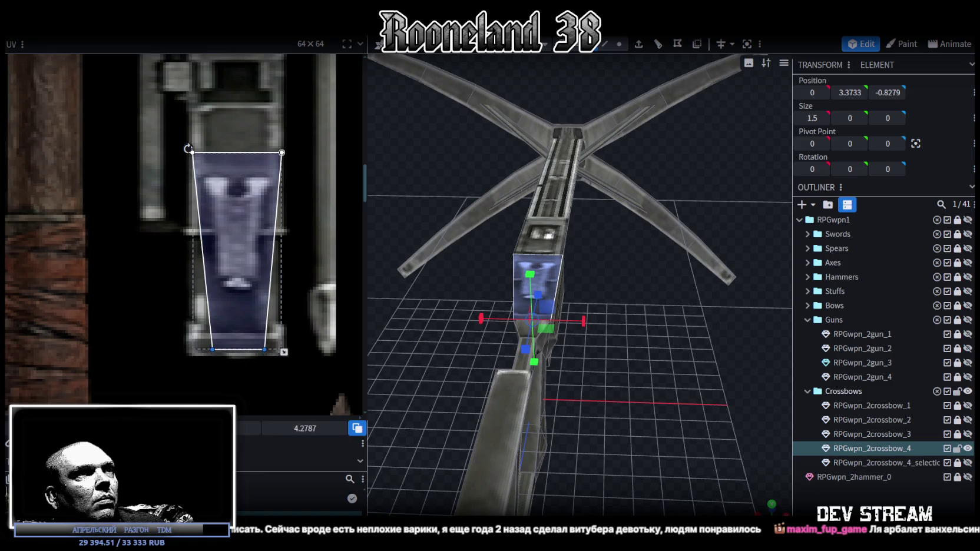
click(728, 501)
mouse_move(648, 405)
mouse_down()
mouse_move(734, 366)
mouse_move(701, 347)
mouse_move(648, 371)
mouse_move(536, 364)
mouse_move(372, 400)
mouse_move(534, 343)
mouse_move(658, 322)
mouse_move(645, 332)
mouse_move(733, 345)
mouse_up()
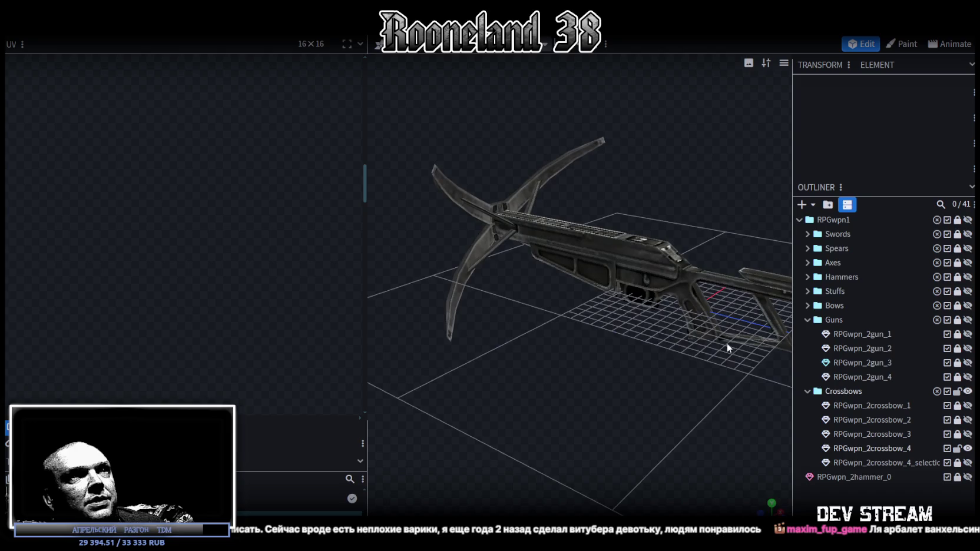
Step: Save the model, then delete the extra crossbow selection element
key(ctrl+s)
drag(624, 382, 636, 394)
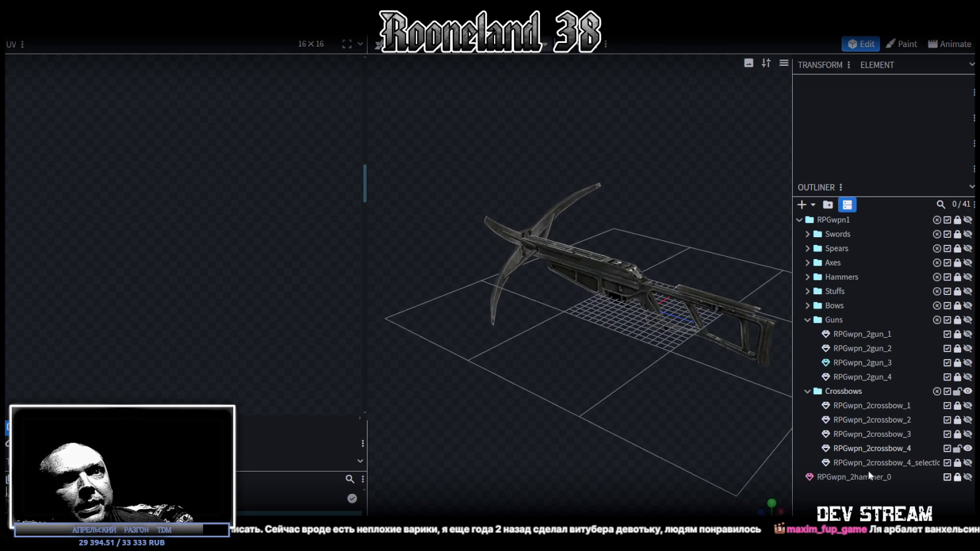
click(901, 449)
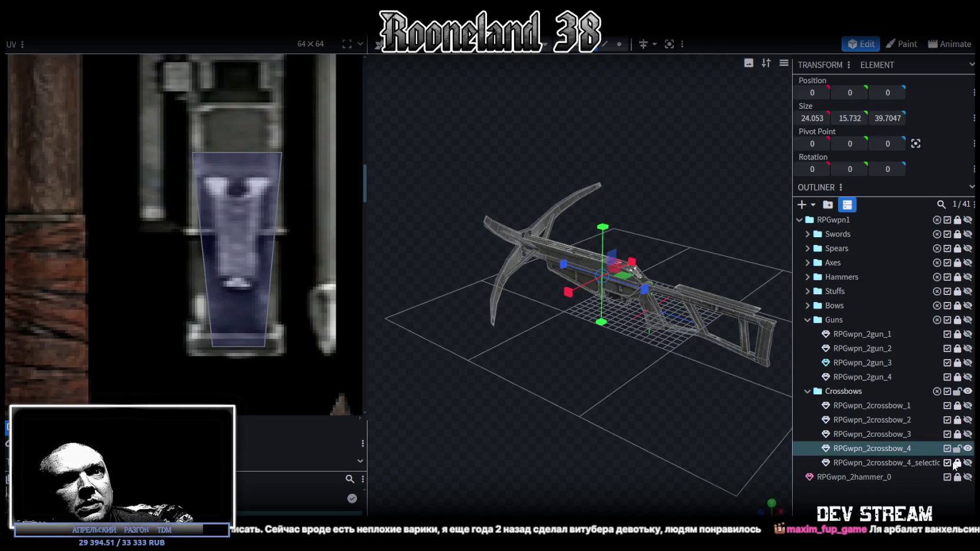
mouse_move(521, 407)
mouse_down()
mouse_move(674, 390)
mouse_move(668, 363)
mouse_move(705, 398)
mouse_up()
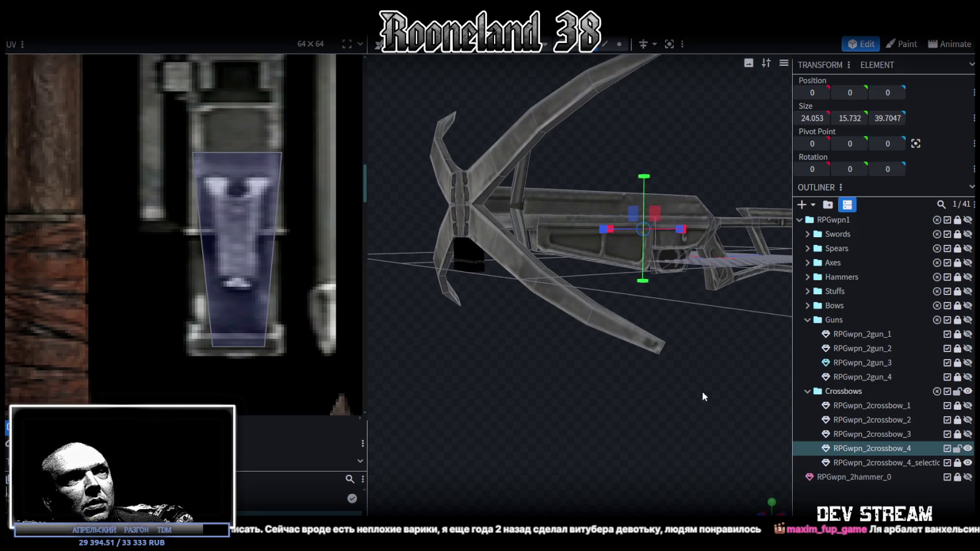
click(894, 465)
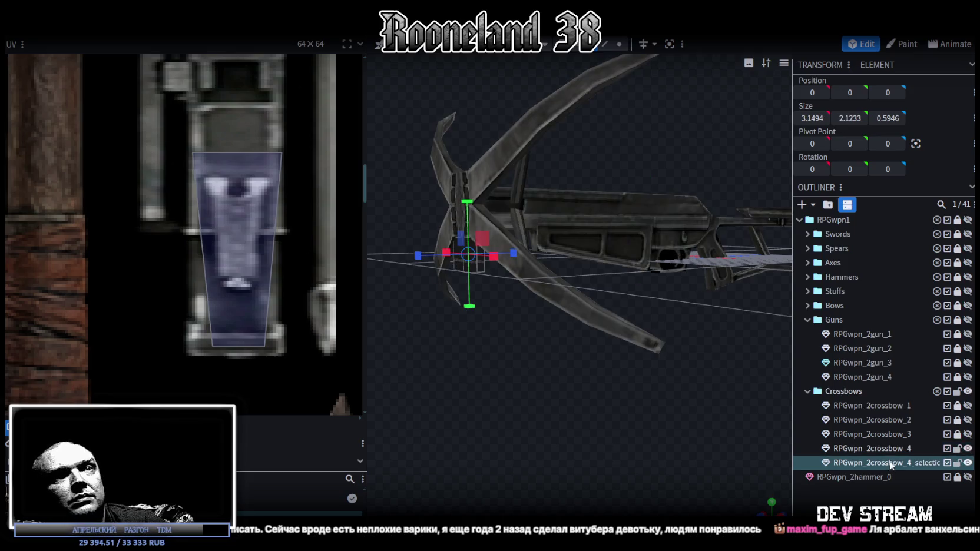
key(Delete)
Step: Rename the mesh to RPGwpn_2crossbow_5 and save the model
double_click(910, 454)
key(BackSpace)
text(5)
key(Return)
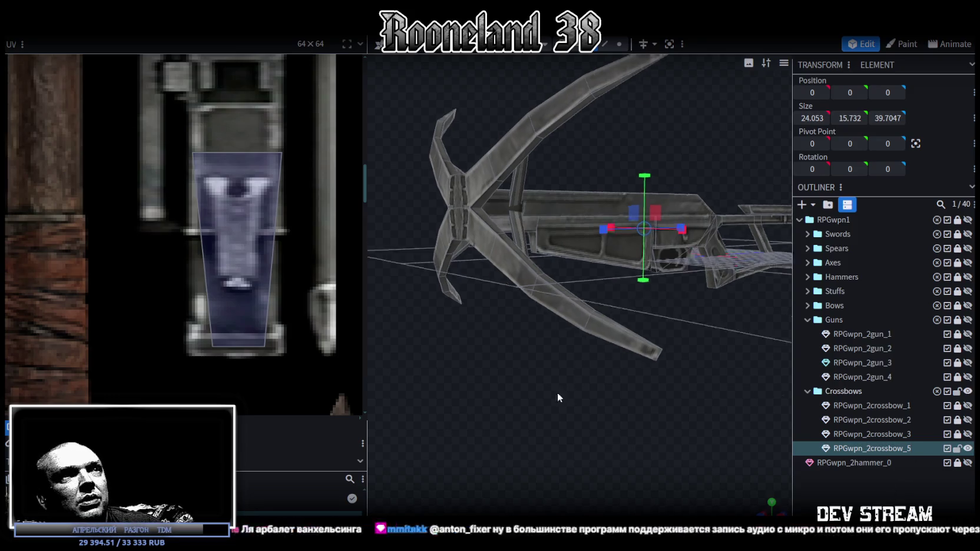
drag(555, 401, 594, 389)
key(ctrl+s)
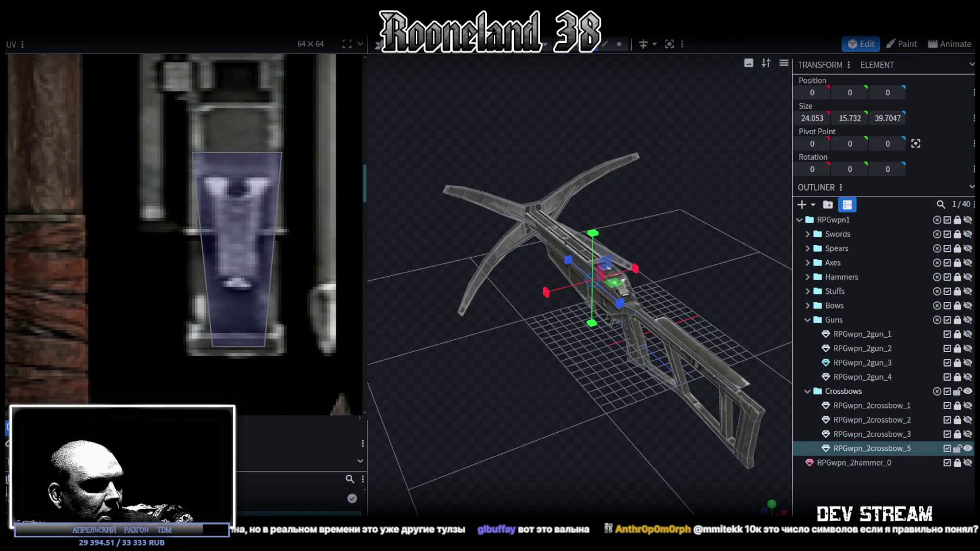
Step: Switch from Blockbench to the PRG_wpn2.psd texture sheet in Photoshop
key(super+d)
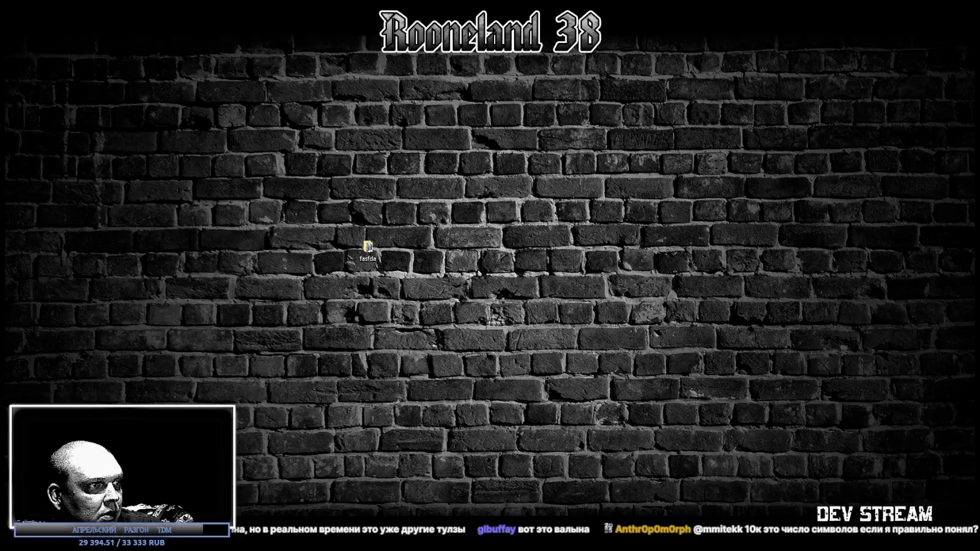
key(super+d)
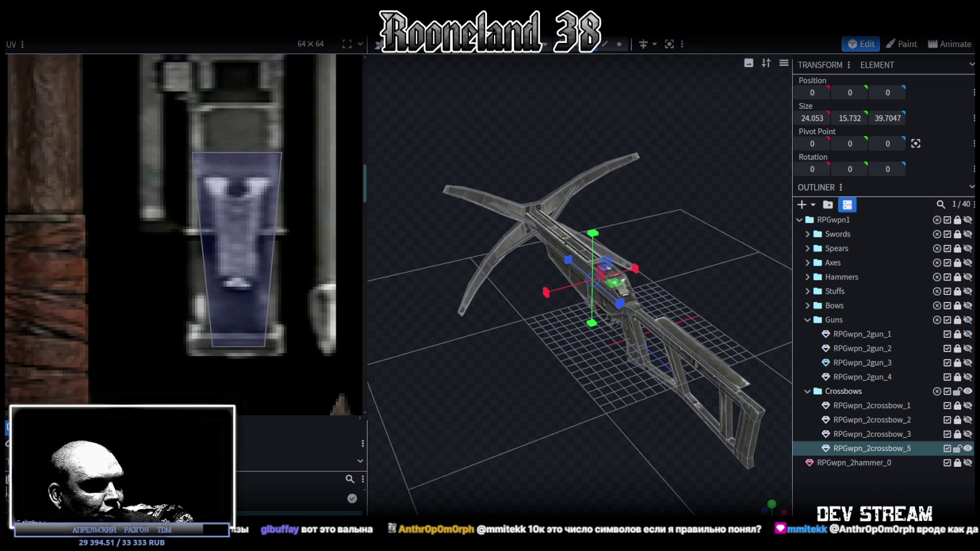
key(alt+Tab)
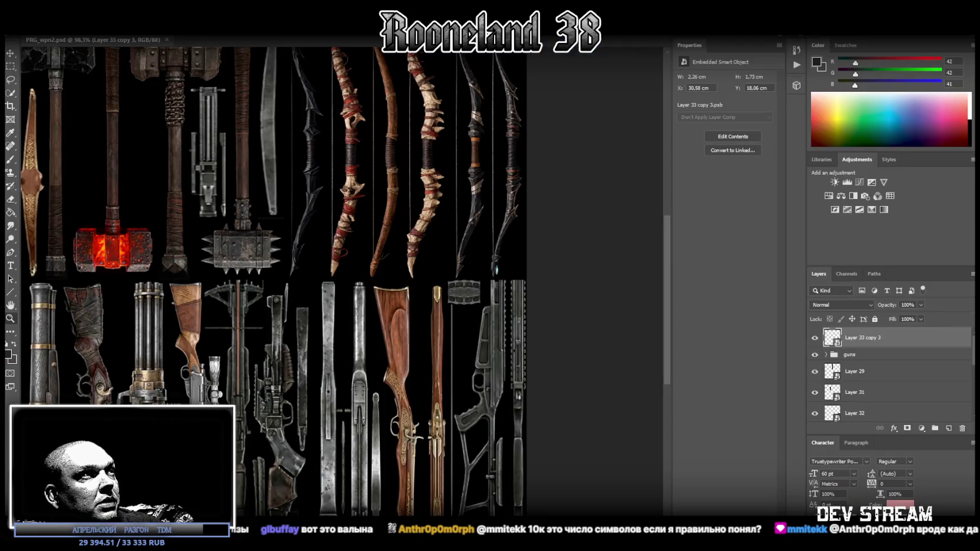
Step: Return to Blockbench and select the rail's long top face
key(alt+Tab)
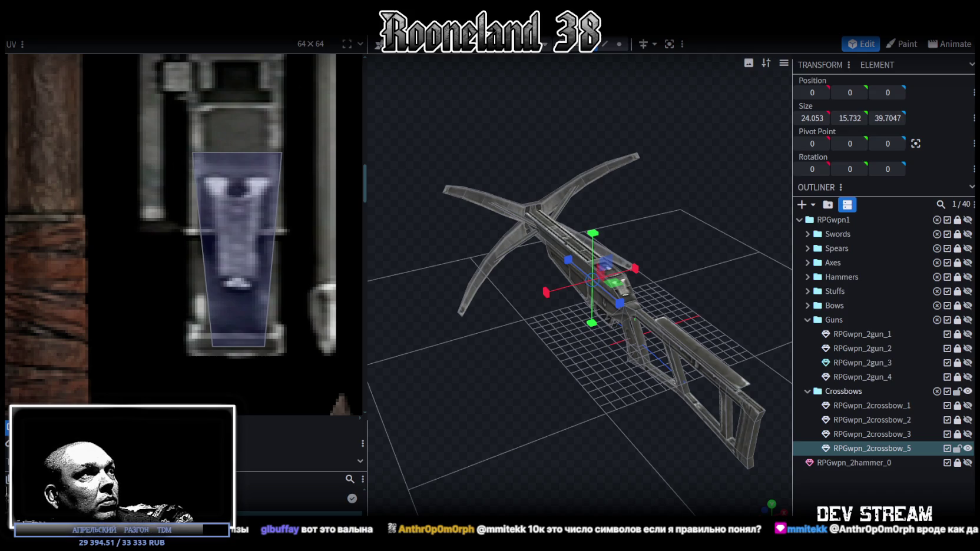
scroll(325, 388, down, 5)
mouse_move(566, 407)
mouse_down()
mouse_move(588, 432)
mouse_move(634, 79)
mouse_up()
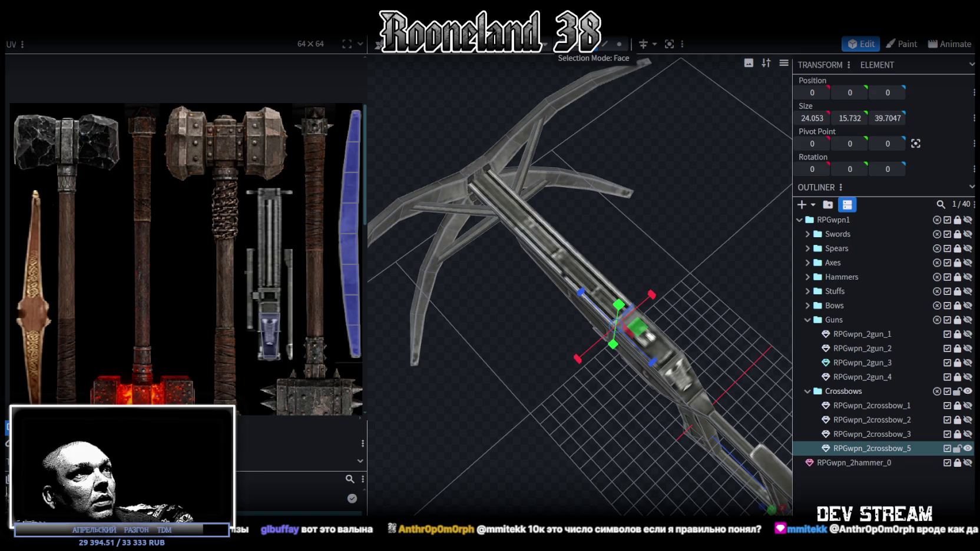
click(526, 233)
drag(570, 394, 509, 368)
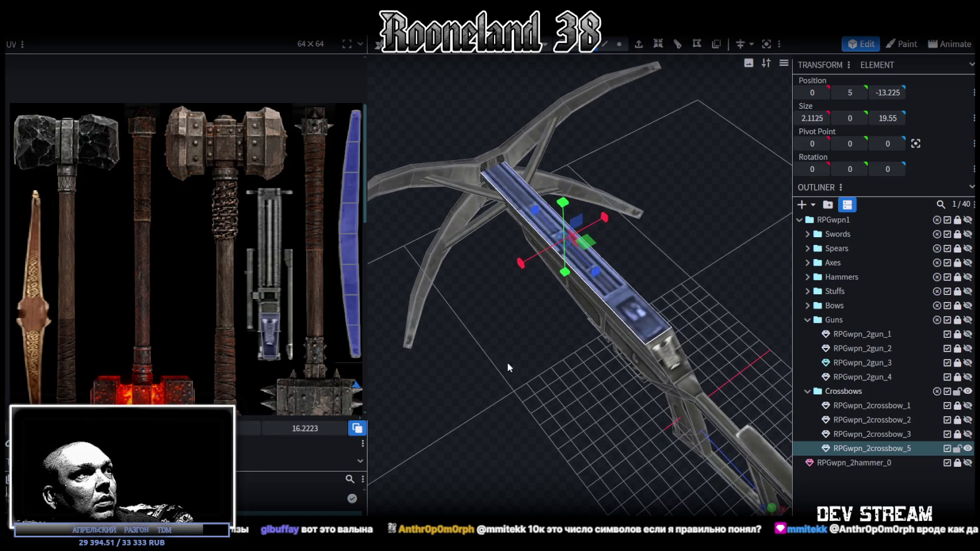
scroll(305, 303, down, 5)
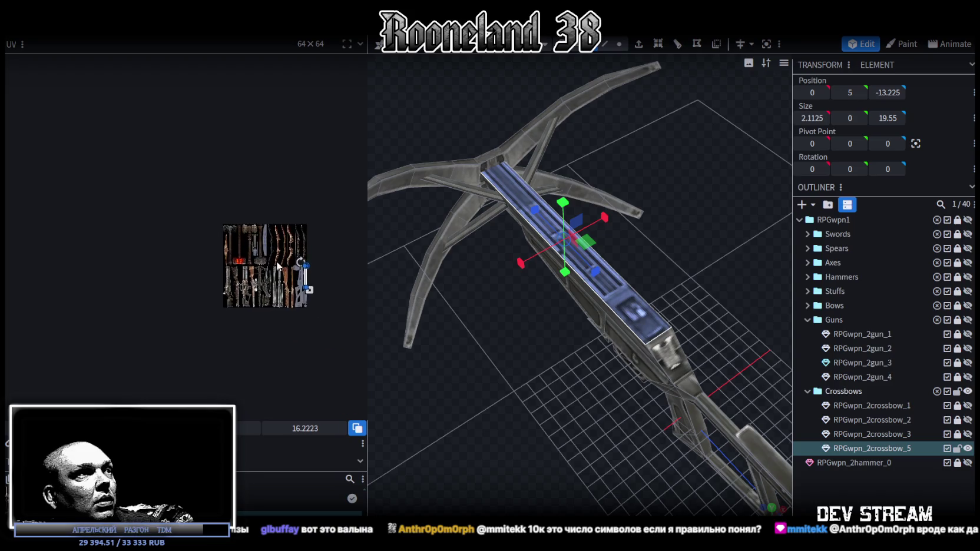
scroll(310, 263, up, 3)
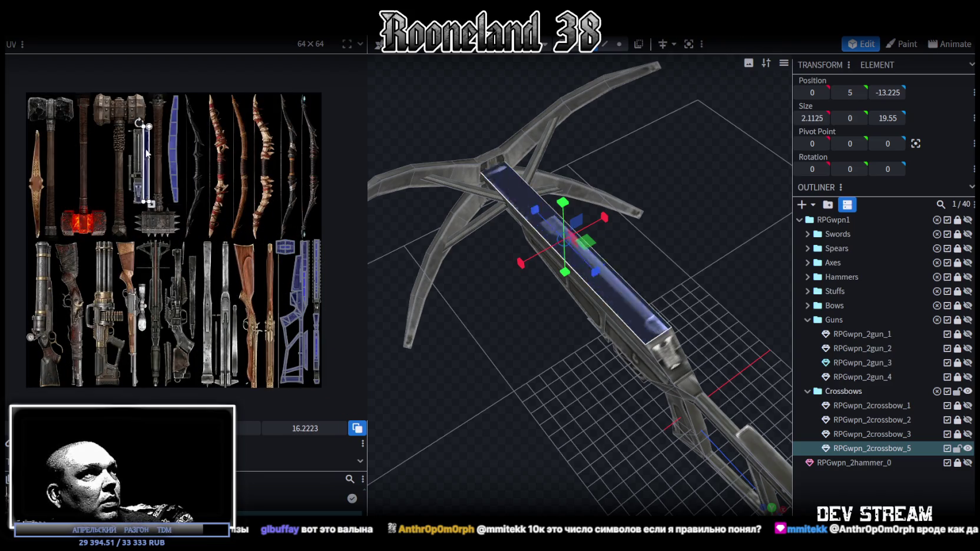
scroll(169, 127, up, 2)
scroll(169, 128, up, 3)
scroll(169, 127, up, 2)
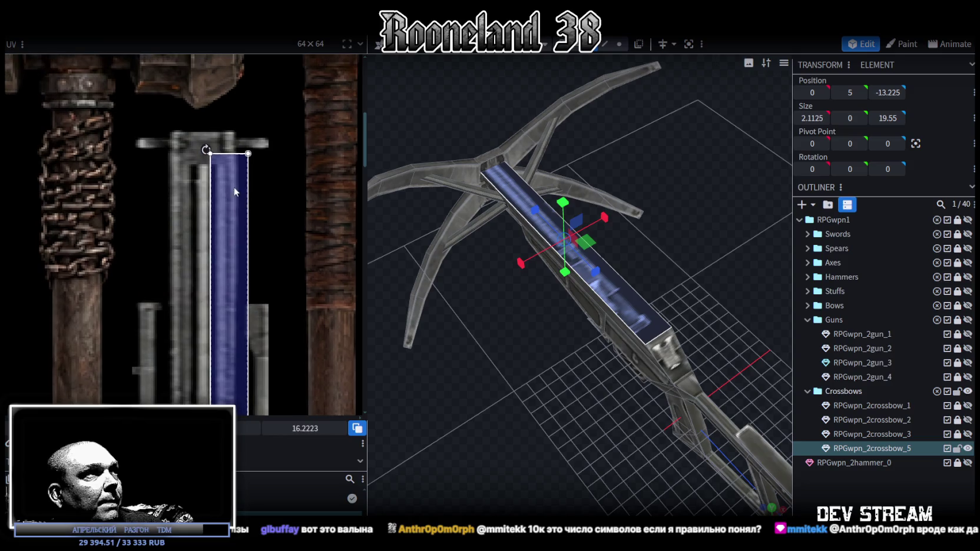
Step: Raise the UV strip's bottom edge to map a shorter texture strip, then deselect
click(189, 159)
scroll(189, 159, up, 3)
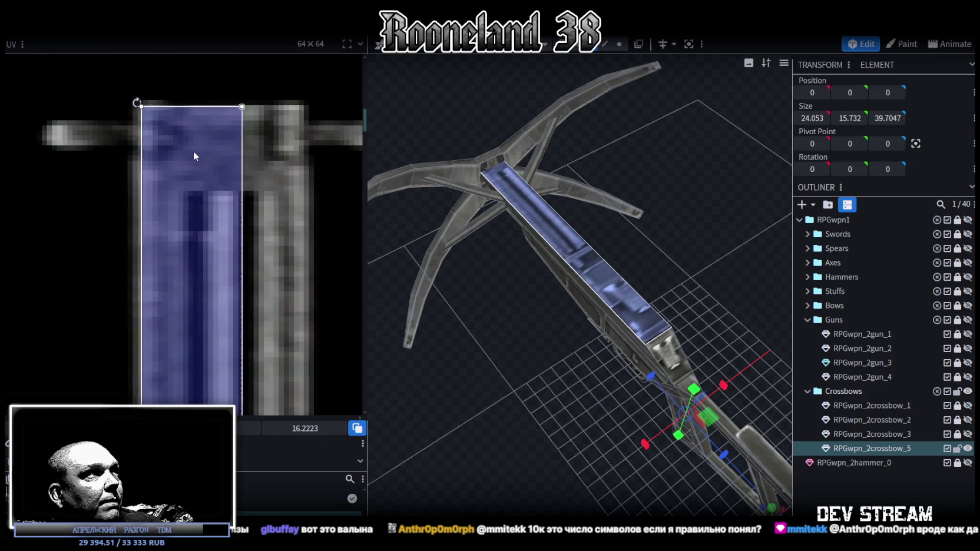
scroll(189, 153, down, 4)
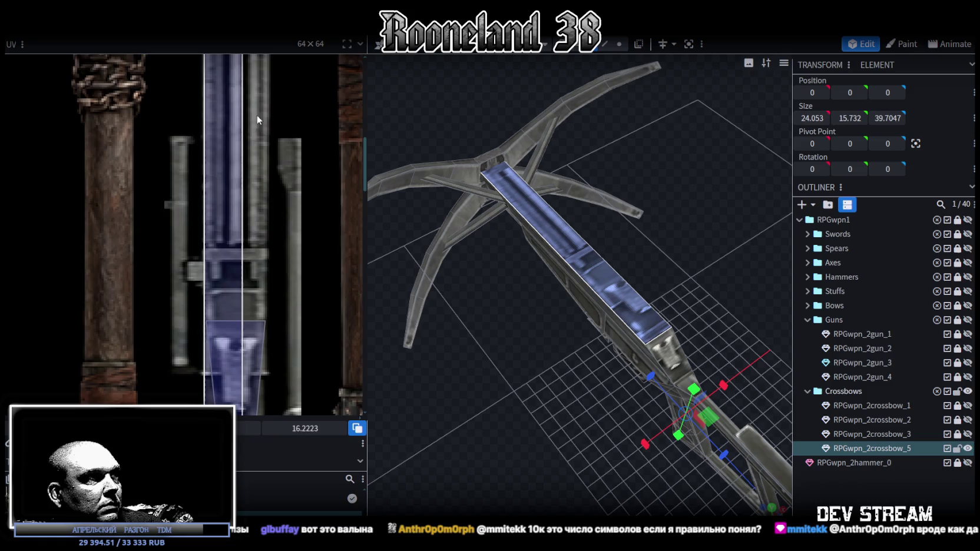
scroll(260, 283, up, 1)
drag(262, 336, 281, 176)
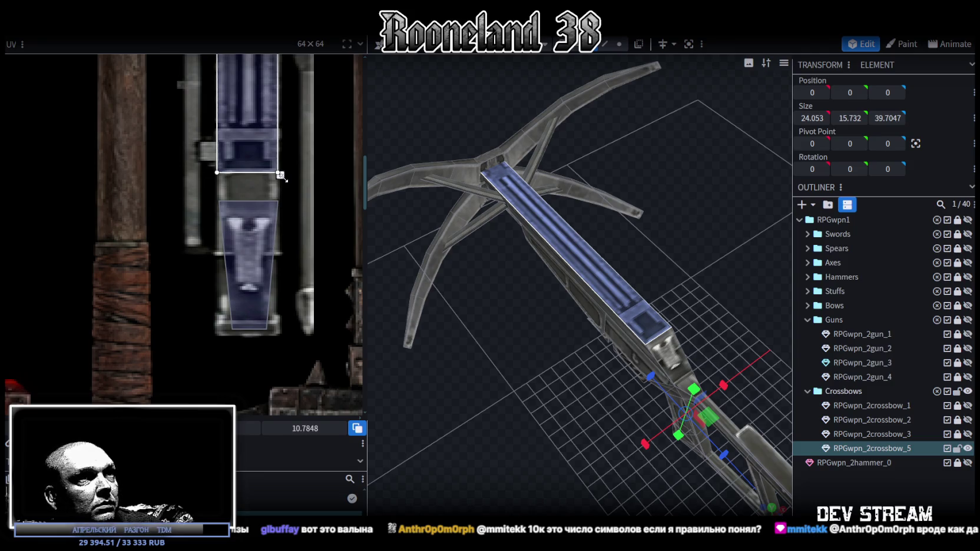
click(846, 477)
mouse_move(531, 371)
mouse_down()
mouse_move(592, 416)
mouse_move(505, 447)
mouse_move(493, 436)
mouse_move(568, 377)
mouse_move(671, 361)
mouse_move(707, 377)
mouse_move(646, 407)
mouse_move(588, 400)
mouse_move(538, 386)
mouse_move(566, 370)
mouse_move(582, 343)
mouse_move(585, 364)
mouse_move(622, 356)
mouse_move(518, 359)
mouse_move(494, 336)
mouse_move(505, 348)
mouse_move(489, 349)
mouse_move(485, 380)
mouse_move(552, 424)
mouse_move(521, 368)
mouse_move(503, 432)
mouse_move(618, 366)
mouse_move(646, 335)
mouse_move(473, 367)
mouse_move(567, 369)
mouse_up()
Step: Save the crossbow as RPGweapon.bbmodel and switch to the Unity editor
key(ctrl+s)
key(ctrl+s)
drag(536, 294, 593, 304)
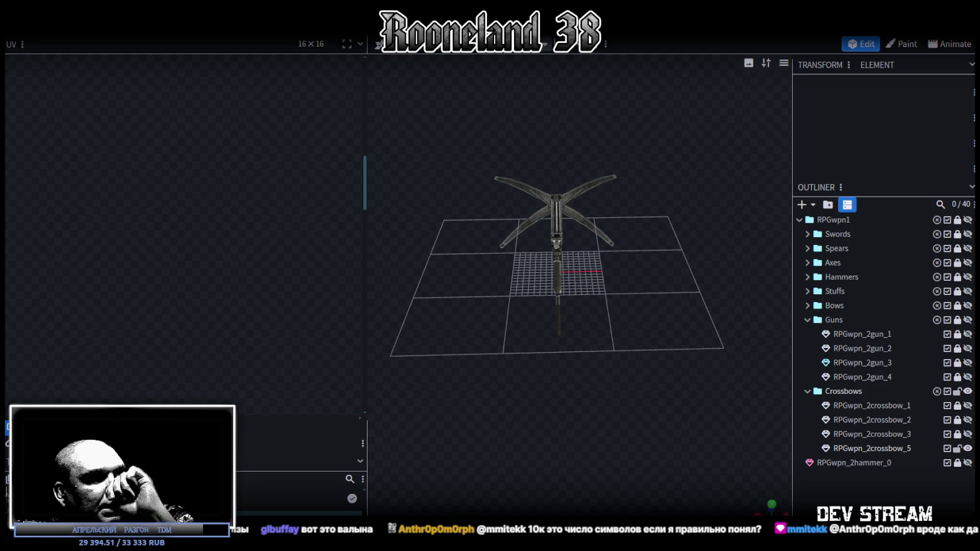
key(alt+Tab)
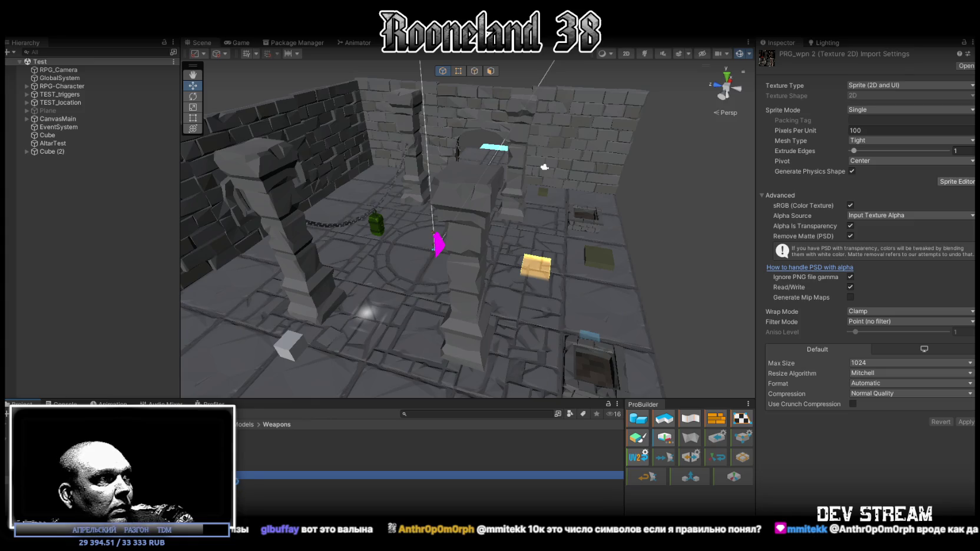
Step: Open the weapon texture in Photoshop from Unity, then come back to Unity
shift+click(177, 459)
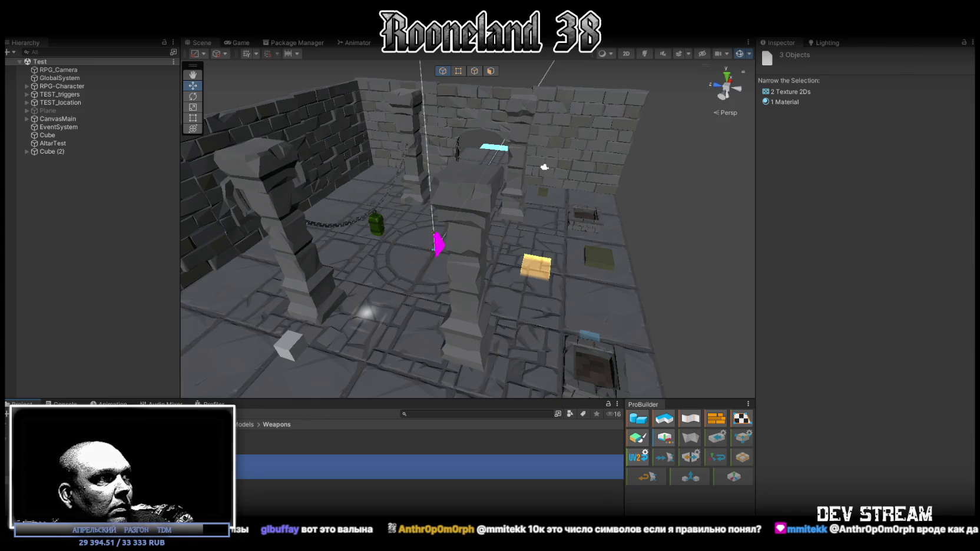
double_click(177, 458)
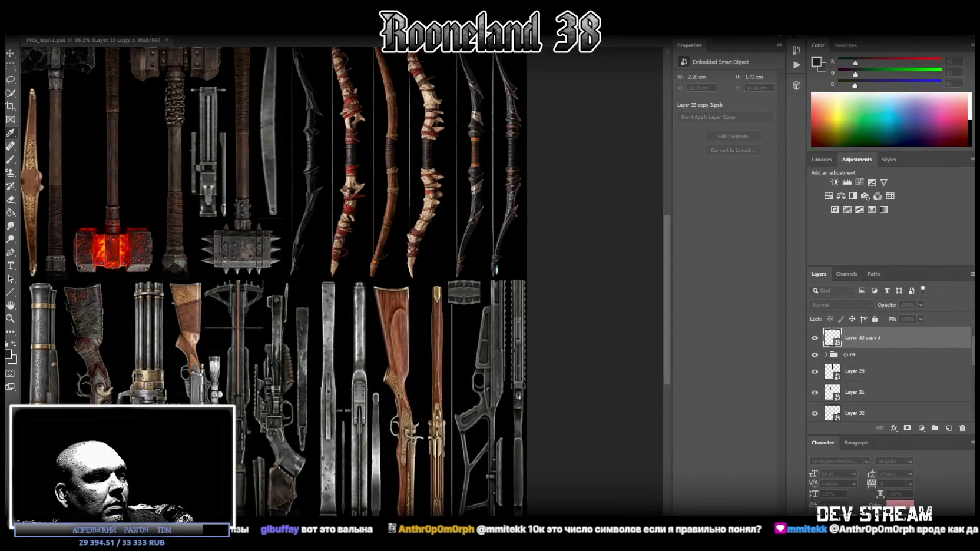
key(alt+Tab)
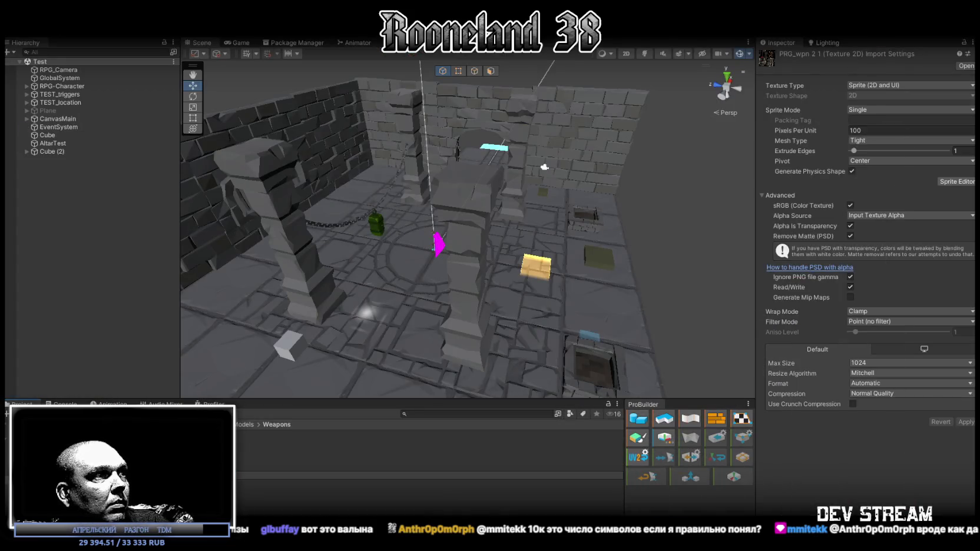
Step: Assign a weapon texture as the PRG_wpn 2 material's Albedo map
click(412, 467)
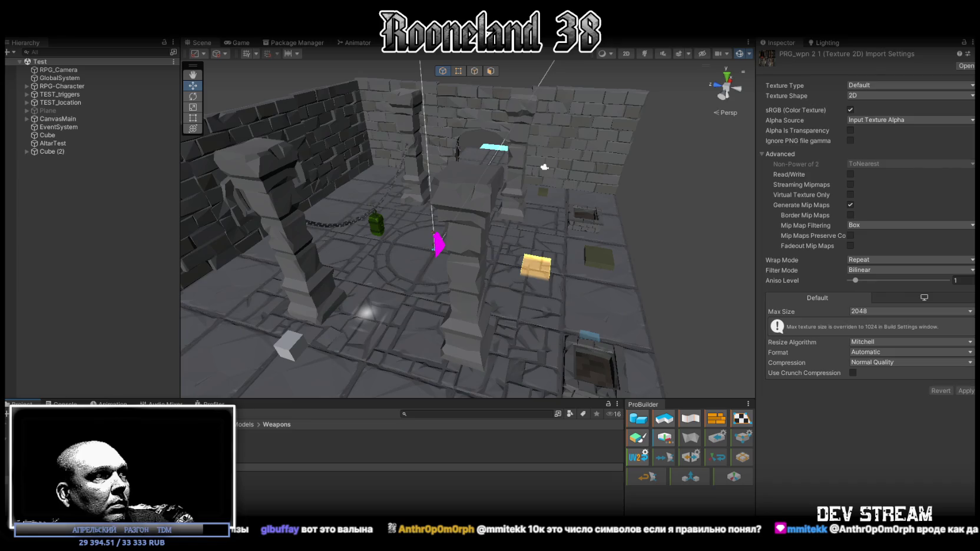
click(413, 459)
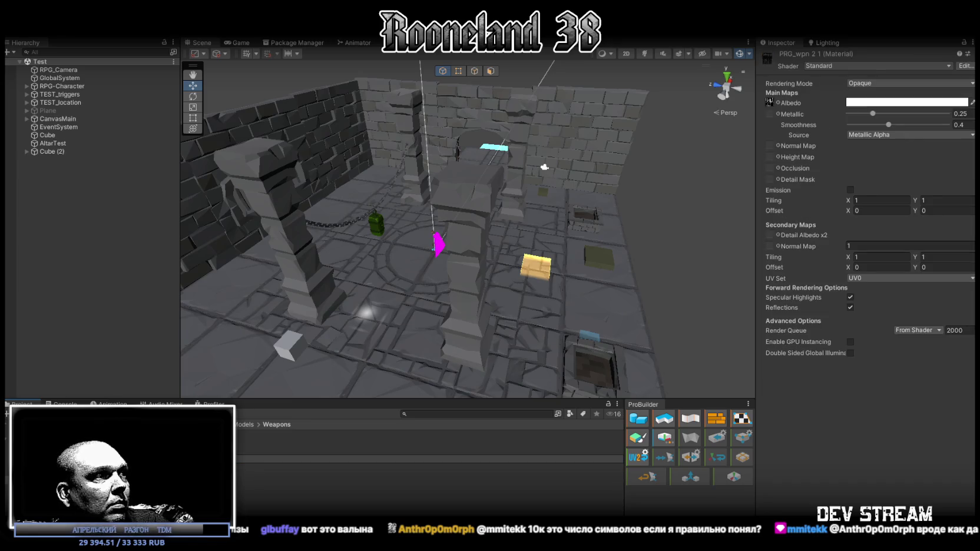
click(413, 483)
click(413, 460)
drag(412, 475, 769, 102)
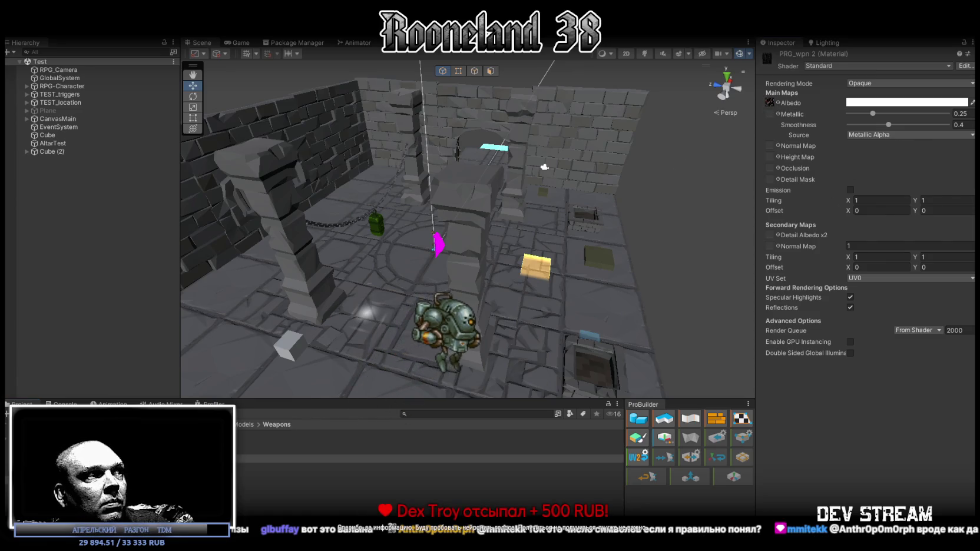
Step: Assign a weapon texture to the PRG_wpn 3 material's Albedo map
click(413, 483)
drag(413, 475, 769, 104)
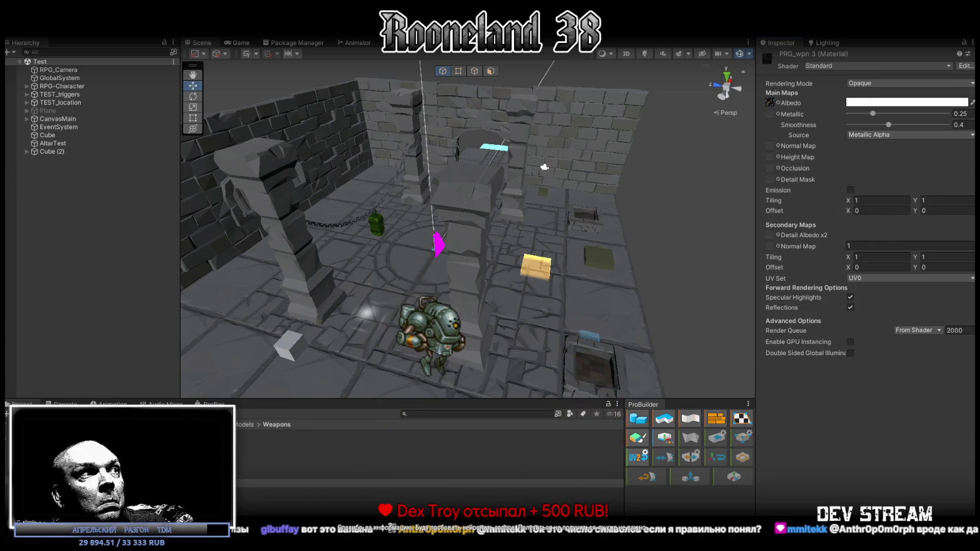
click(283, 459)
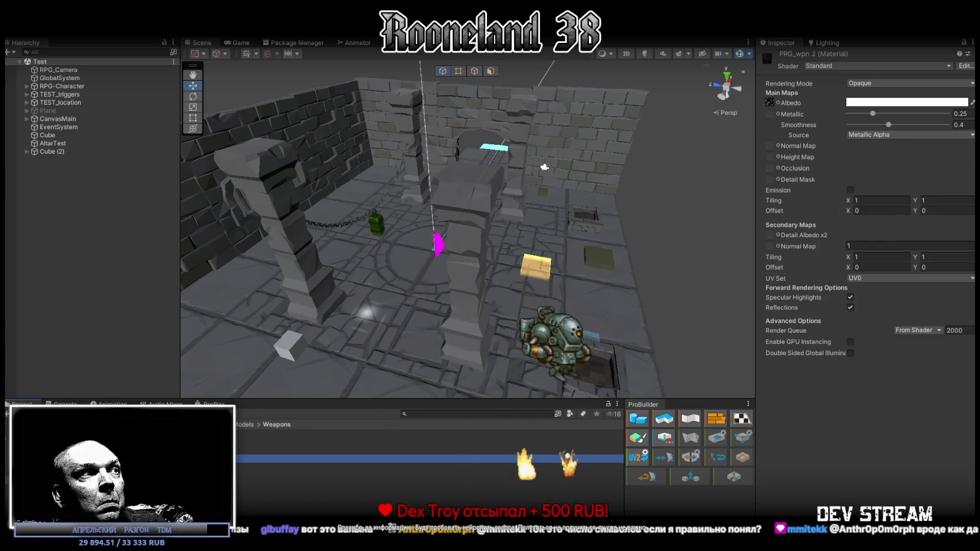
click(283, 483)
drag(283, 483, 770, 104)
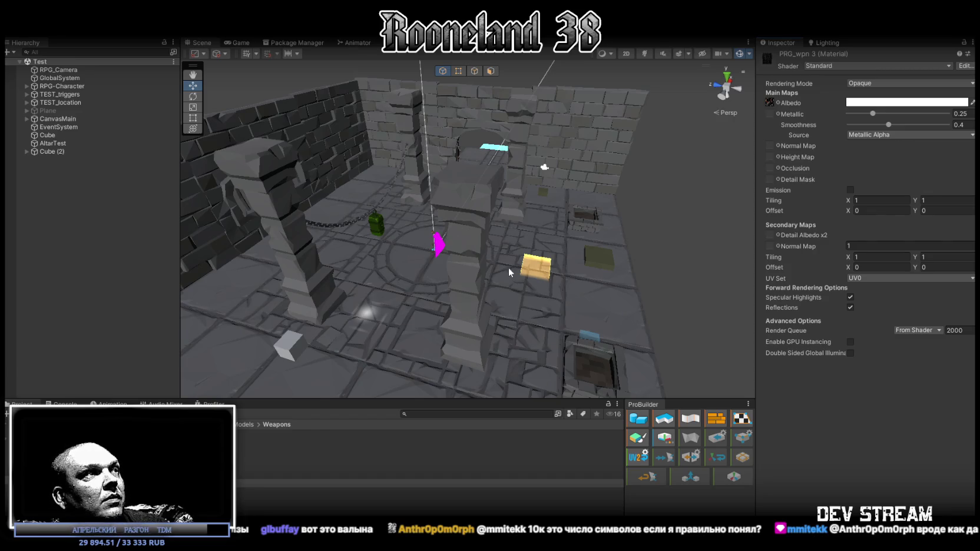
Step: Open the weapon texture from the Project panel in Photoshop
double_click(265, 499)
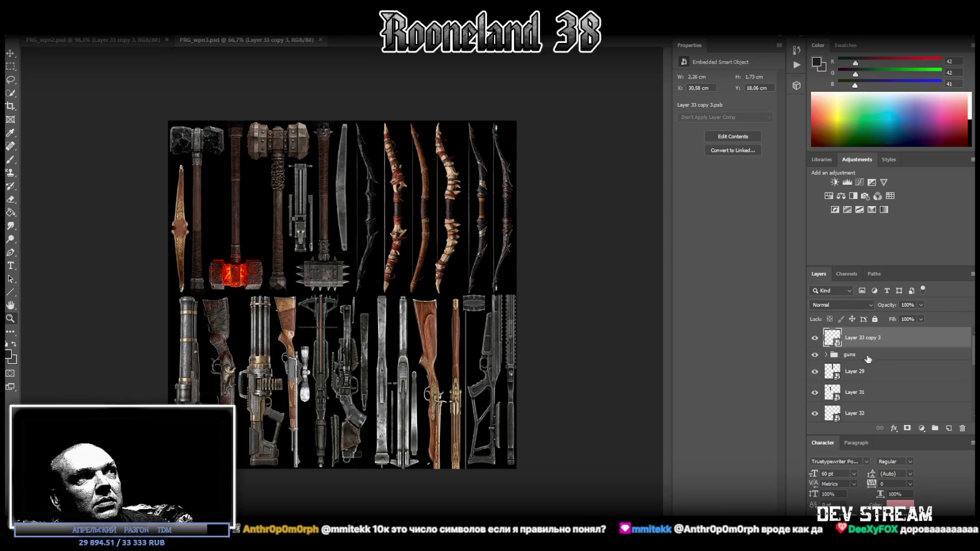
Step: Delete all the old weapon layers above Background in PRG_wpn3.psd
scroll(875, 363, down, 3)
scroll(887, 366, down, 2)
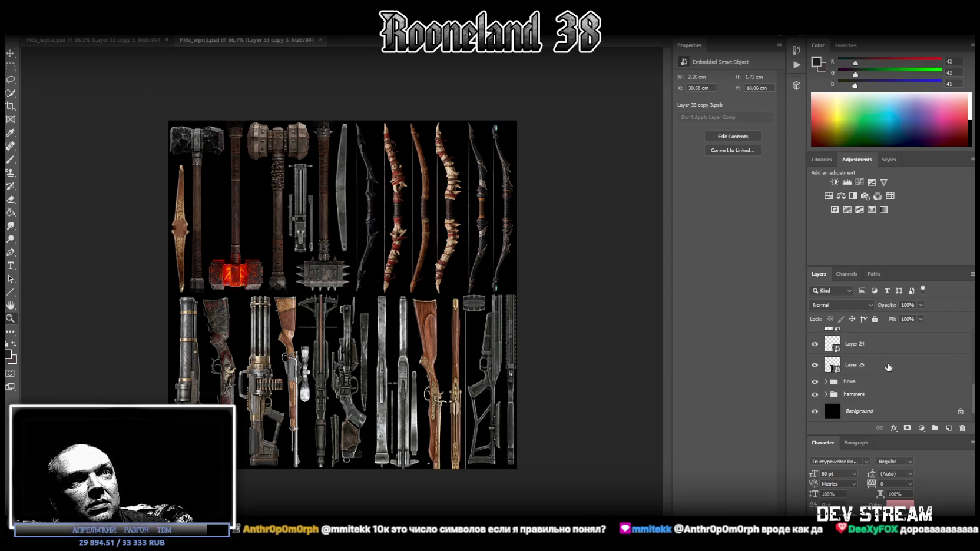
shift+click(864, 396)
key(Delete)
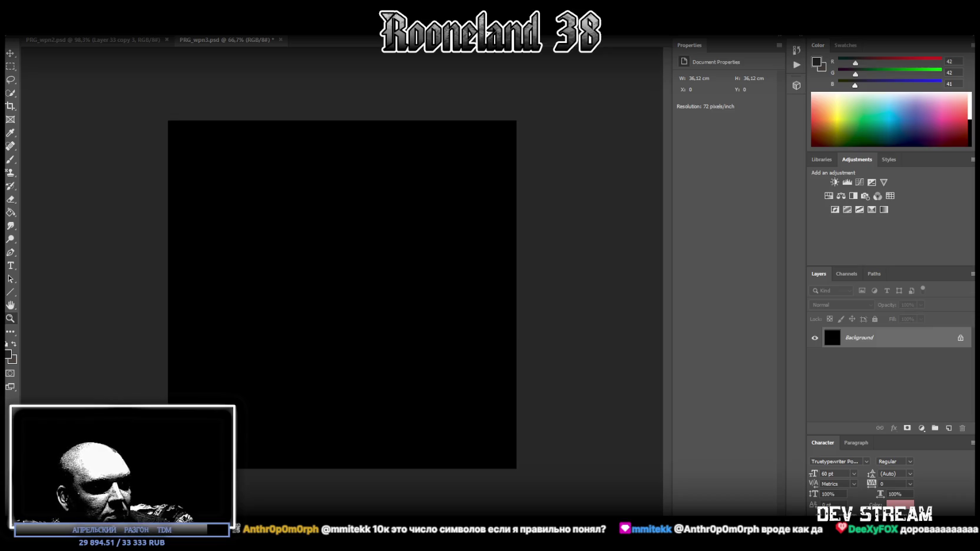
Step: Place the captioned crossbow sheet on the canvas and start a marquee around the Дым Пепла crossbow
drag(328, 280, 328, 280)
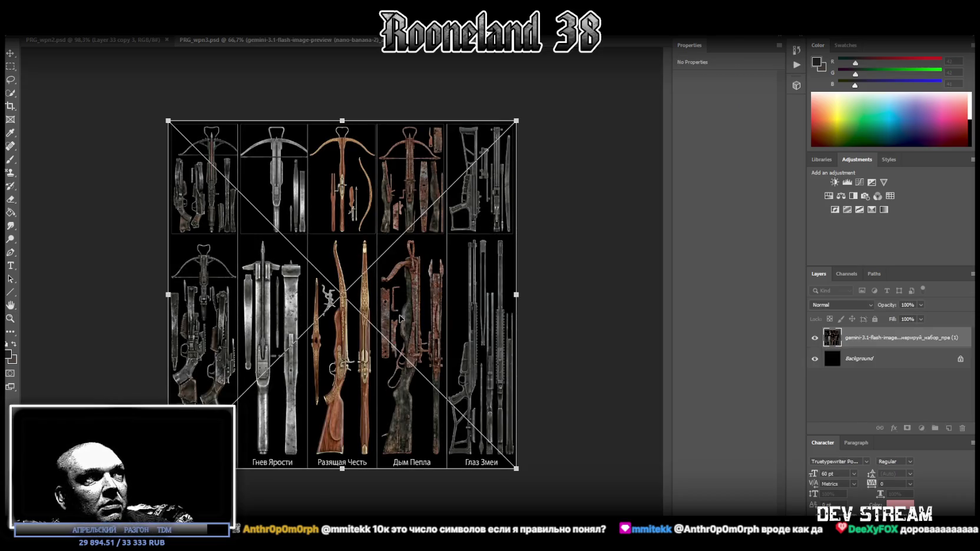
key(Return)
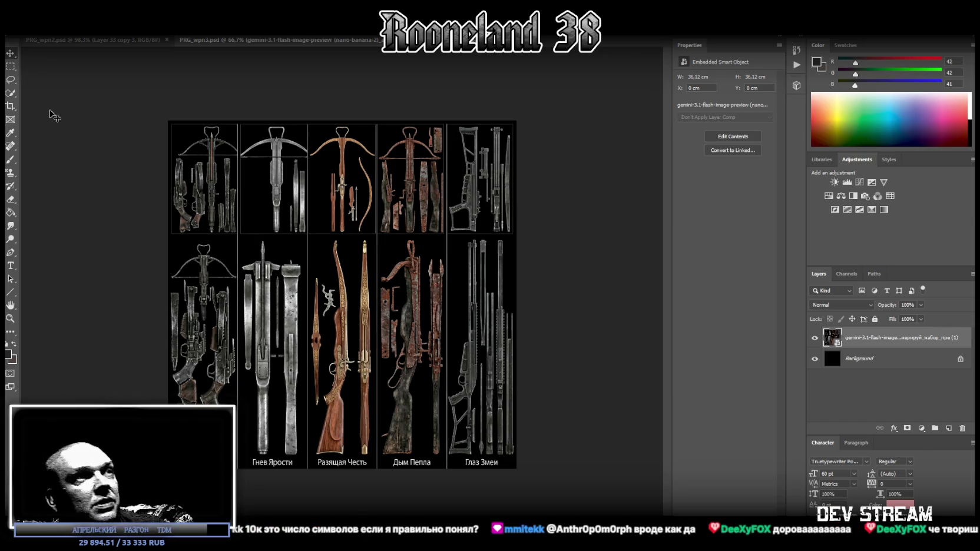
click(11, 67)
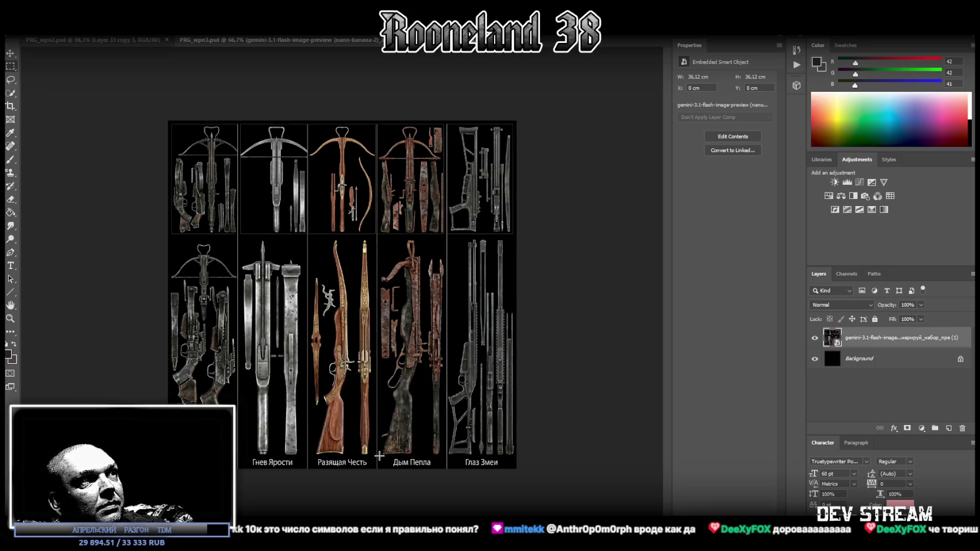
drag(380, 456, 444, 251)
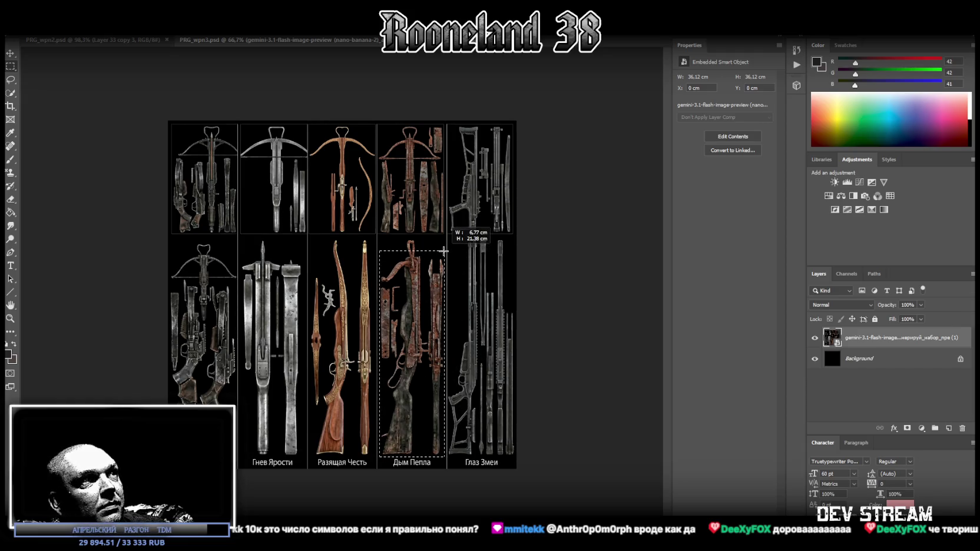
Step: Tighten the marquee's right edge so it neatly encloses the Дым Пепла crossbow
drag(444, 251, 446, 256)
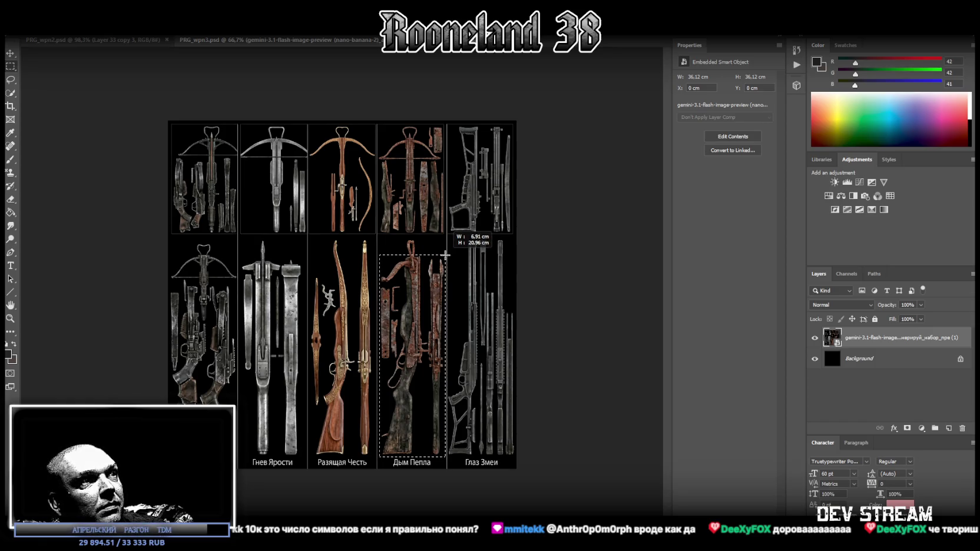
drag(445, 255, 445, 255)
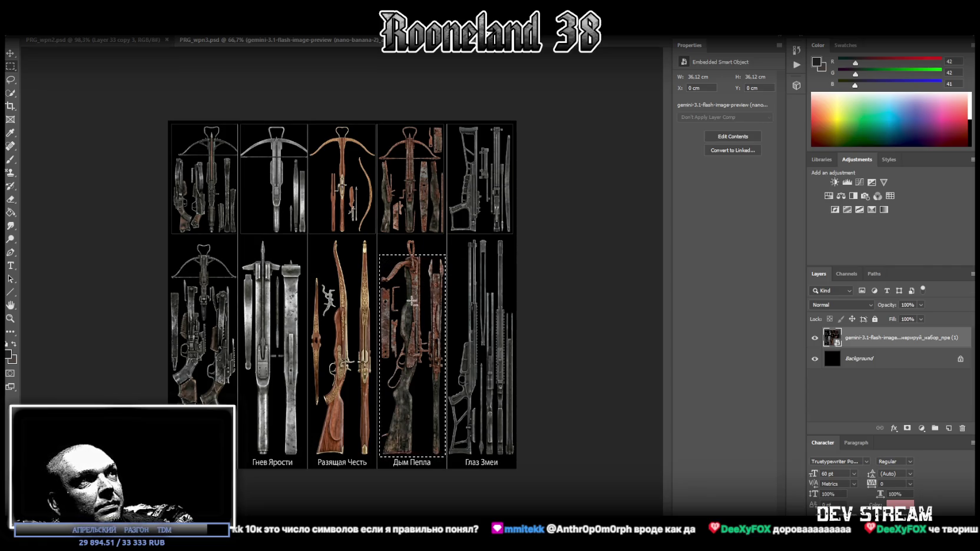
Step: Copy the selected crossbow to its own layer, delete the sheet, and make it a smart object
right_click(399, 330)
click(413, 397)
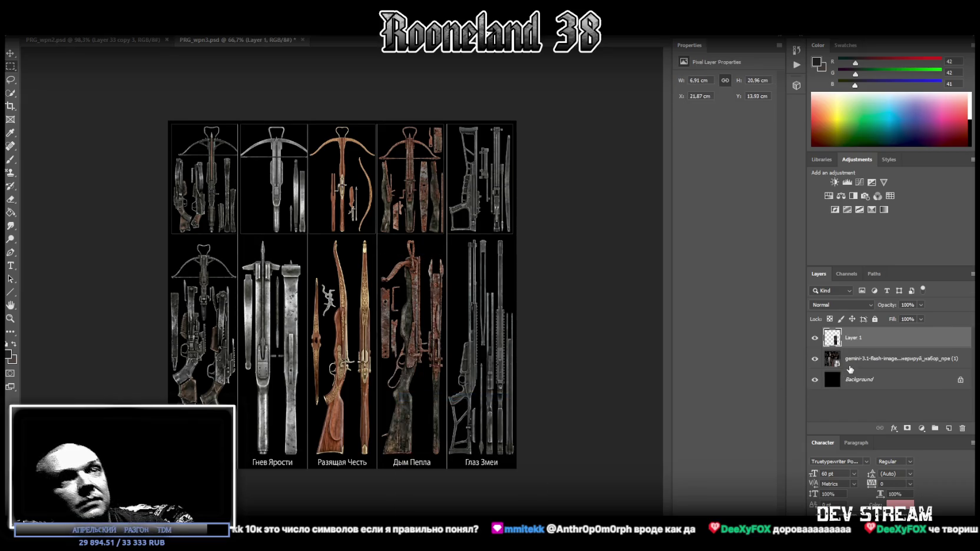
click(849, 358)
key(Delete)
right_click(859, 339)
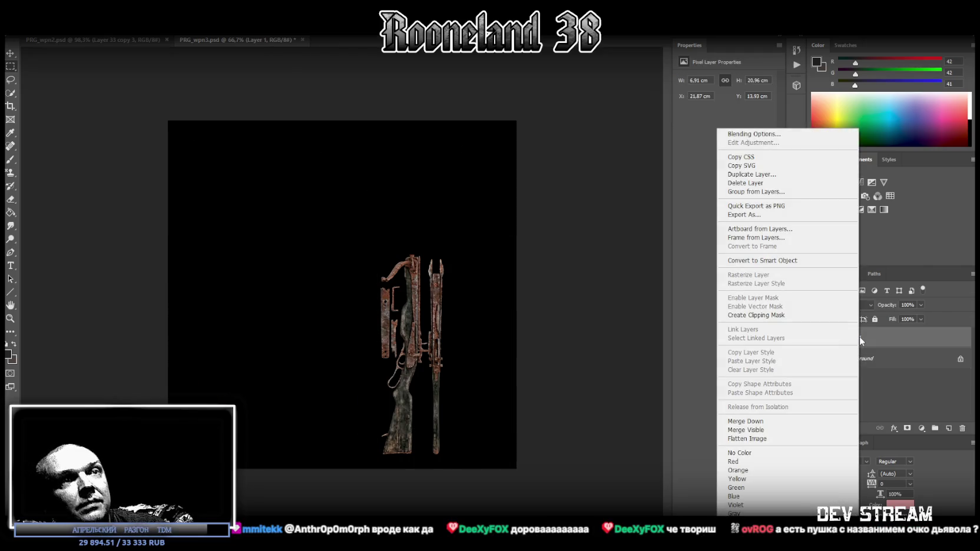
click(802, 260)
Step: Flip the crossbow horizontally and scale it into the canvas's top-left corner
key(ctrl+t)
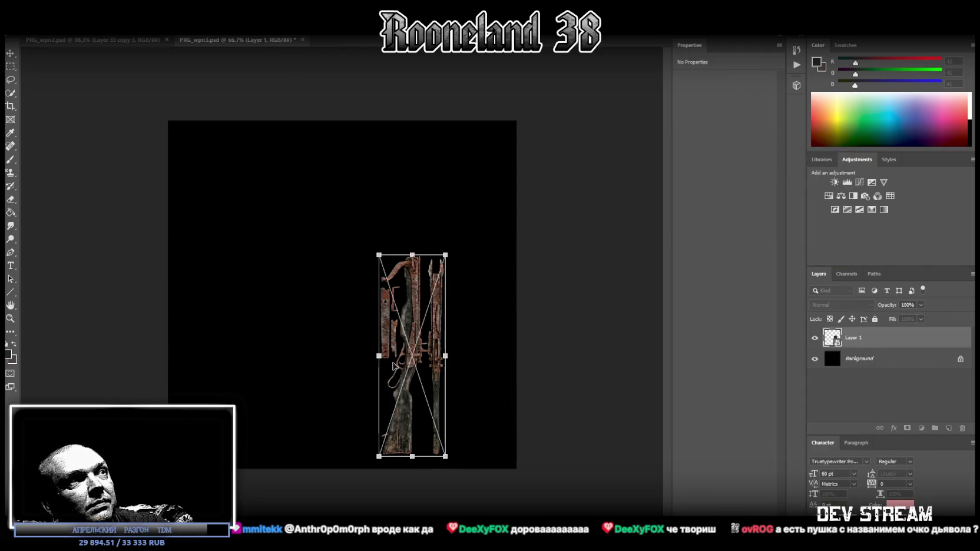
drag(393, 366, 252, 244)
right_click(255, 251)
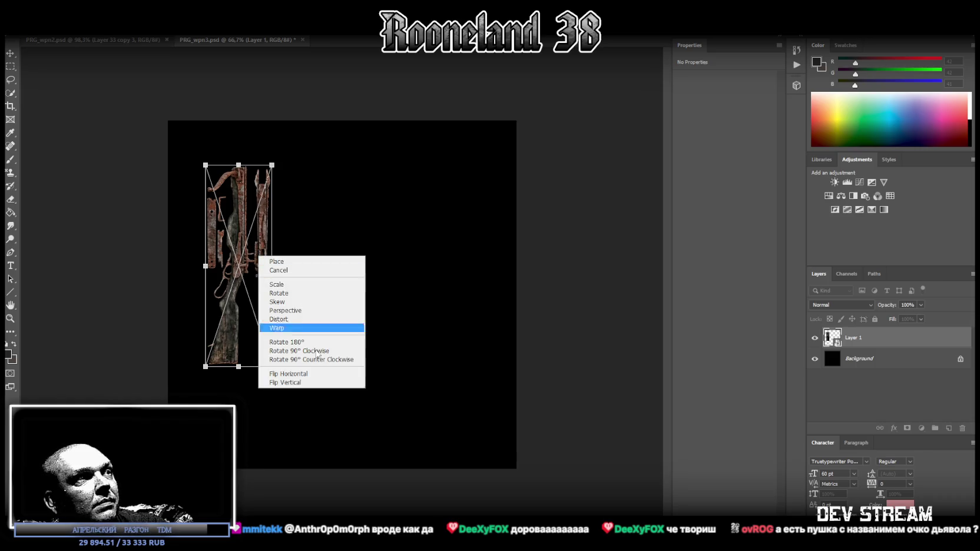
click(283, 384)
drag(255, 267, 219, 223)
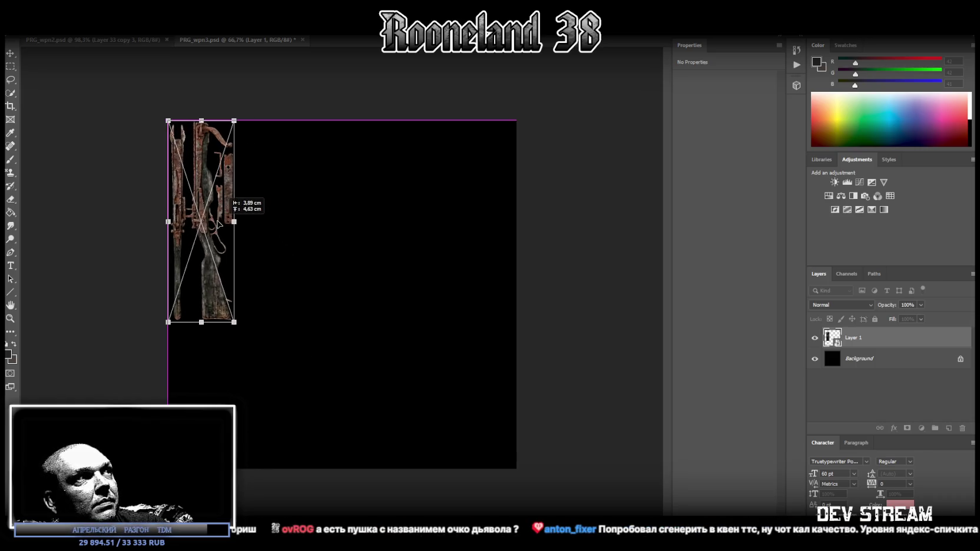
drag(202, 322, 202, 294)
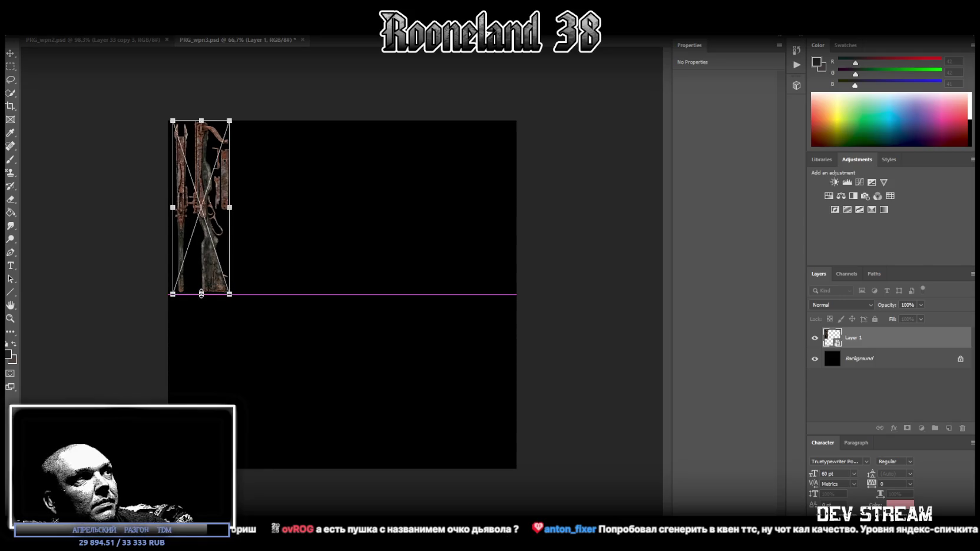
drag(212, 254, 207, 254)
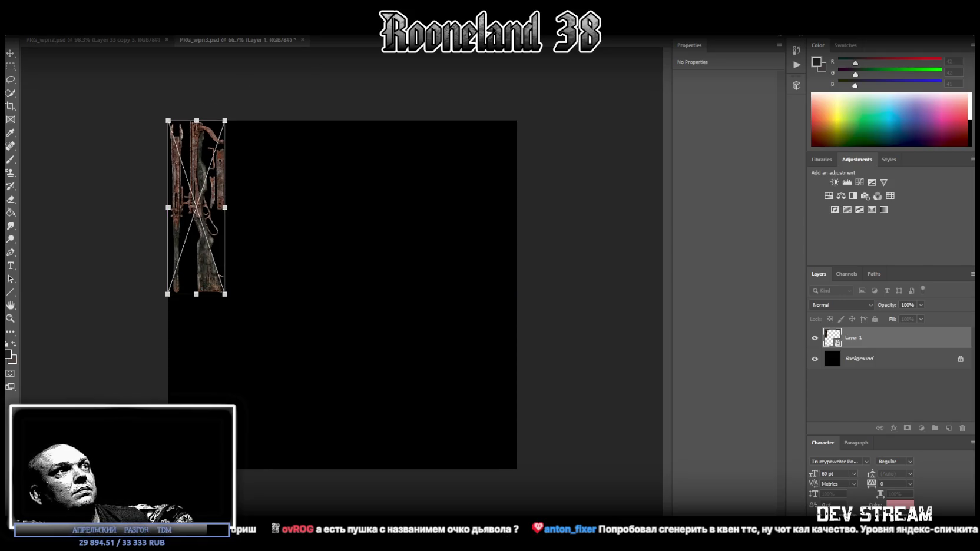
key(Return)
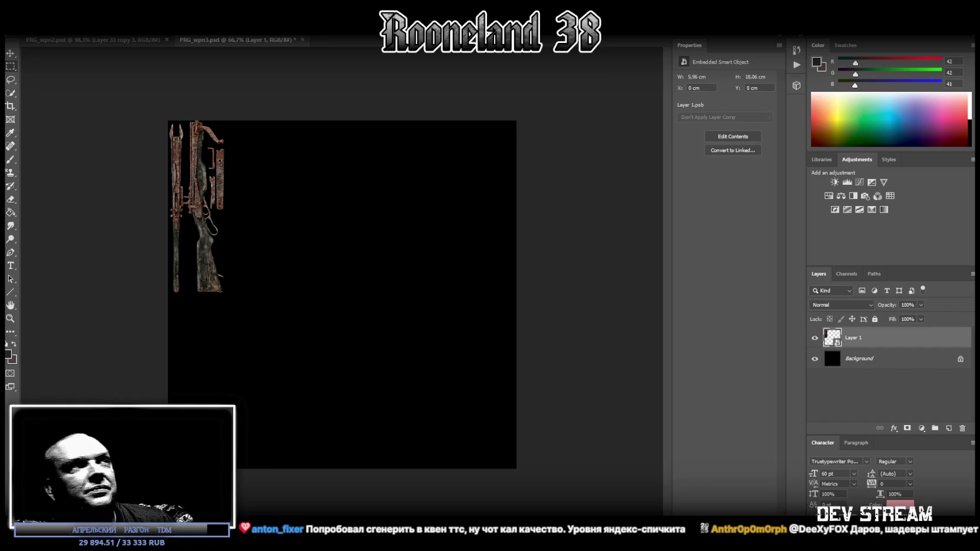
Step: Save PRG_wpn3.psd and export it as PNG, replacing the existing PRG_wpn3.png
key(ctrl+s)
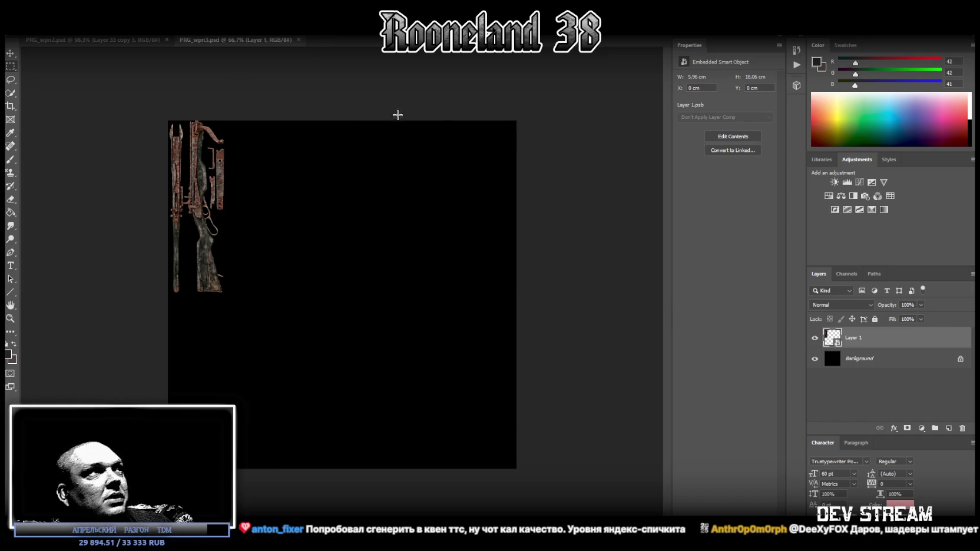
key(alt+f)
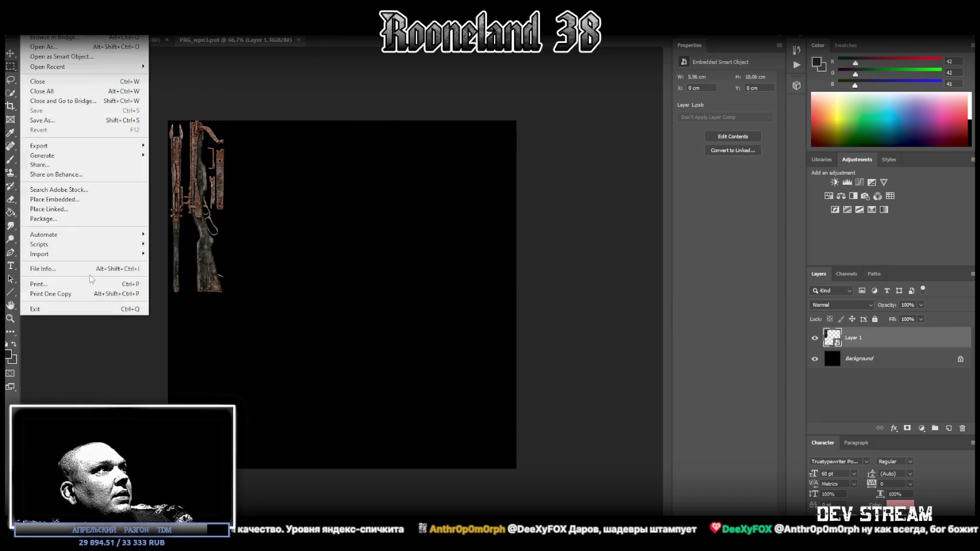
click(52, 120)
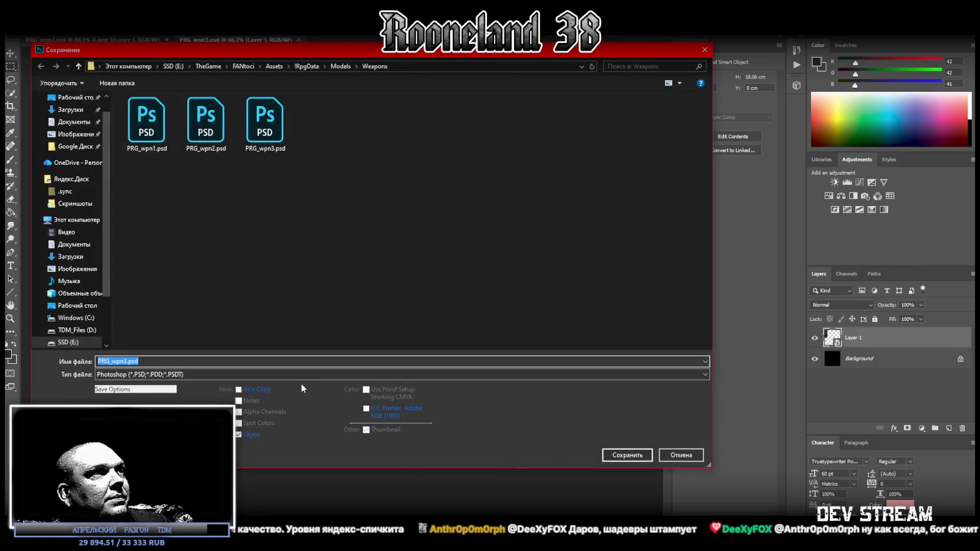
click(297, 374)
click(293, 514)
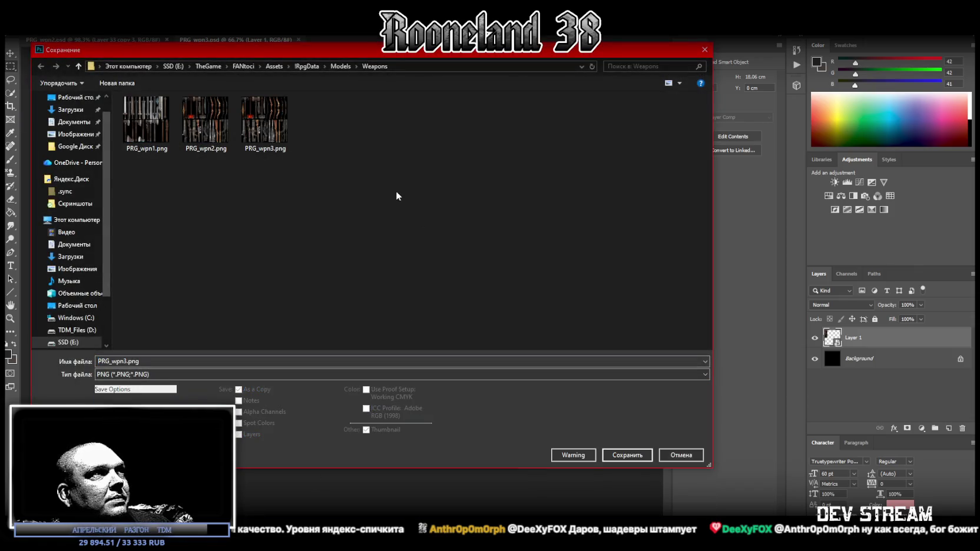
double_click(274, 135)
click(506, 280)
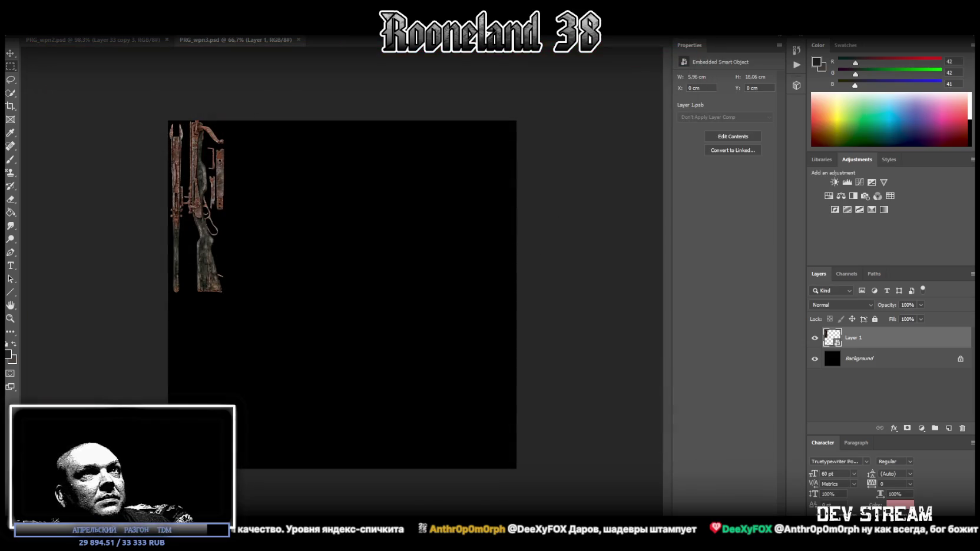
click(240, 513)
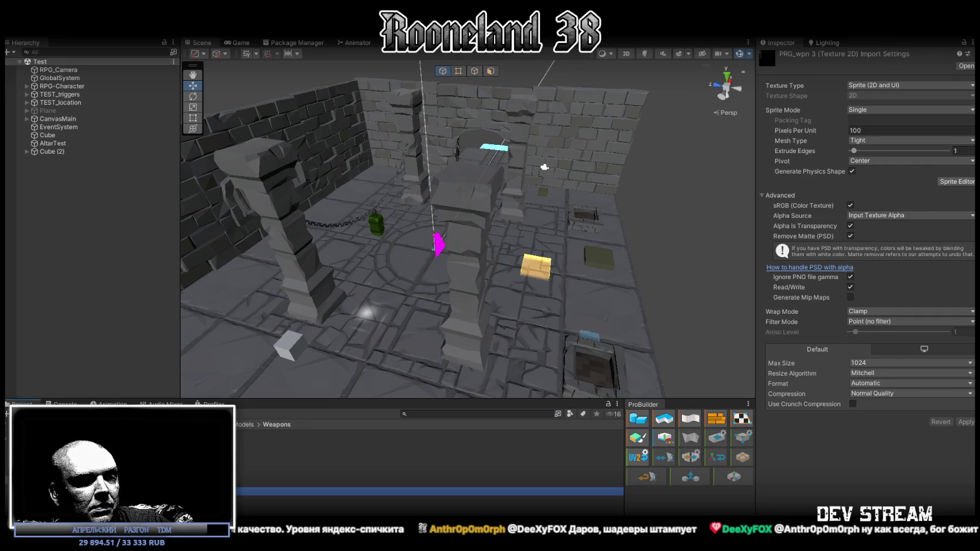
Step: Leave Unity's PRG_wpn3 import settings and bring Blockbench to the front
key(alt+Tab)
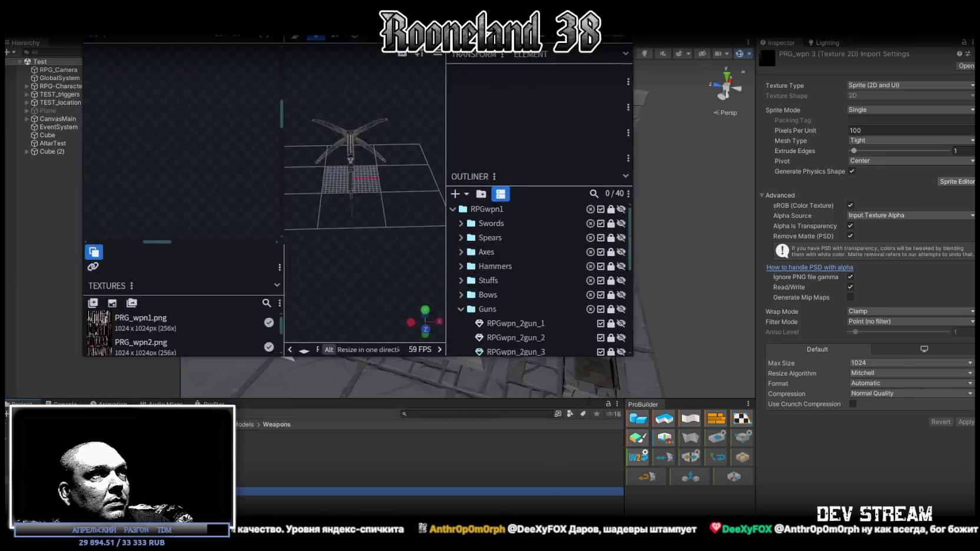
Step: Hide crossbow_5 and preview crossbow_1 from the side
mouse_move(678, 340)
mouse_down()
mouse_move(427, 320)
mouse_move(501, 343)
mouse_move(514, 401)
mouse_up()
click(968, 449)
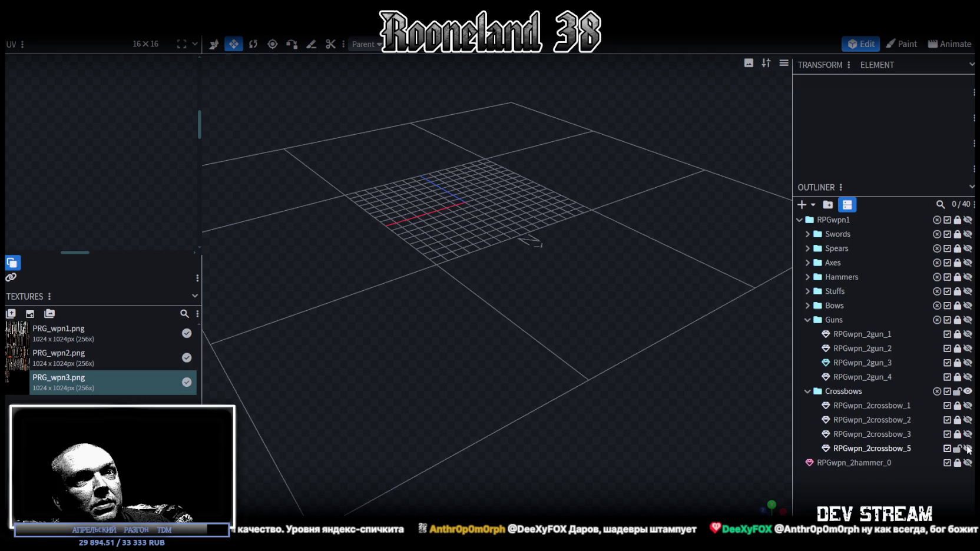
click(968, 406)
mouse_move(626, 342)
mouse_down()
mouse_move(414, 371)
mouse_move(509, 374)
mouse_move(401, 353)
mouse_move(556, 324)
mouse_move(521, 307)
mouse_move(543, 359)
mouse_move(692, 350)
mouse_up()
scroll(401, 353, up, 3)
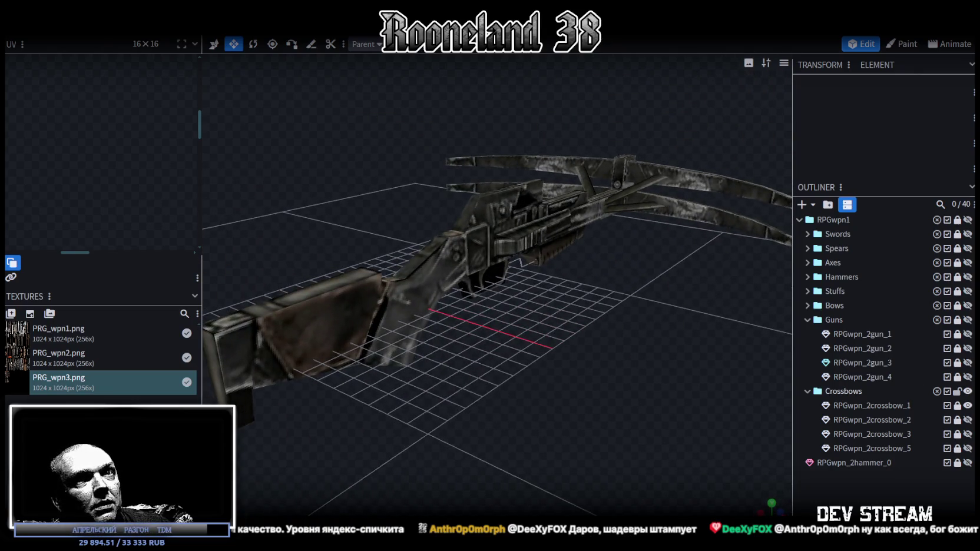
Step: Preview crossbow_2 and then crossbow_3, one at a time, orbiting around each
click(968, 406)
click(968, 420)
mouse_move(599, 309)
mouse_down()
mouse_move(401, 312)
mouse_move(356, 294)
mouse_move(707, 339)
mouse_up()
click(968, 420)
click(968, 435)
mouse_move(589, 318)
mouse_down()
mouse_move(519, 294)
mouse_move(526, 285)
mouse_move(591, 321)
mouse_move(512, 306)
mouse_move(488, 267)
mouse_move(514, 284)
mouse_move(681, 328)
mouse_move(575, 324)
mouse_move(583, 301)
mouse_move(598, 307)
mouse_up()
Step: Hide crossbow_3, show crossbow_5 again, and orbit around its limbs
click(968, 434)
click(968, 448)
mouse_move(618, 357)
mouse_down()
mouse_move(646, 348)
mouse_move(404, 304)
mouse_move(389, 291)
mouse_move(416, 318)
mouse_move(554, 333)
mouse_move(576, 361)
mouse_move(600, 346)
mouse_up()
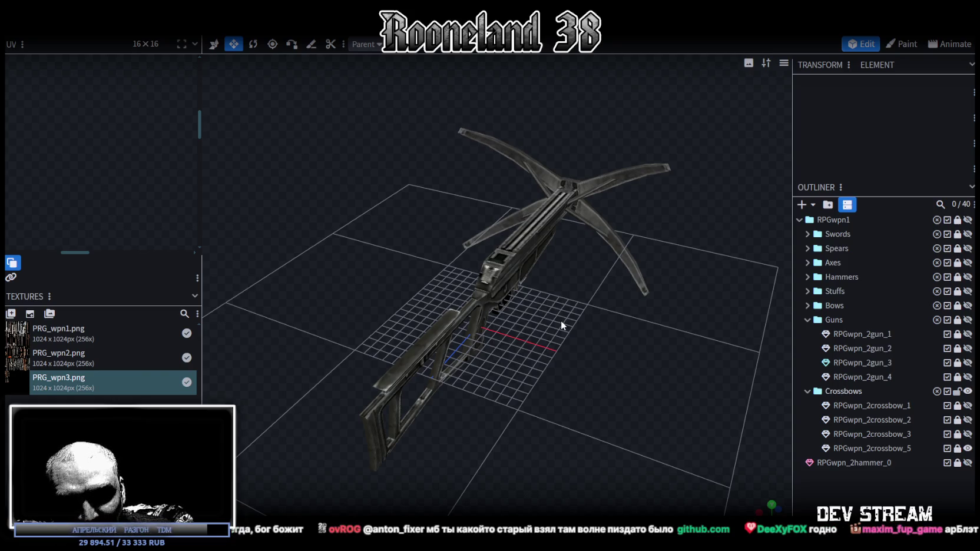
mouse_move(401, 207)
mouse_down()
mouse_move(663, 371)
mouse_move(633, 333)
mouse_move(651, 350)
mouse_up()
Step: Toggle the Outliner eyes until only the ornate wooden crossbow_3 is visible
scroll(651, 351, up, 3)
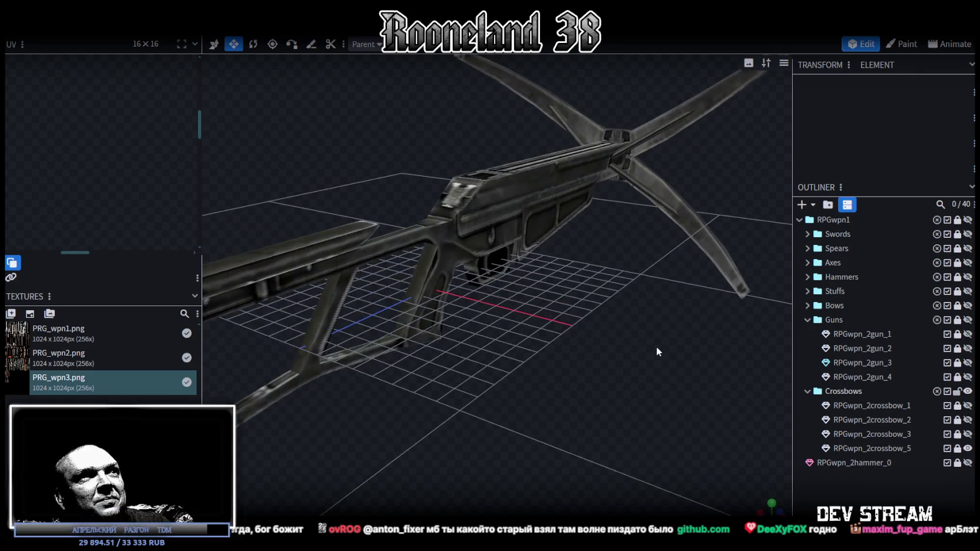
click(968, 449)
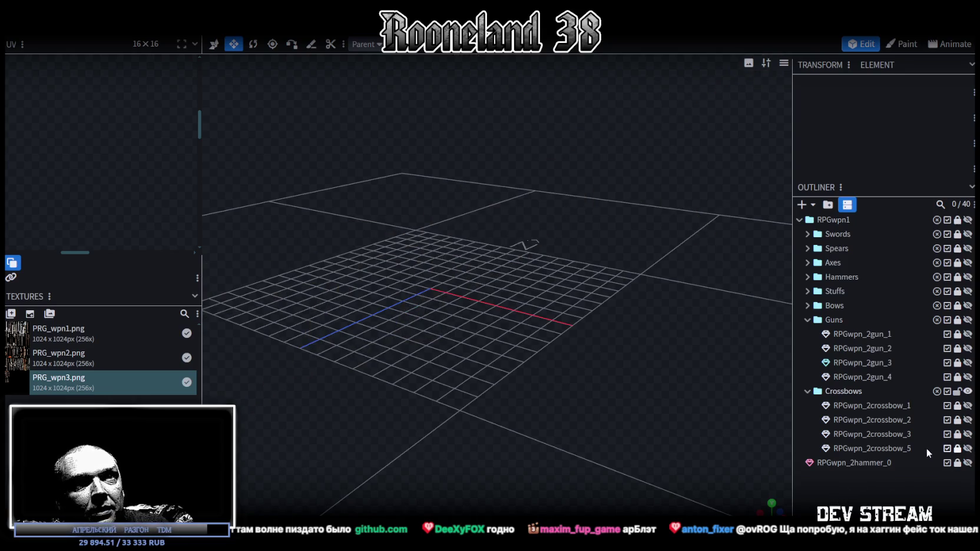
click(968, 449)
click(968, 449)
click(968, 434)
click(968, 435)
click(968, 420)
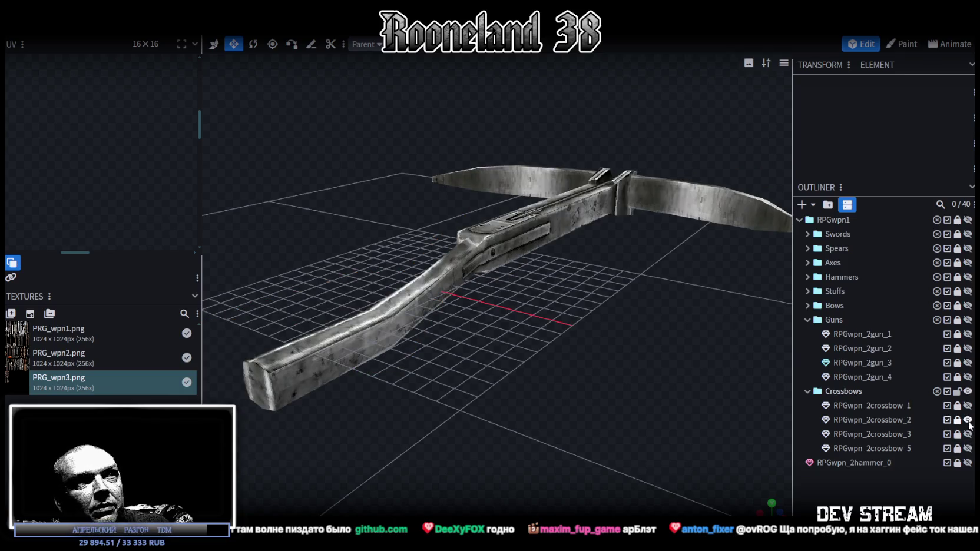
click(968, 420)
click(968, 434)
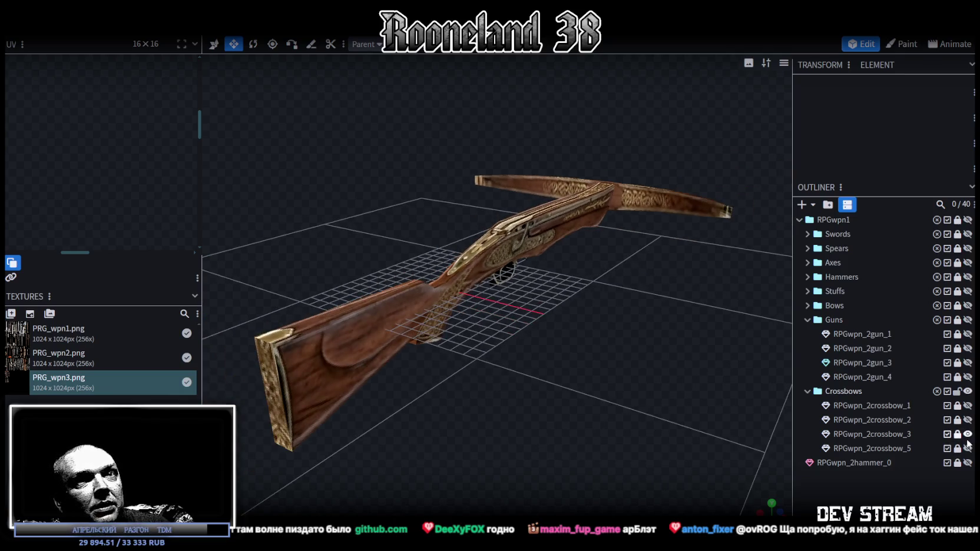
Step: Duplicate crossbow_3 as crossbow_4, hide the original, and select crossbow_4
click(896, 439)
key(ctrl+d)
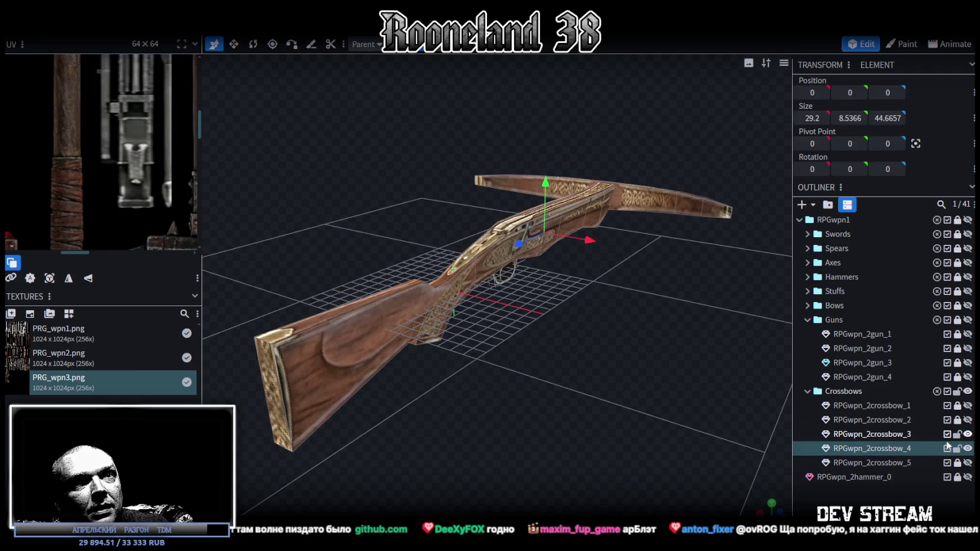
click(968, 434)
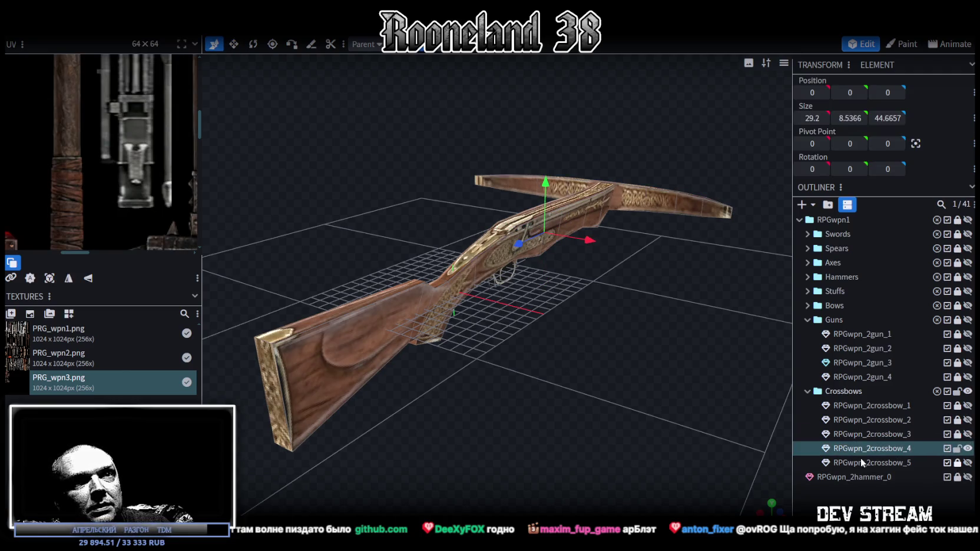
click(890, 450)
right_click(888, 450)
mouse_move(796, 385)
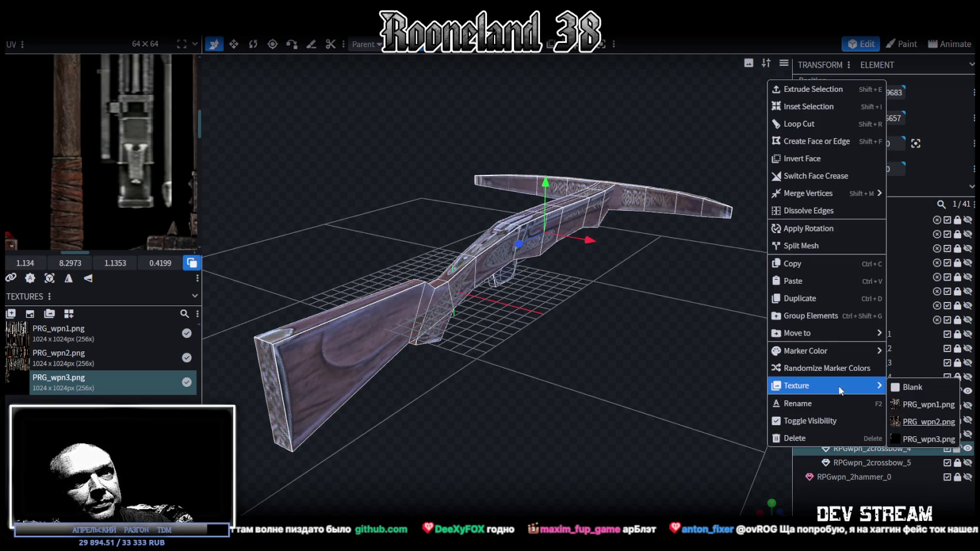
Step: Apply the PRG_wpn3.png texture to crossbow_4 and widen the UV editor
click(929, 439)
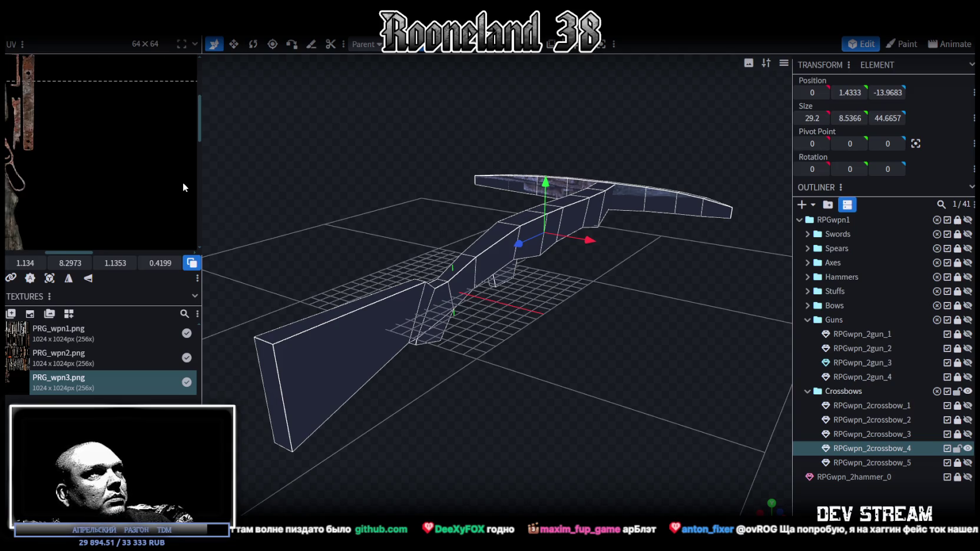
scroll(186, 187, down, 3)
drag(199, 128, 374, 156)
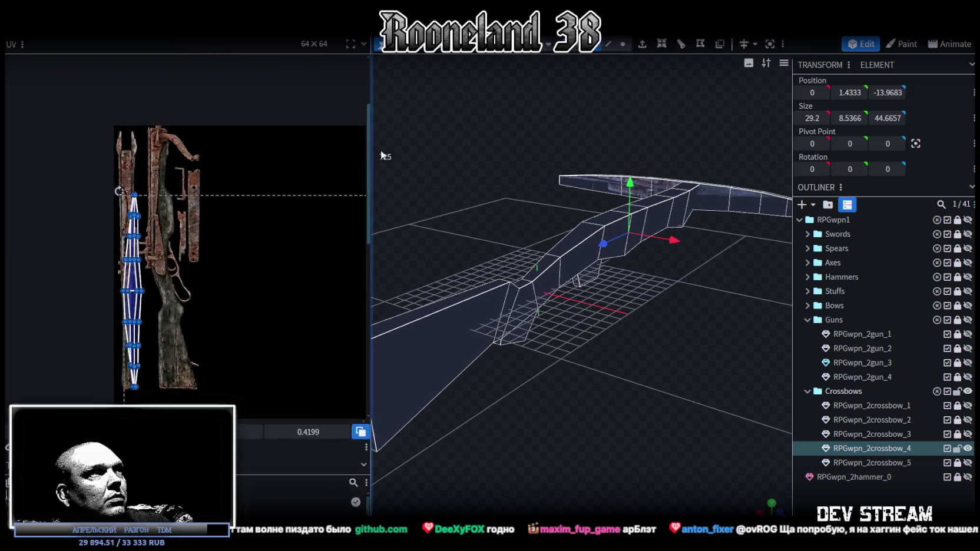
scroll(214, 185, up, 3)
Step: Move the long narrow UV island off the texture and view the whole atlas
middle_drag(193, 190, 219, 225)
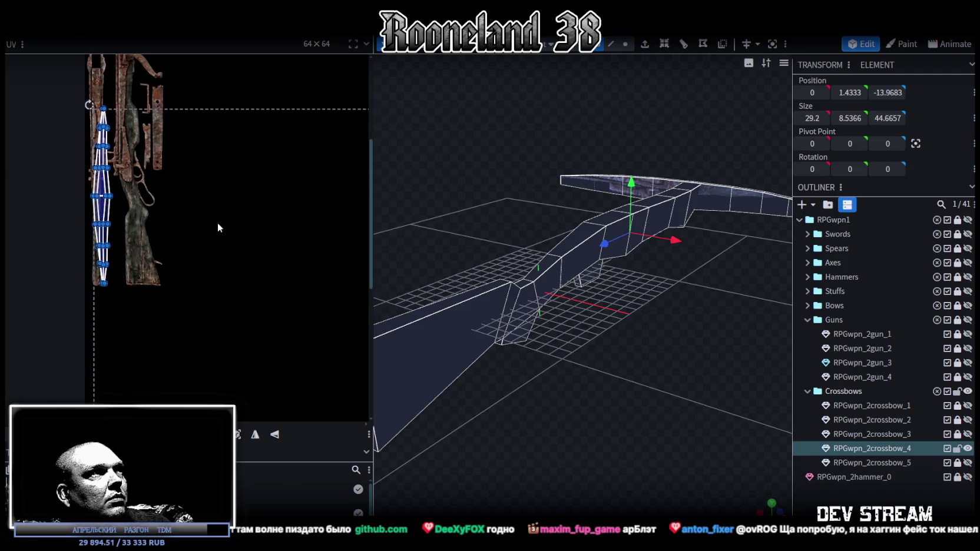
drag(200, 353, 92, 112)
drag(105, 194, 295, 162)
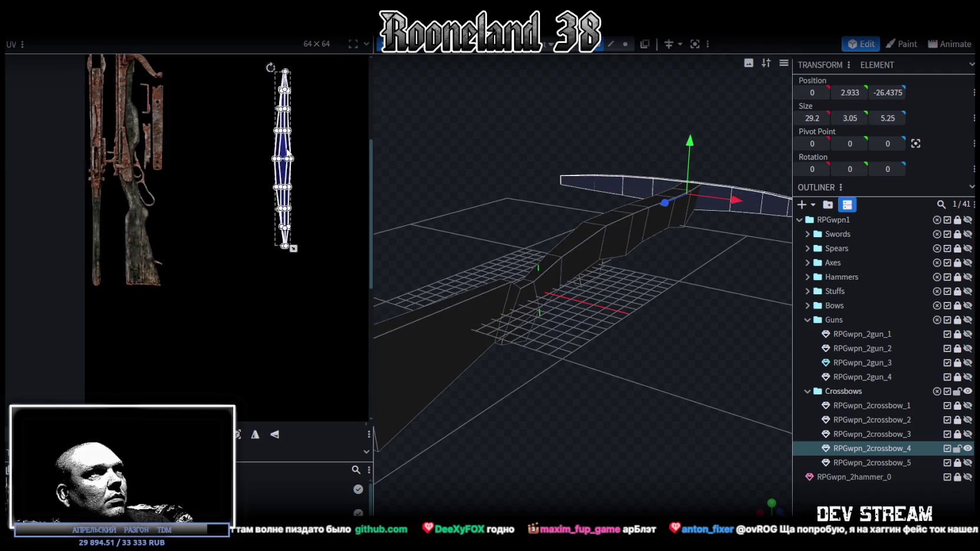
scroll(265, 224, down, 2)
scroll(243, 244, down, 1)
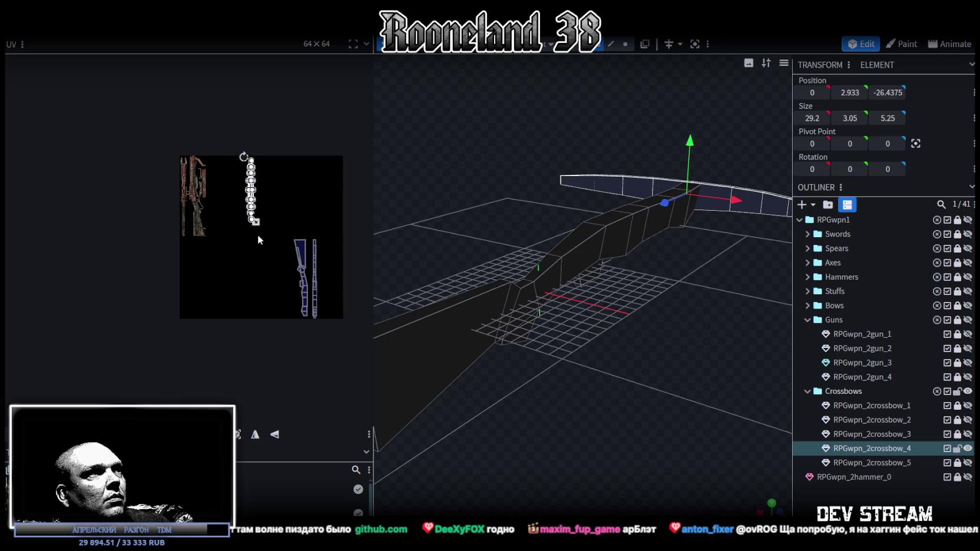
scroll(257, 235, up, 2)
middle_drag(264, 221, 249, 180)
Step: Mirror the stock UV islands horizontally and move the stock island over the texture
drag(234, 174, 340, 360)
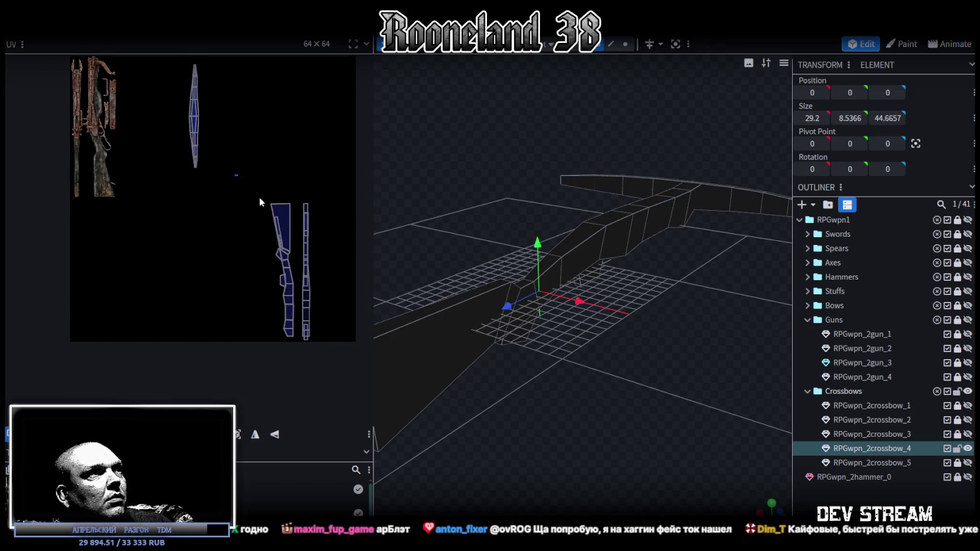
click(254, 435)
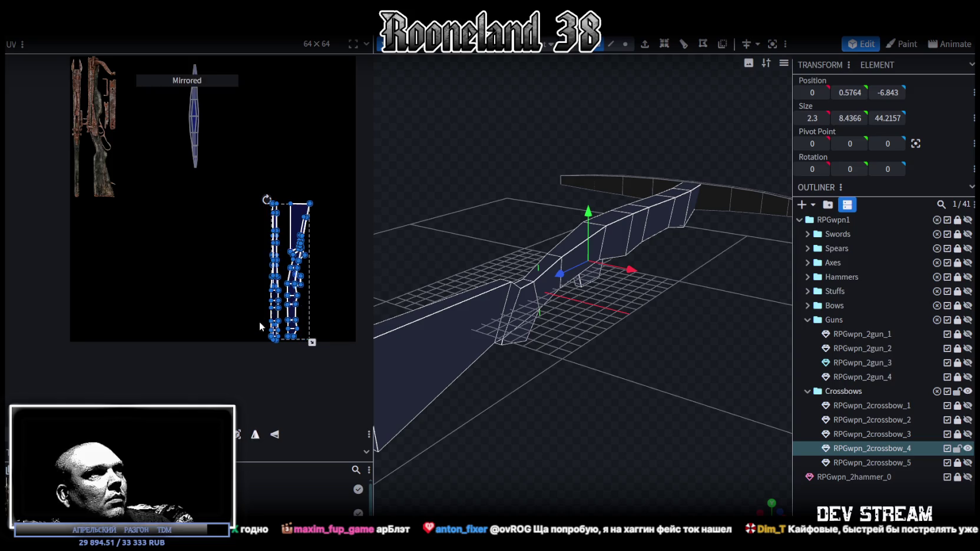
drag(309, 195, 258, 360)
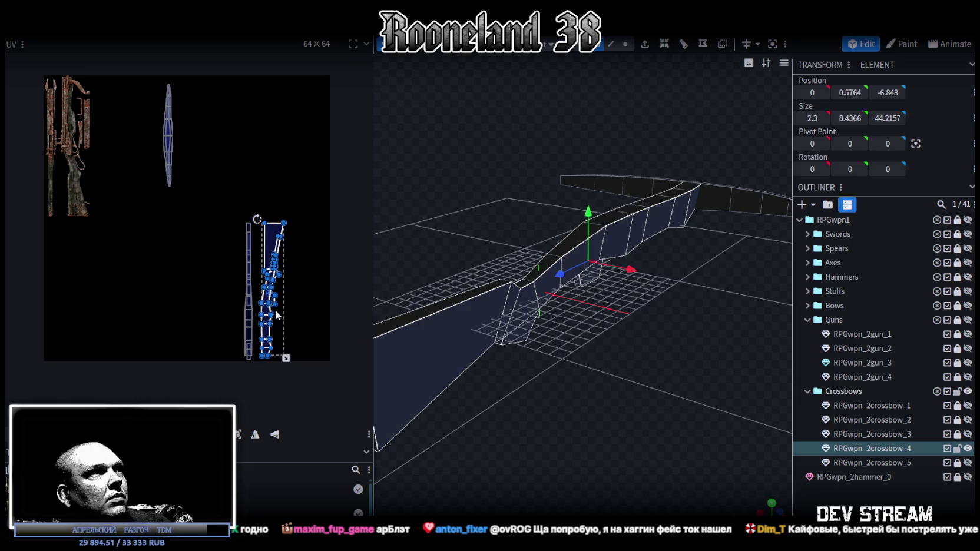
drag(265, 310, 97, 227)
scroll(172, 322, up, 1)
scroll(148, 255, up, 2)
scroll(232, 333, up, 1)
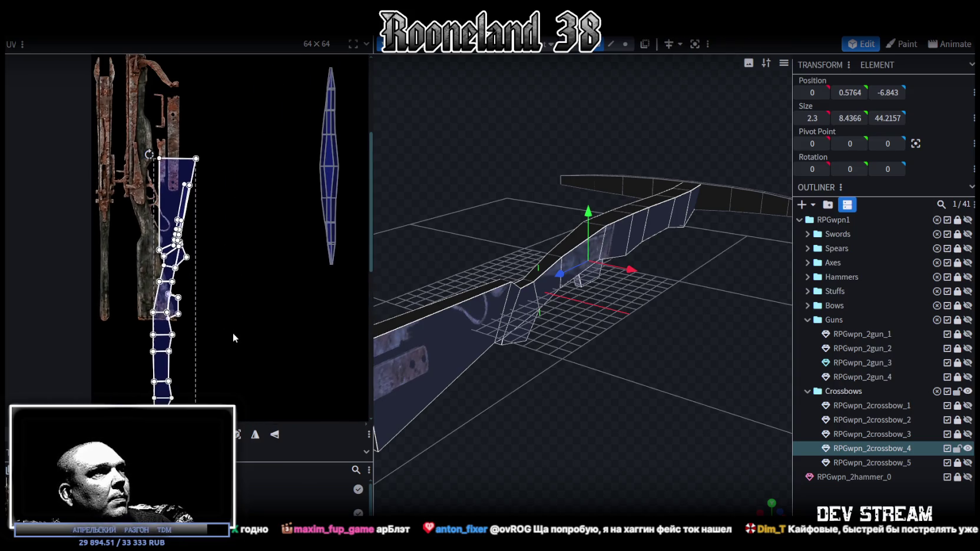
Step: Flip the stock island vertically and drag it onto the rusty stock artwork
click(274, 434)
scroll(211, 259, up, 2)
click(202, 279)
drag(201, 279, 171, 271)
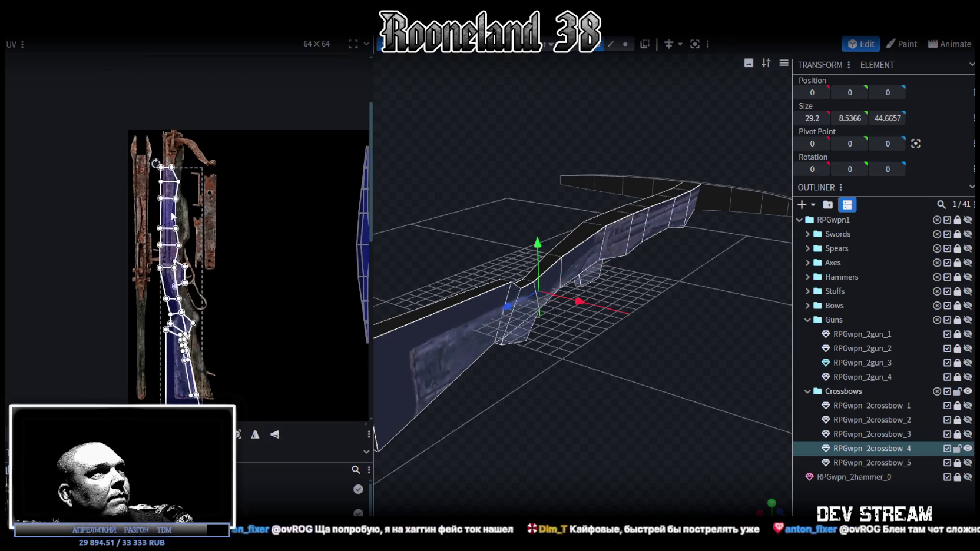
scroll(171, 271, up, 1)
drag(177, 148, 173, 108)
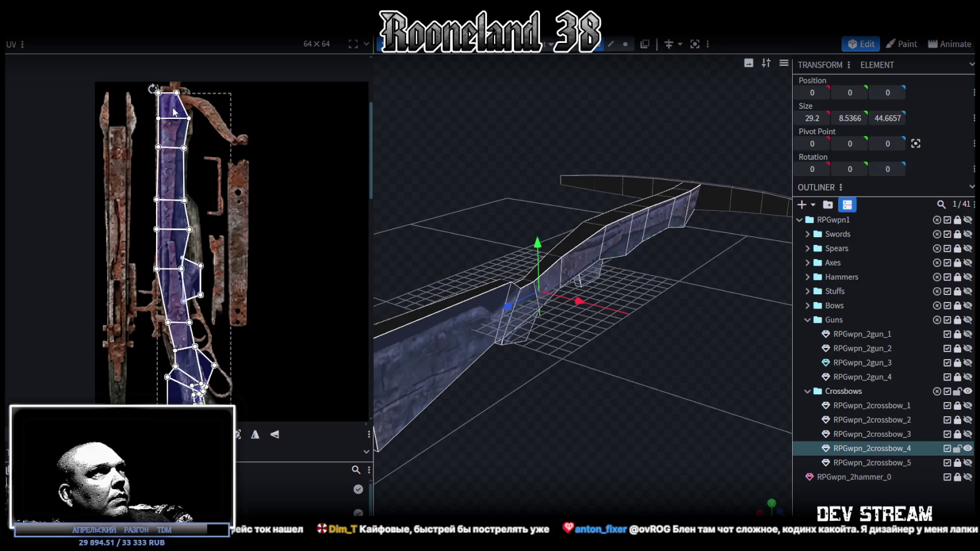
scroll(270, 227, down, 2)
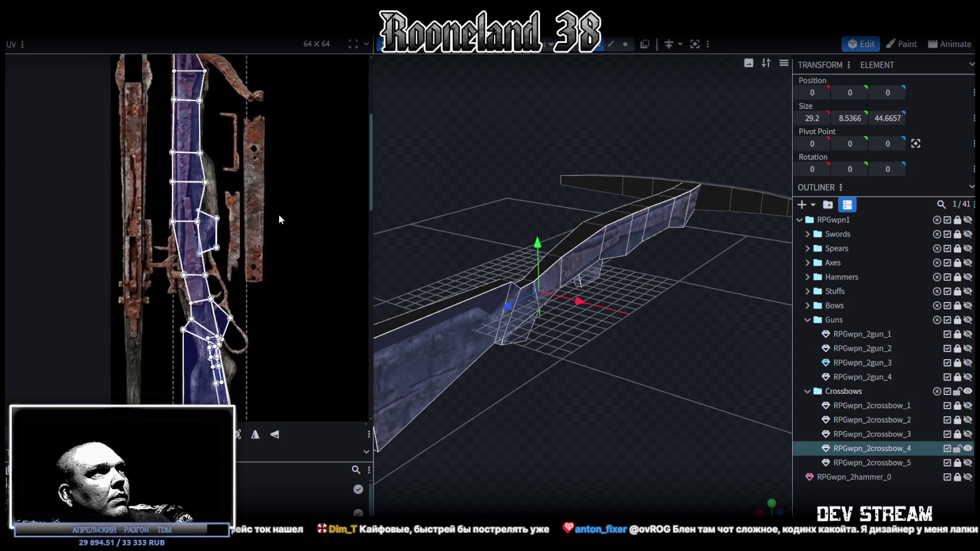
Step: Fine-tune the island's position so it lies exactly along the rusty stock
drag(204, 182, 204, 181)
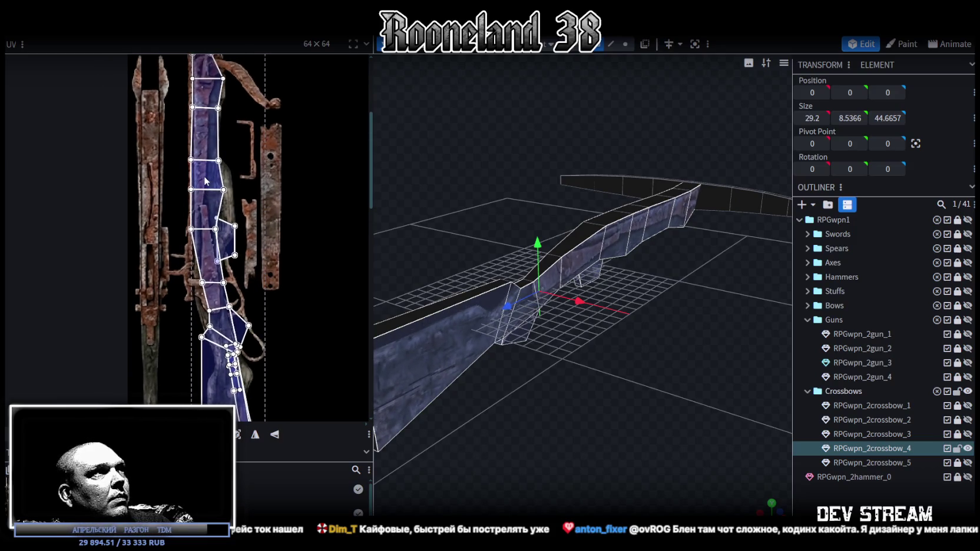
ctrl+scroll(247, 194, down, 3)
scroll(280, 217, up, 1)
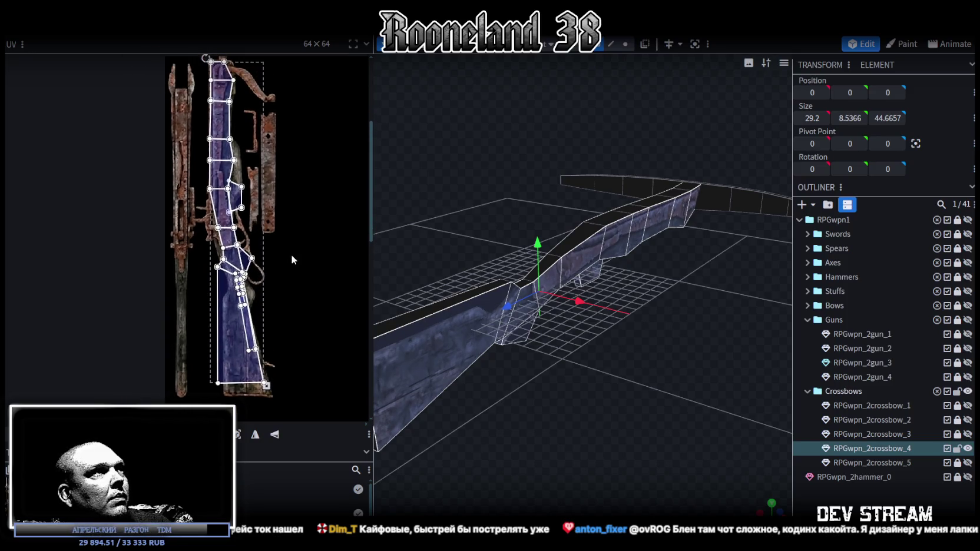
drag(227, 236, 225, 252)
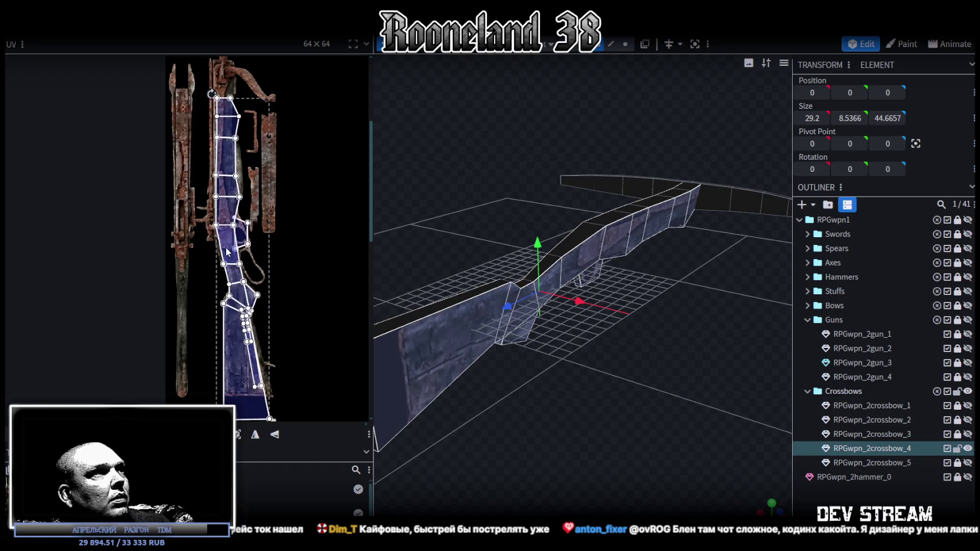
scroll(225, 253, up, 3)
drag(236, 263, 229, 264)
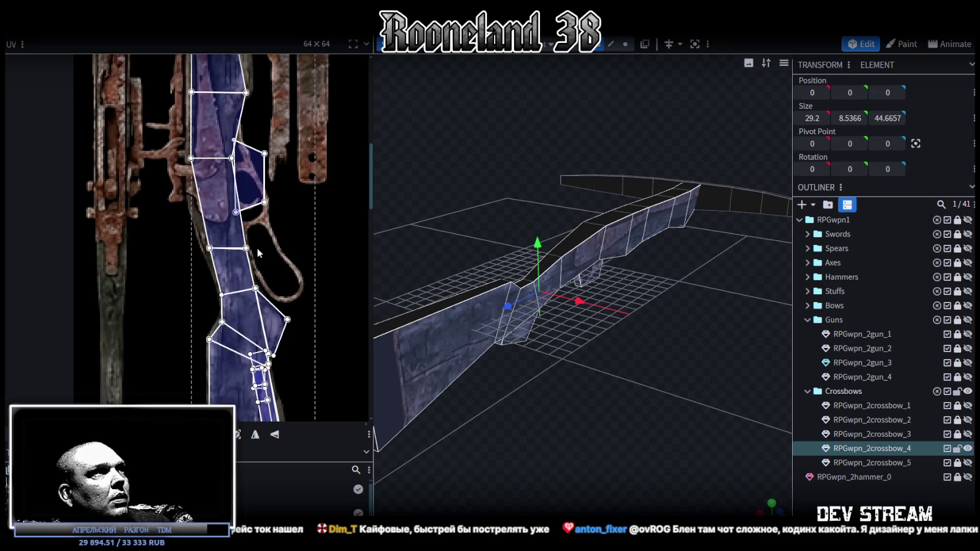
middle_drag(257, 249, 285, 279)
middle_drag(325, 249, 282, 275)
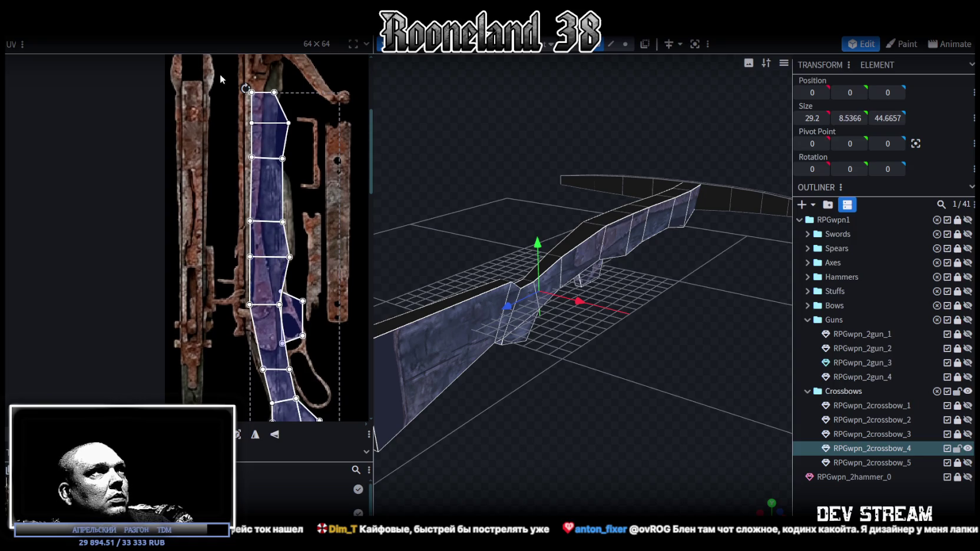
Step: Shift the rail's upper UV vertices left to fit the rail artwork
drag(220, 73, 272, 327)
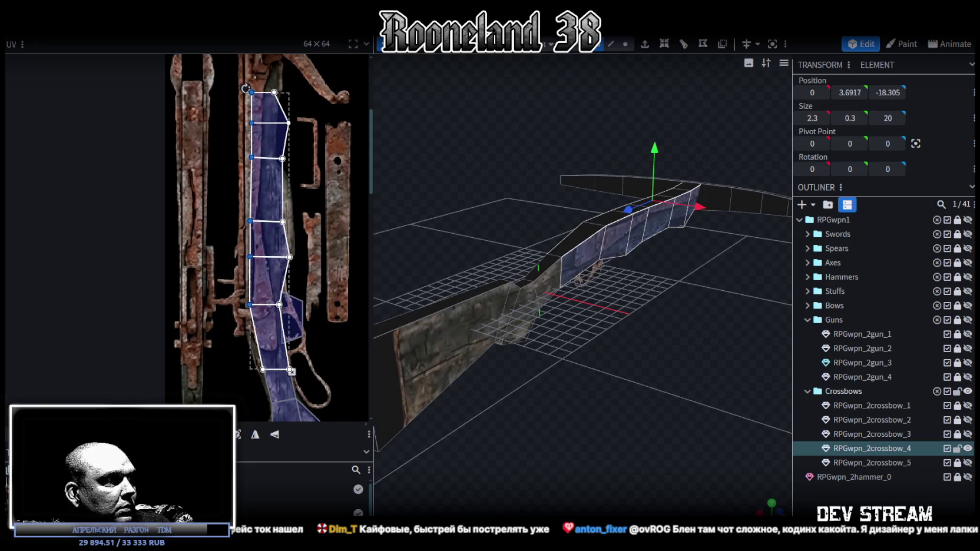
drag(252, 221, 241, 221)
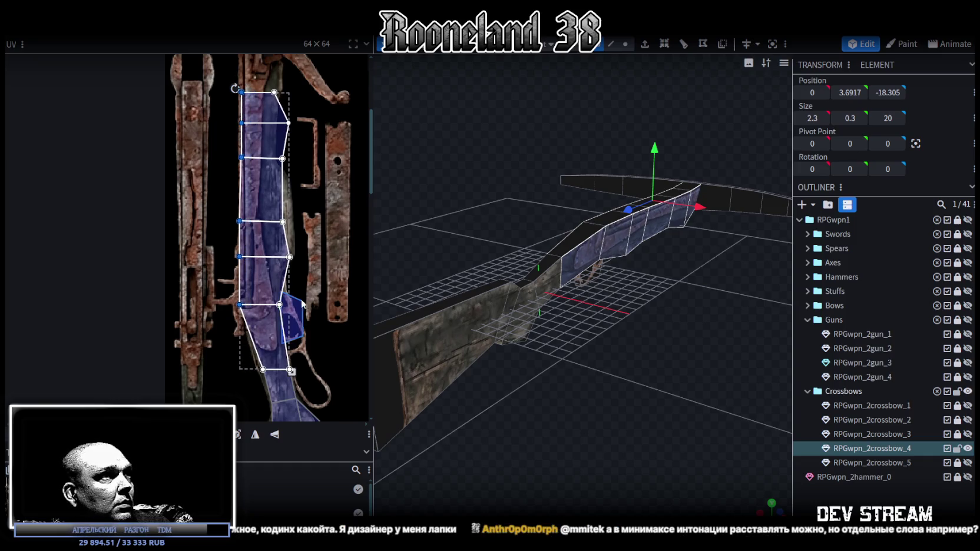
scroll(276, 330, down, 2)
scroll(273, 319, down, 1)
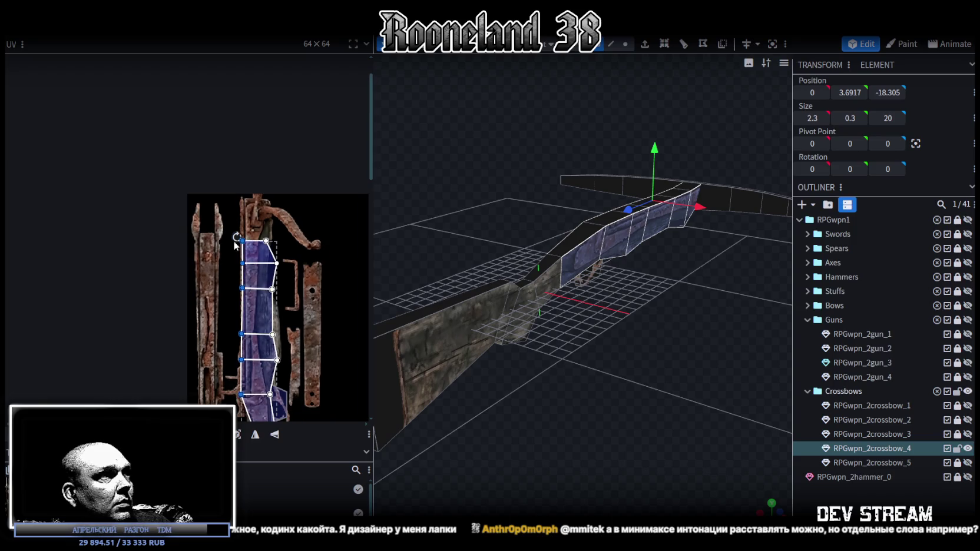
Step: Raise the stock island's middle UV edge and shift one of its vertices right to match the texture
drag(213, 215, 295, 368)
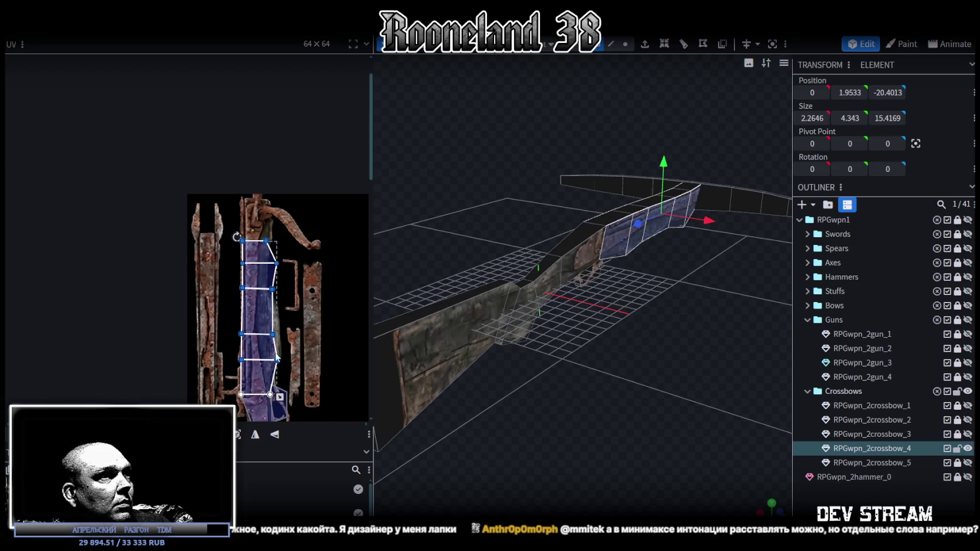
scroll(288, 353, up, 1)
scroll(280, 333, up, 1)
scroll(278, 330, down, 1)
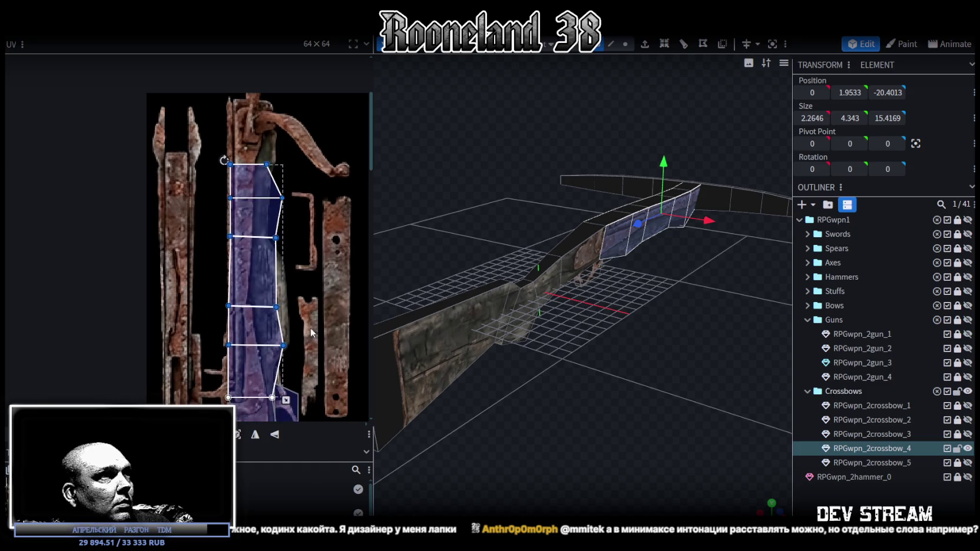
drag(200, 139, 303, 360)
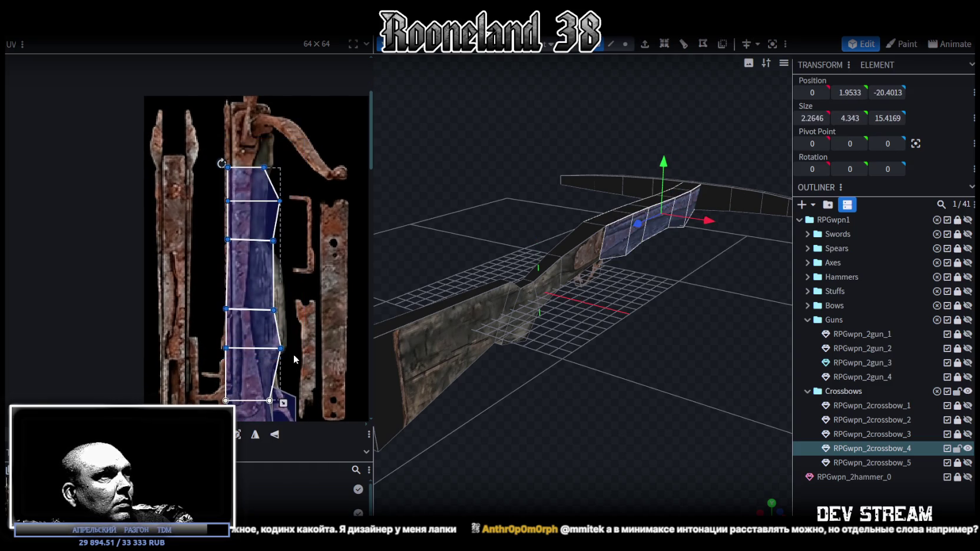
drag(196, 231, 284, 325)
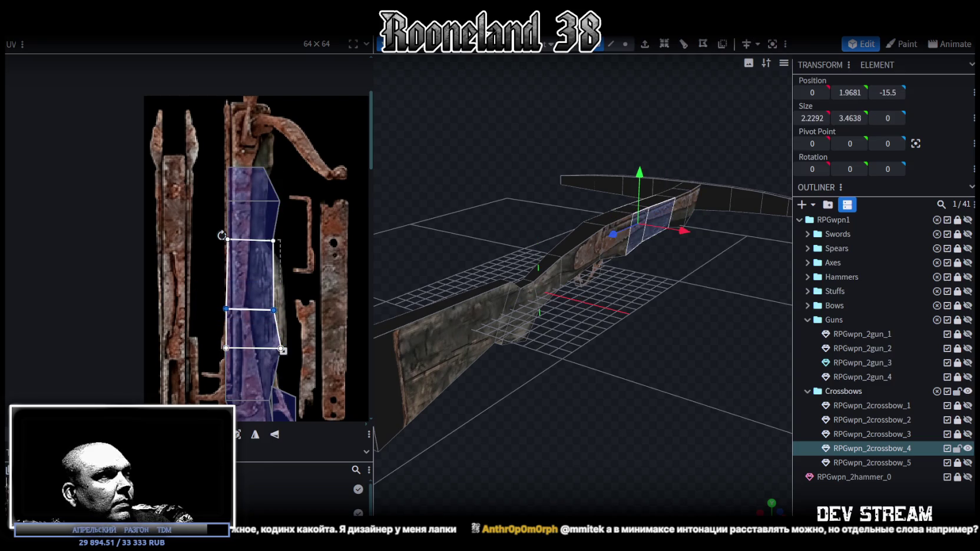
drag(250, 309, 250, 261)
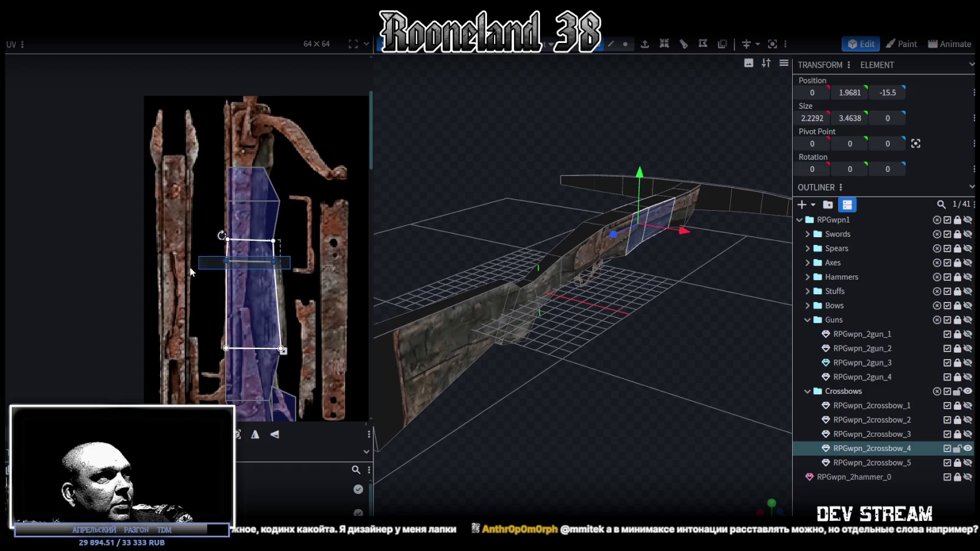
drag(250, 261, 250, 264)
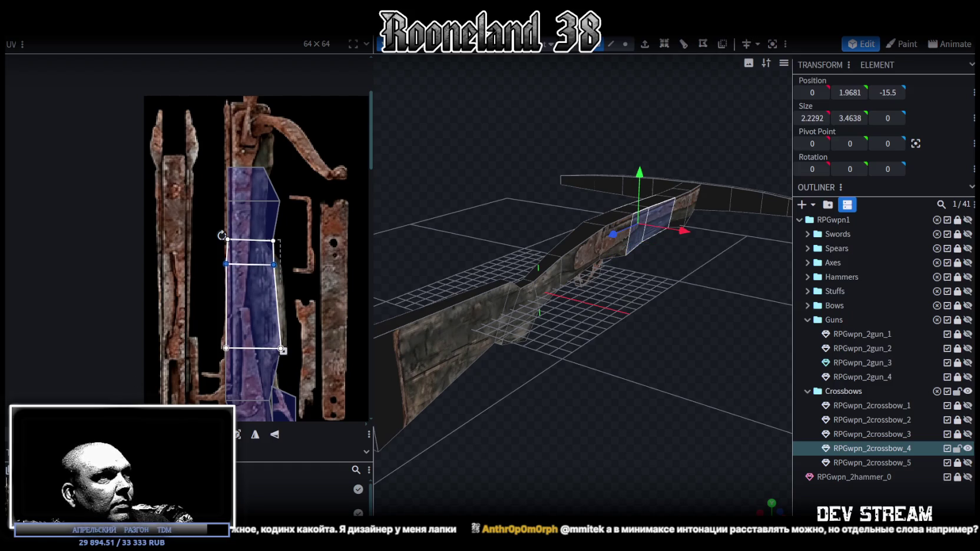
click(273, 265)
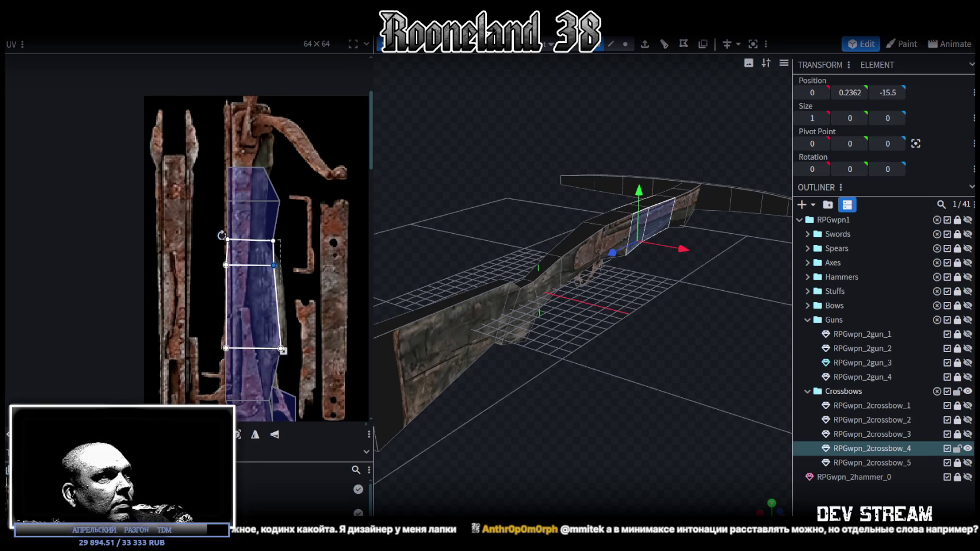
drag(274, 266, 280, 265)
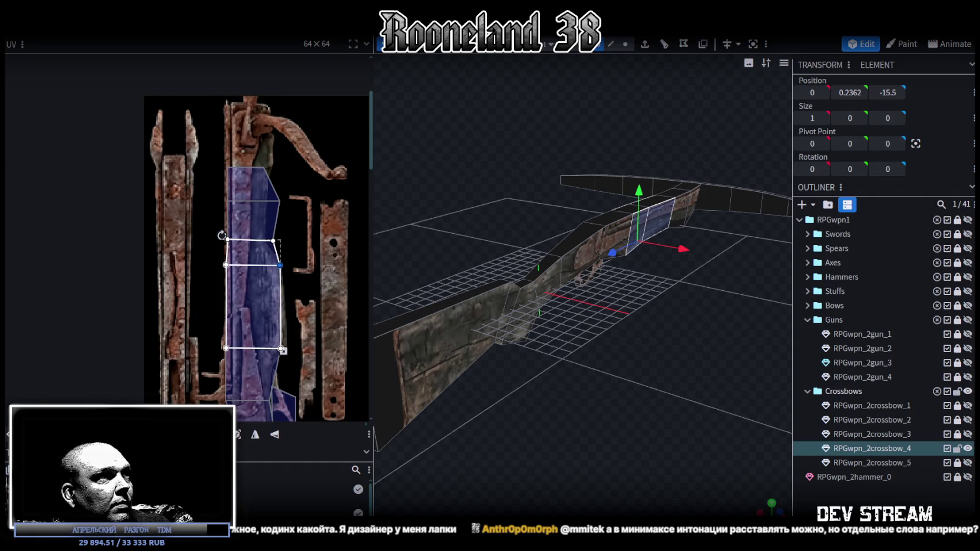
Step: Move the small UV face beside the stock rightward onto the texture
scroll(288, 312, down, 3)
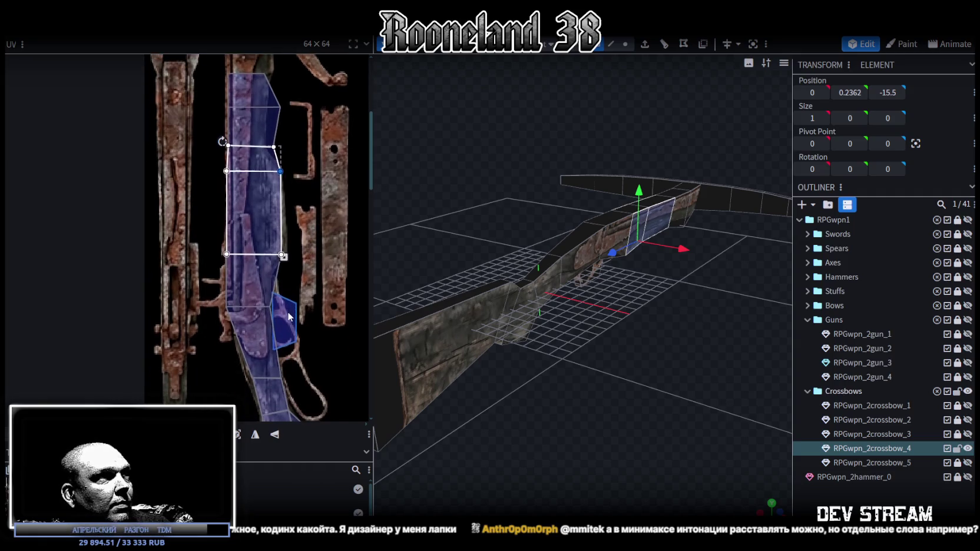
ctrl+scroll(224, 304, up, 2)
ctrl+scroll(217, 280, down, 2)
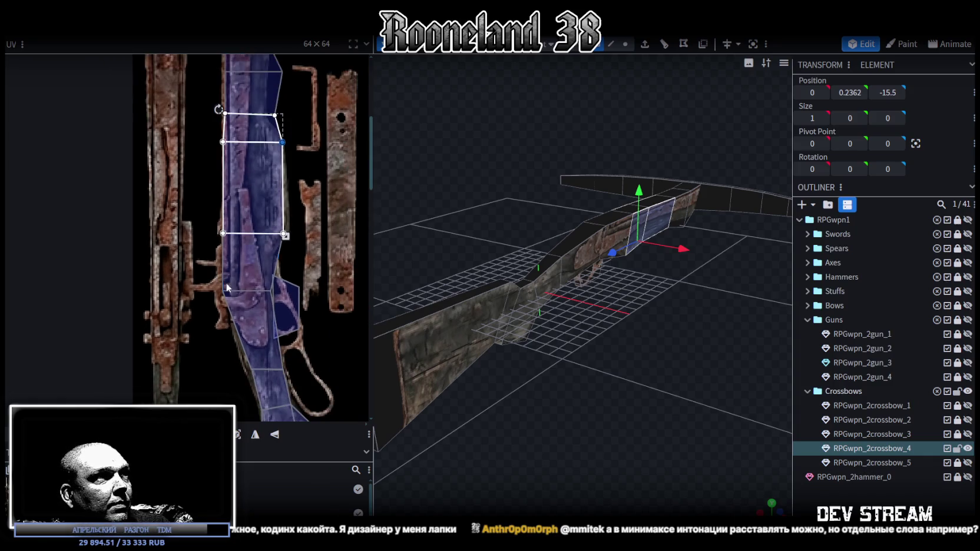
click(289, 311)
drag(289, 311, 343, 337)
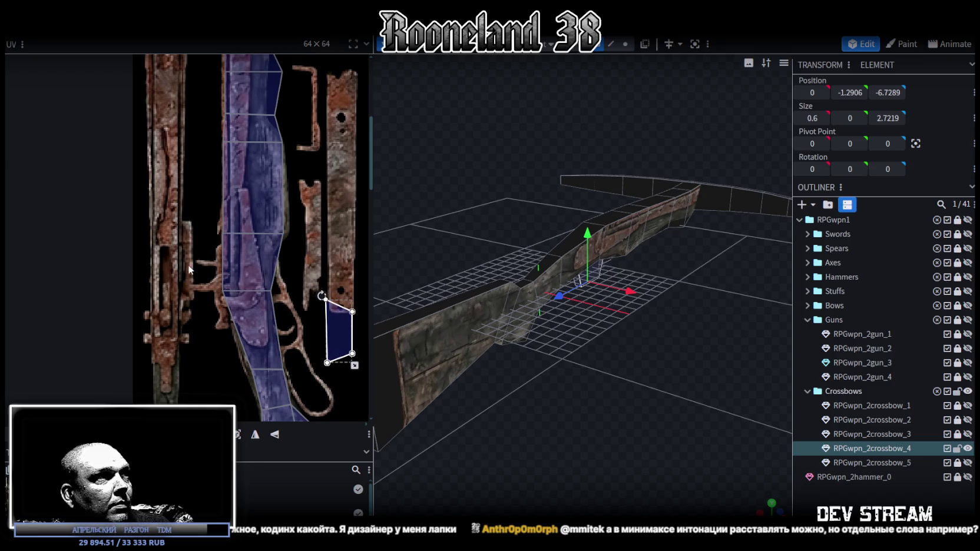
scroll(205, 286, down, 2)
ctrl+scroll(212, 289, up, 1)
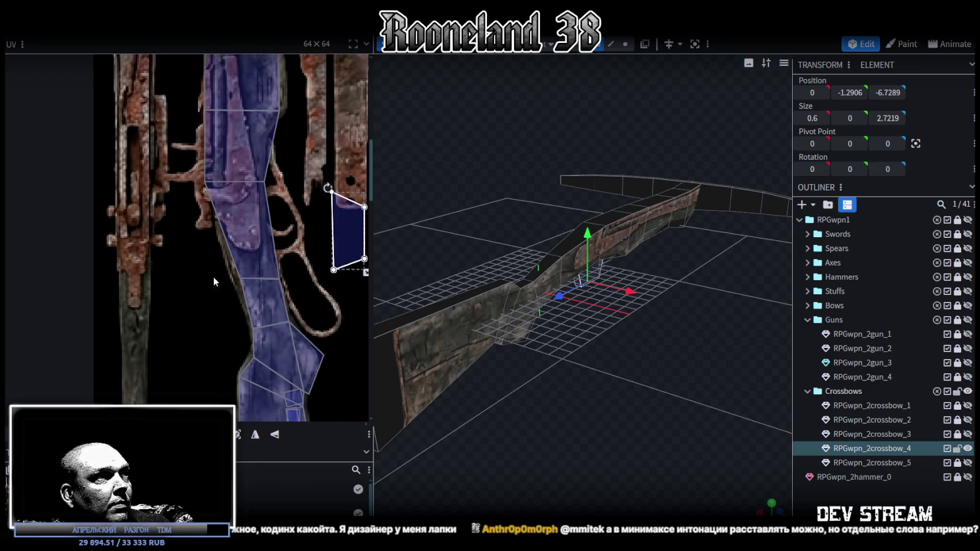
Step: Reshape several stock UV faces by pulling their vertices left, up and inward onto the rusty stock
click(257, 261)
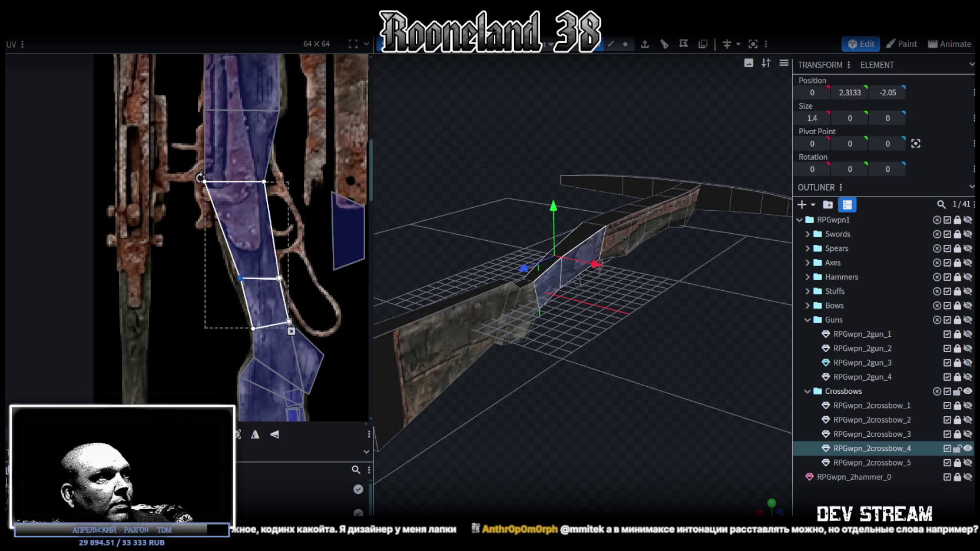
drag(241, 278, 232, 278)
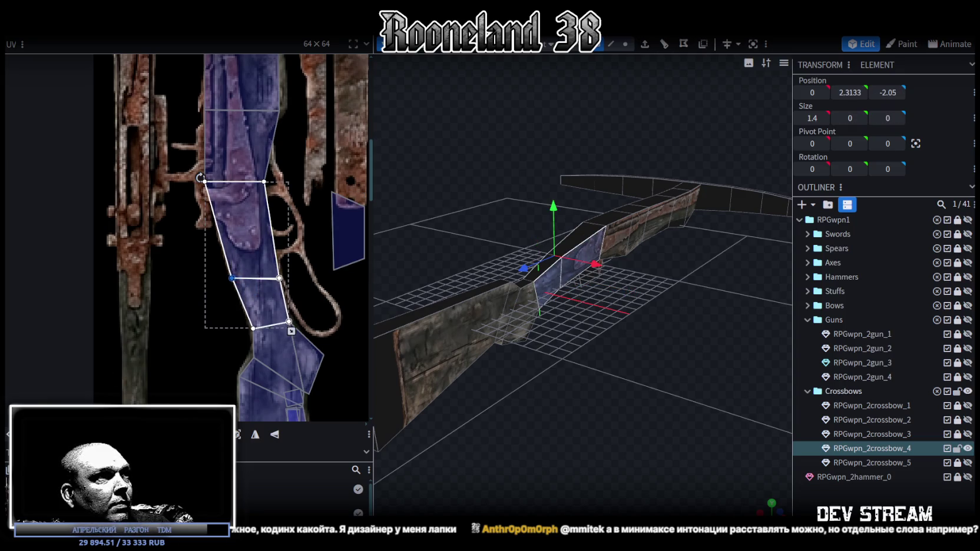
scroll(227, 275, down, 1)
click(227, 275)
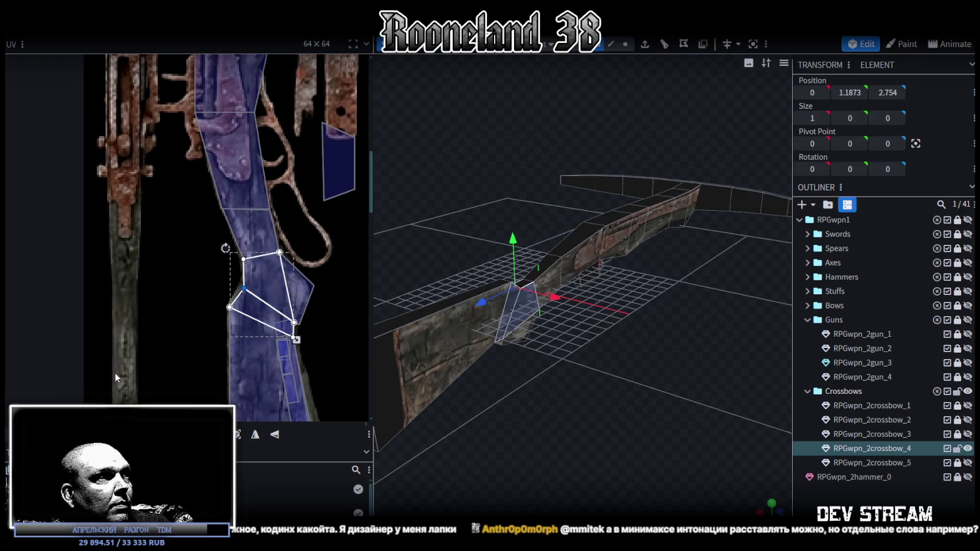
drag(322, 342, 323, 332)
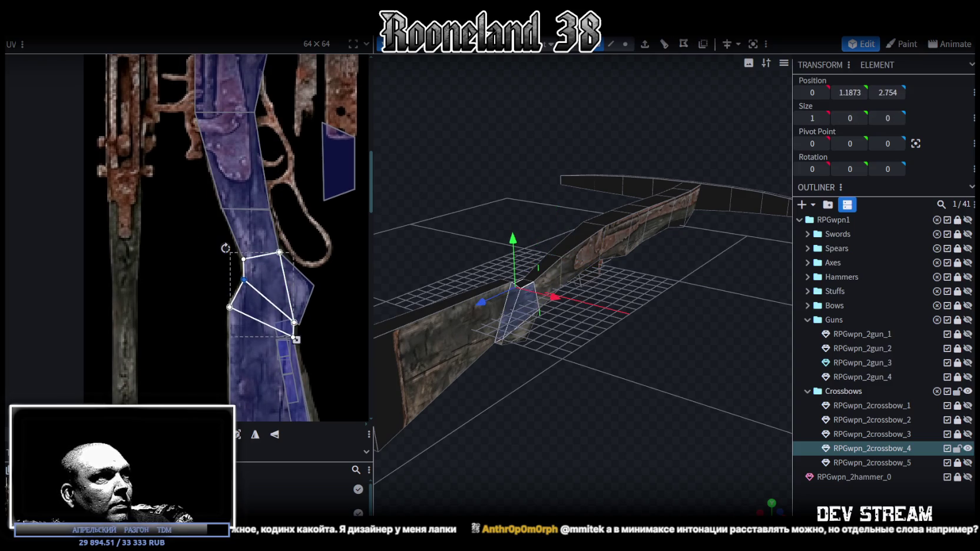
scroll(322, 307, up, 2)
scroll(298, 240, up, 1)
click(279, 261)
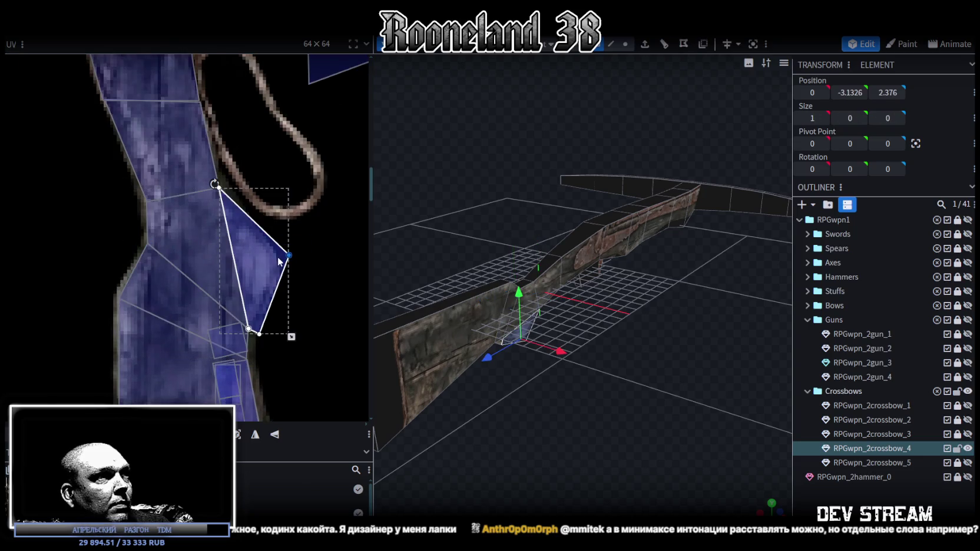
drag(287, 253, 277, 268)
Step: Select the large lower stock UV face and its bottom-left corner vertex
click(264, 334)
click(254, 325)
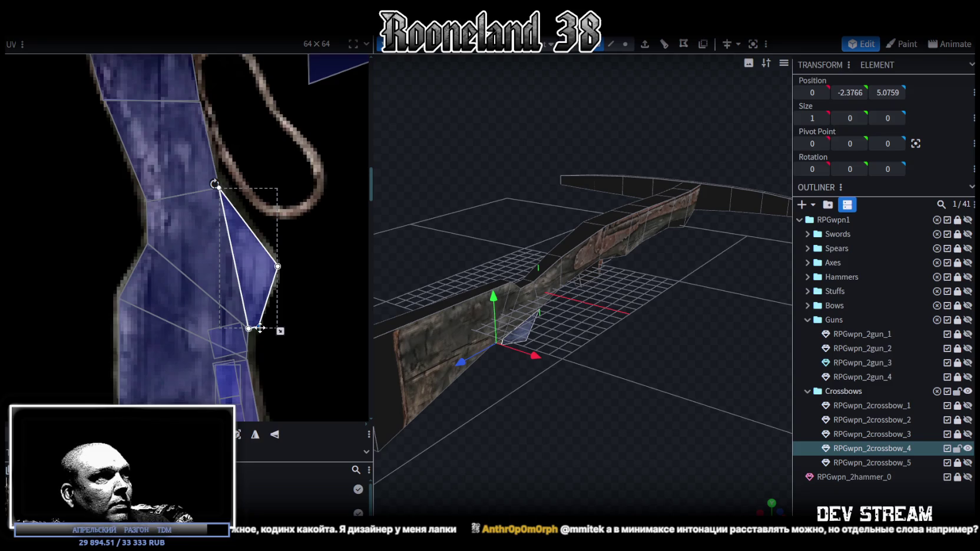
scroll(280, 339, down, 2)
scroll(268, 218, down, 2)
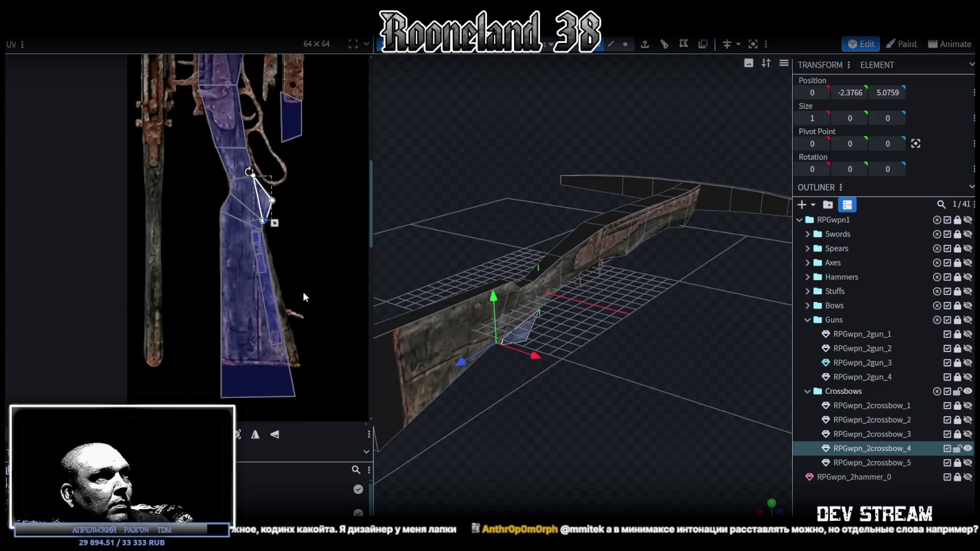
mouse_move(206, 373)
mouse_down()
mouse_move(318, 340)
mouse_move(297, 351)
mouse_move(297, 320)
mouse_up()
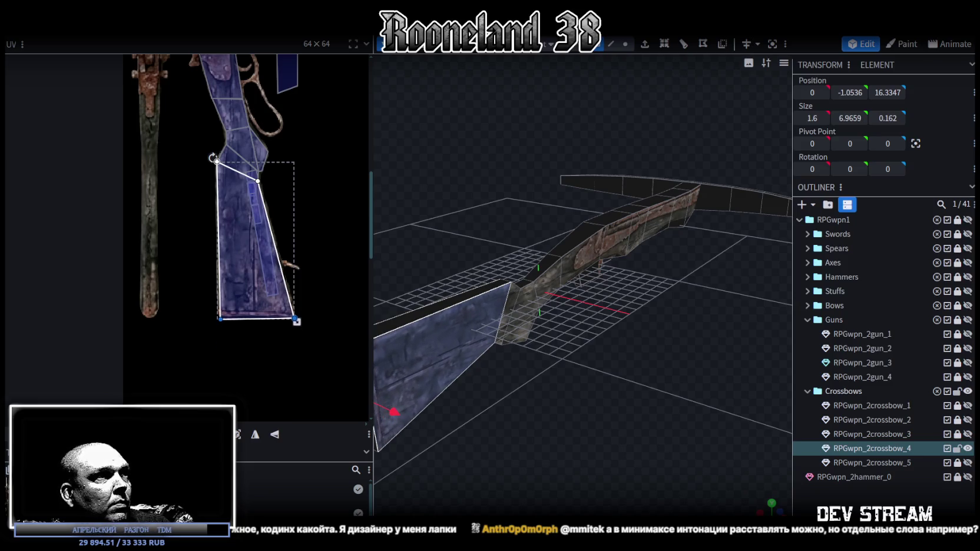
scroll(193, 382, up, 3)
scroll(214, 329, up, 1)
mouse_move(232, 329)
middle_down()
mouse_move(134, 346)
mouse_move(171, 346)
middle_up()
mouse_move(112, 333)
mouse_down()
mouse_move(139, 304)
mouse_move(122, 310)
mouse_up()
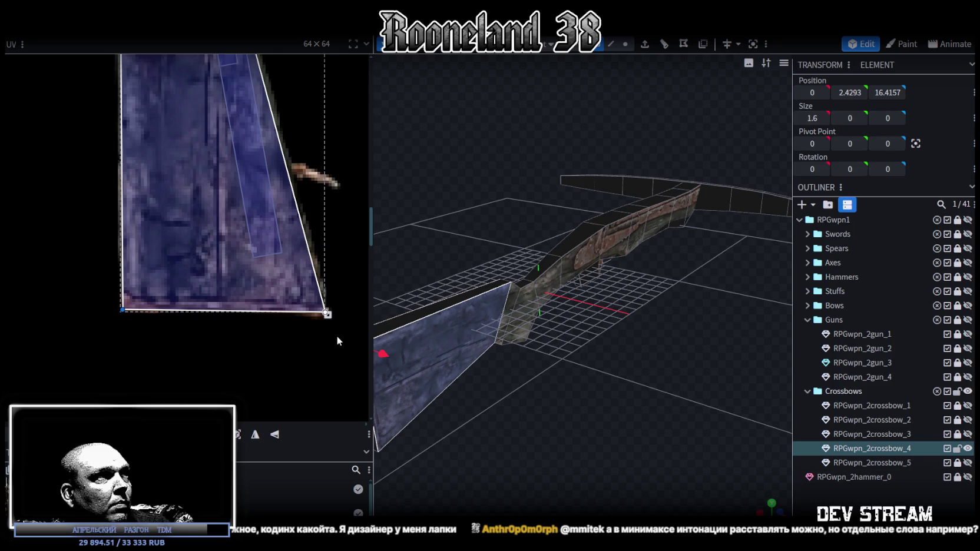
Step: Select two adjoining stock UV faces and move their shared middle edge back down
middle_drag(337, 335, 312, 407)
scroll(335, 343, down, 2)
middle_drag(334, 343, 327, 408)
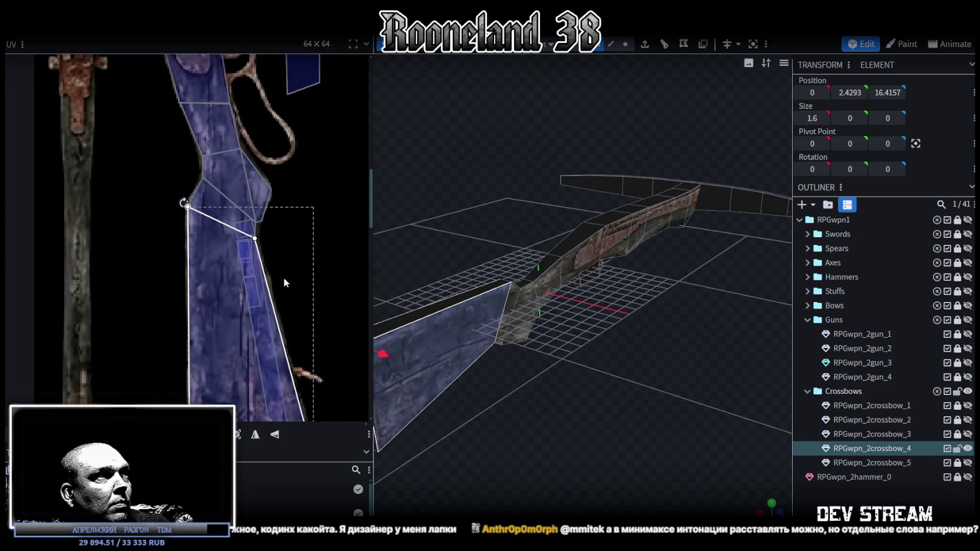
middle_drag(284, 278, 286, 314)
scroll(263, 255, up, 2)
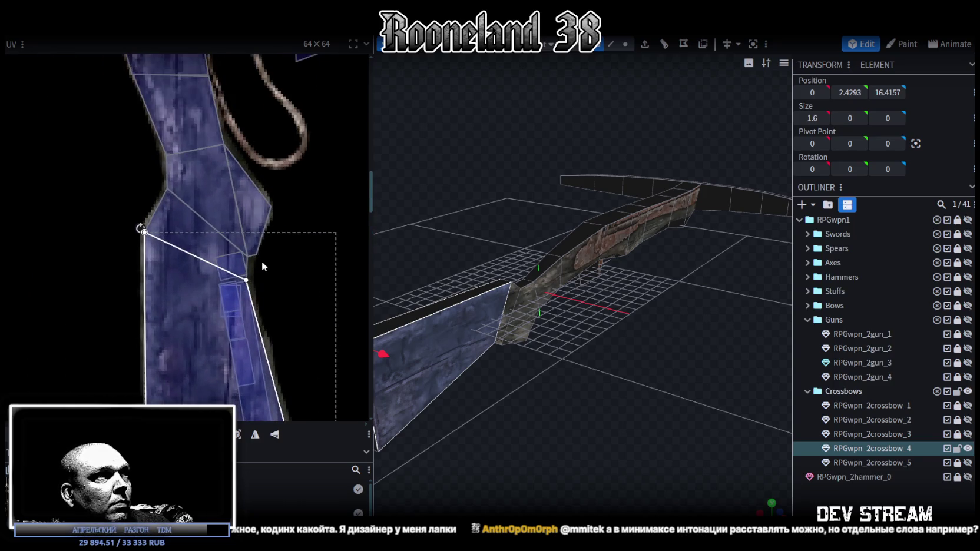
scroll(262, 261, down, 2)
middle_drag(268, 263, 286, 315)
mouse_move(251, 261)
middle_down()
mouse_move(264, 325)
mouse_move(283, 357)
middle_up()
scroll(260, 252, up, 2)
scroll(268, 264, up, 2)
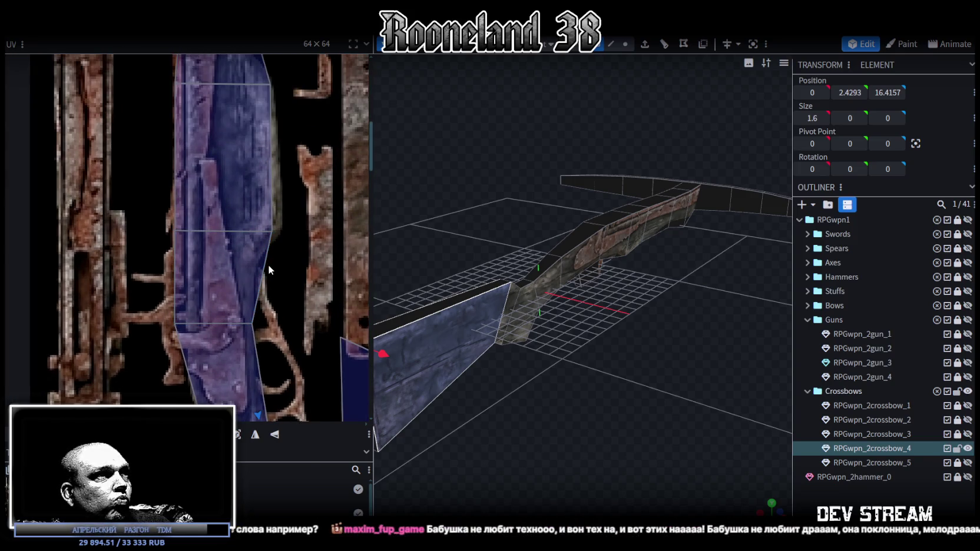
scroll(266, 291, down, 1)
middle_drag(281, 316, 297, 307)
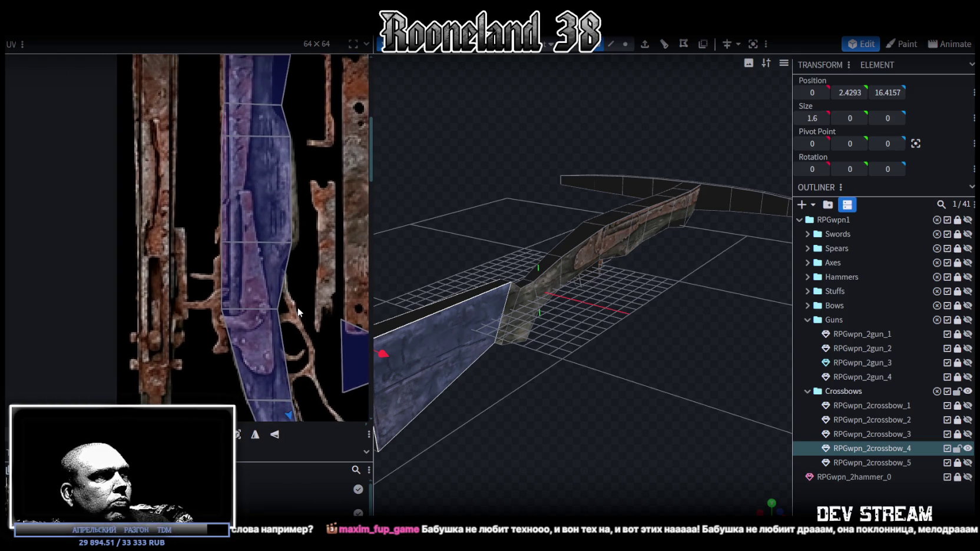
mouse_move(214, 295)
mouse_down()
mouse_move(278, 327)
mouse_move(249, 286)
mouse_up()
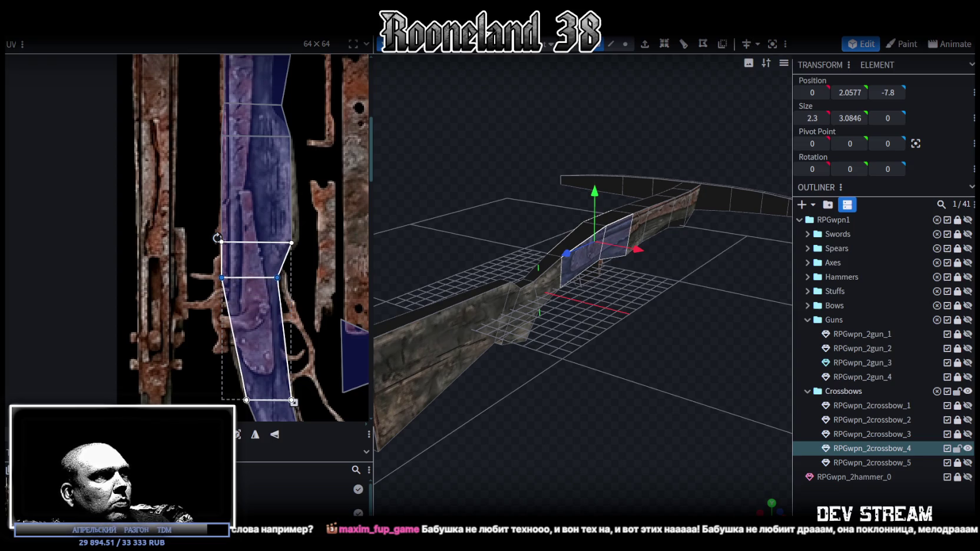
drag(249, 286, 279, 380)
Step: Loop-cut the rail face, then raise the new middle UV edge and nudge its right vertex left
mouse_move(742, 306)
mouse_down()
mouse_move(575, 300)
mouse_move(571, 291)
mouse_move(616, 304)
mouse_move(603, 294)
mouse_up()
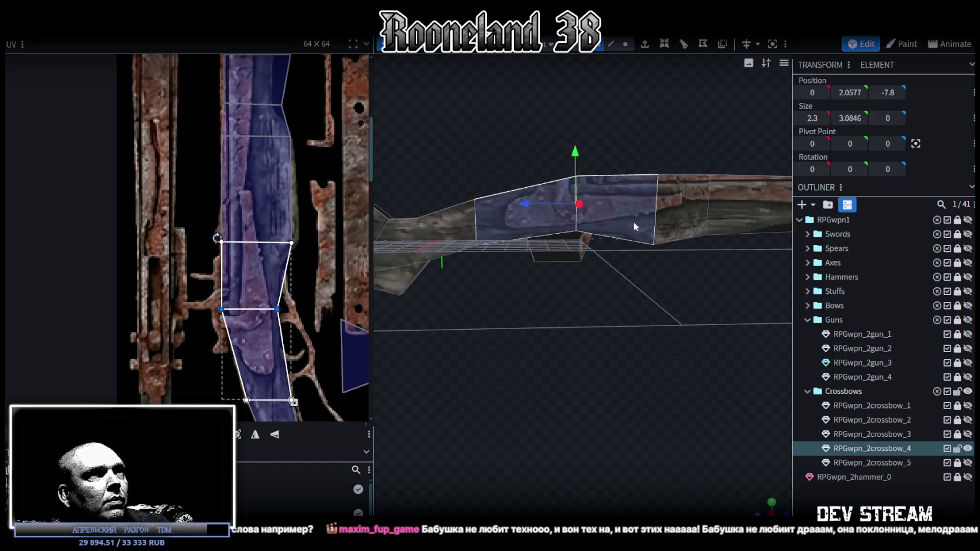
click(621, 239)
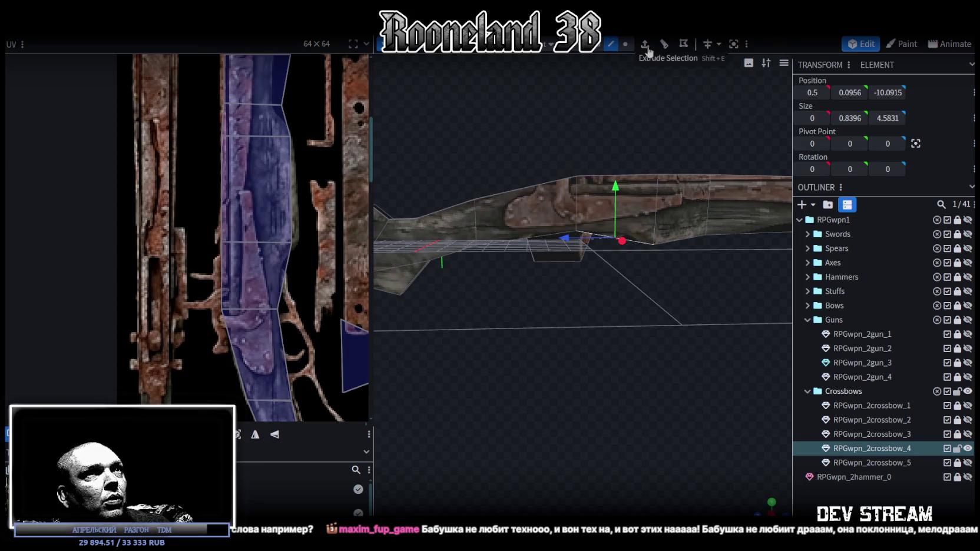
click(281, 287)
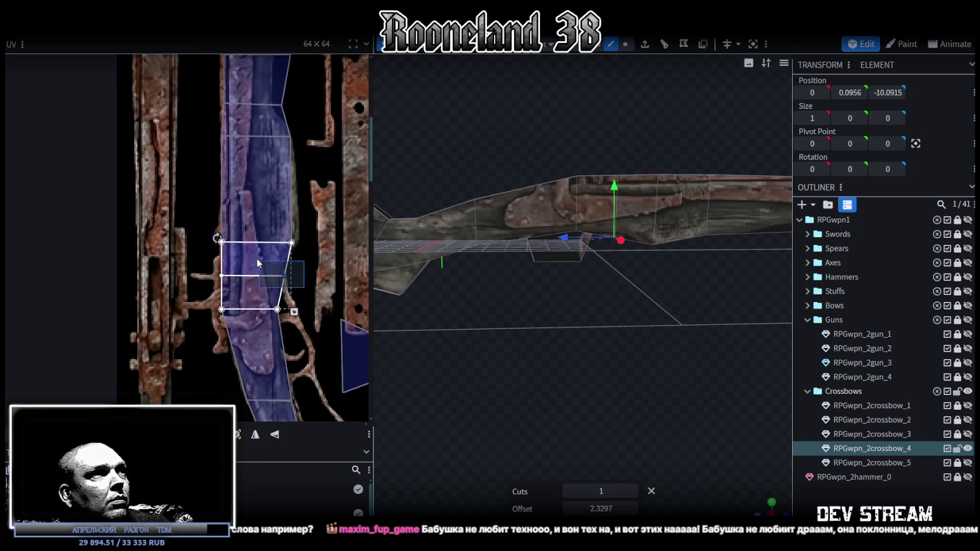
drag(294, 311, 294, 311)
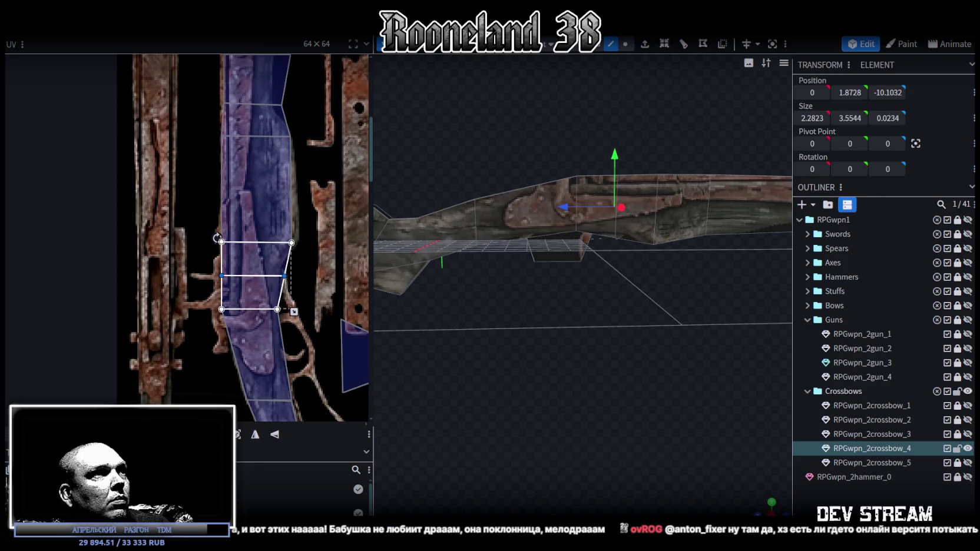
drag(253, 276, 253, 261)
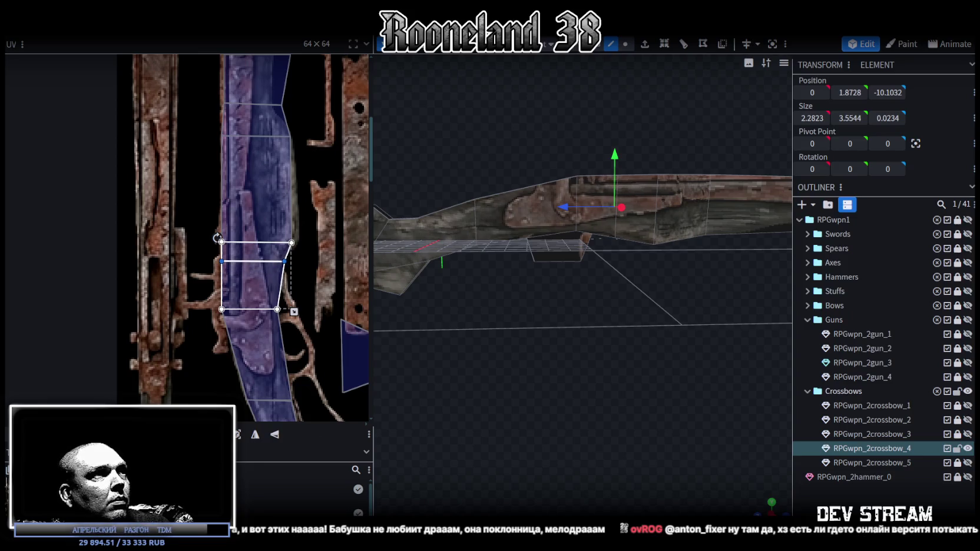
click(285, 262)
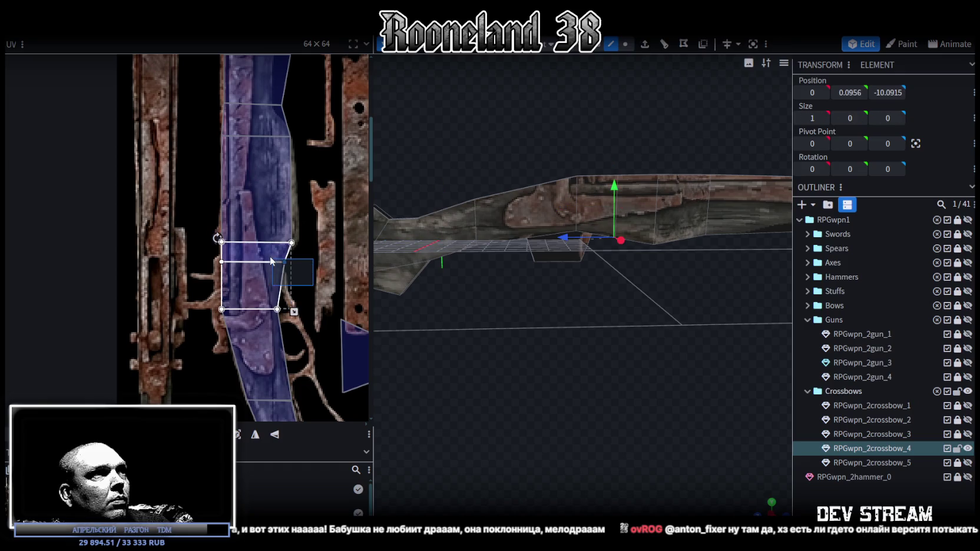
drag(285, 262, 280, 262)
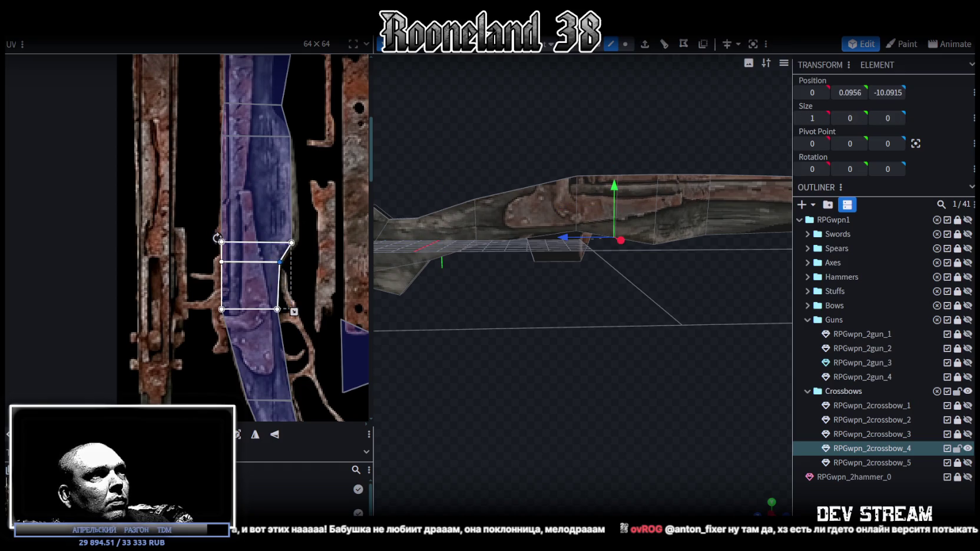
Step: In vertex mode, raise a rail-front vertex to Y 0.5154
mouse_move(517, 332)
mouse_down()
mouse_move(663, 330)
mouse_move(646, 285)
mouse_up()
scroll(646, 285, up, 3)
scroll(634, 286, up, 2)
click(625, 44)
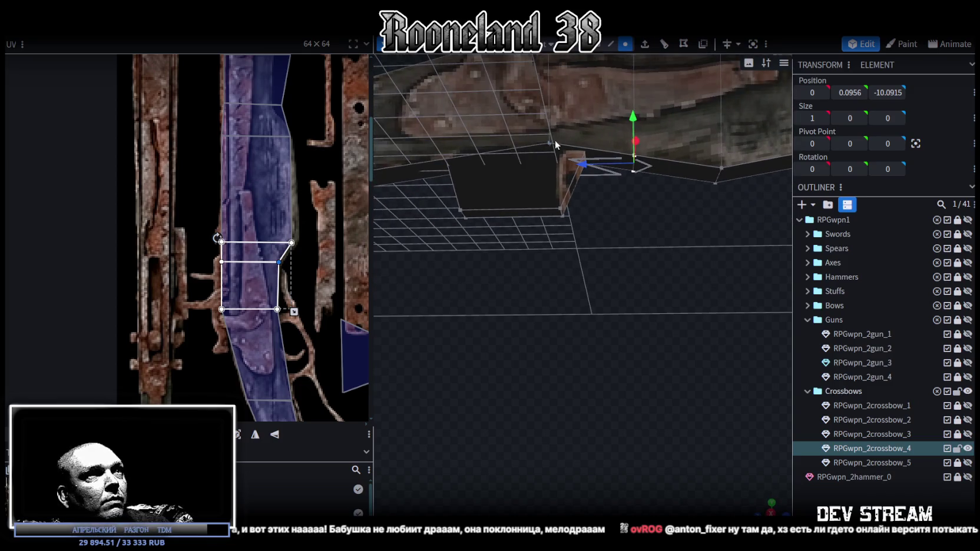
click(551, 142)
click(634, 155)
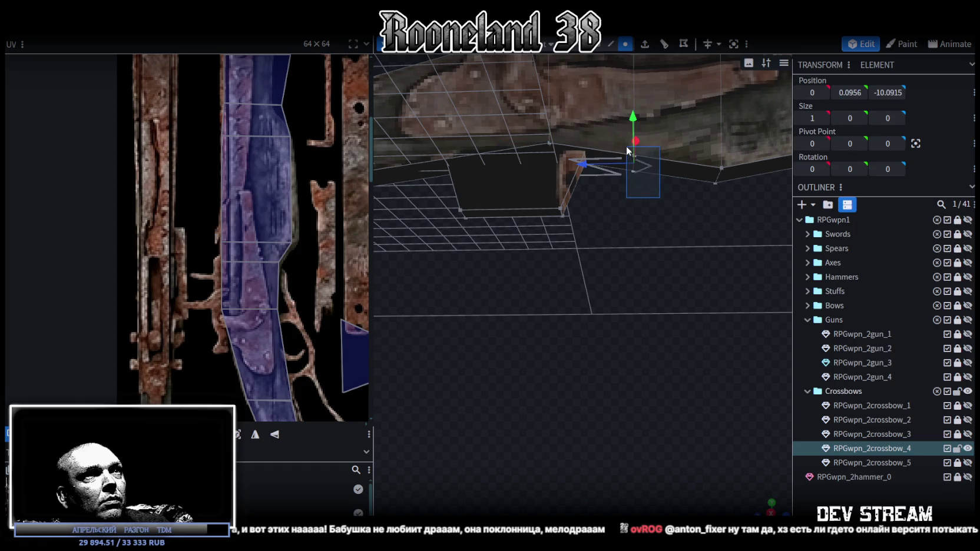
mouse_move(849, 92)
mouse_down()
mouse_move(619, 314)
mouse_move(559, 301)
mouse_move(580, 312)
mouse_move(579, 299)
mouse_move(228, 80)
mouse_up()
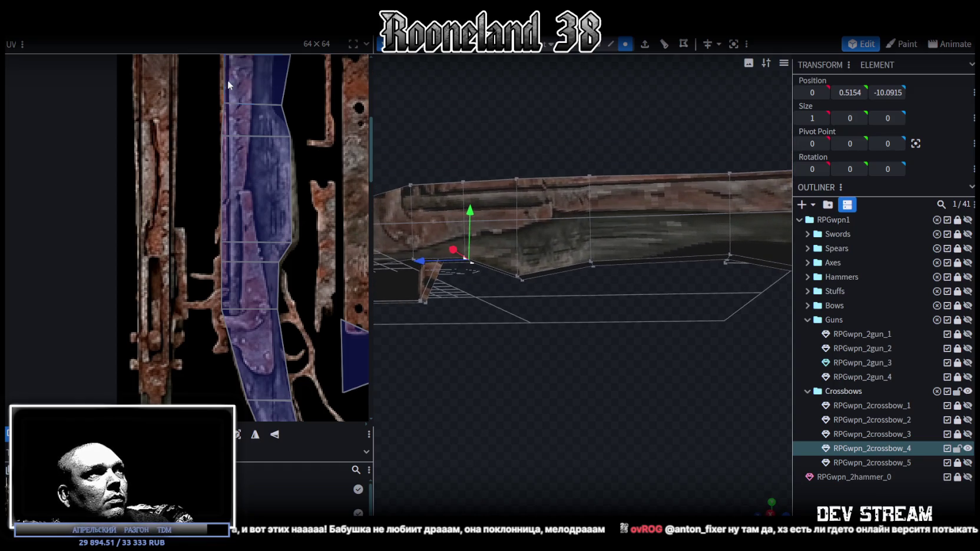
click(282, 105)
Step: Move a top rail UV vertex left, then select two stock faces and shift their left UV edge slightly left
drag(282, 105, 269, 105)
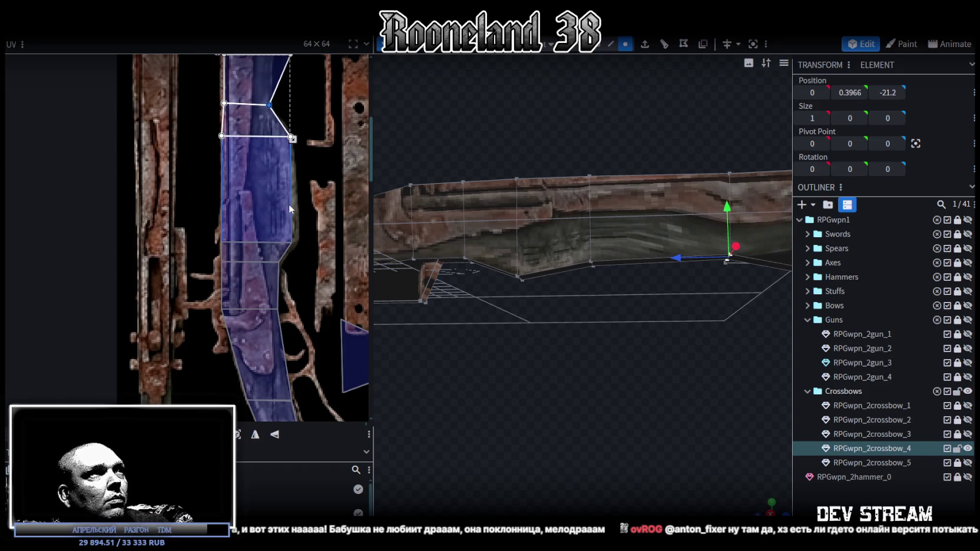
scroll(289, 204, down, 5)
scroll(224, 230, up, 5)
click(222, 247)
click(222, 246)
scroll(267, 264, up, 1)
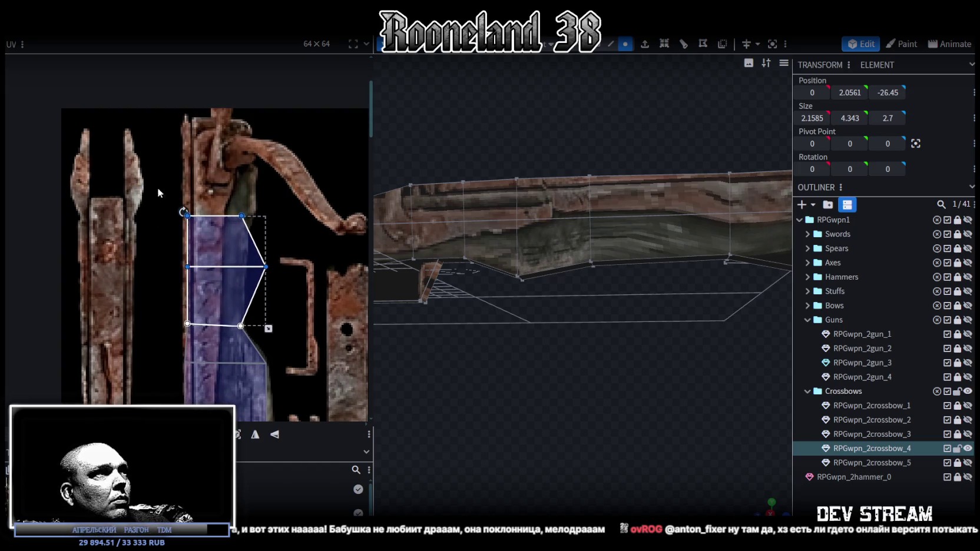
click(729, 174)
drag(187, 267, 184, 266)
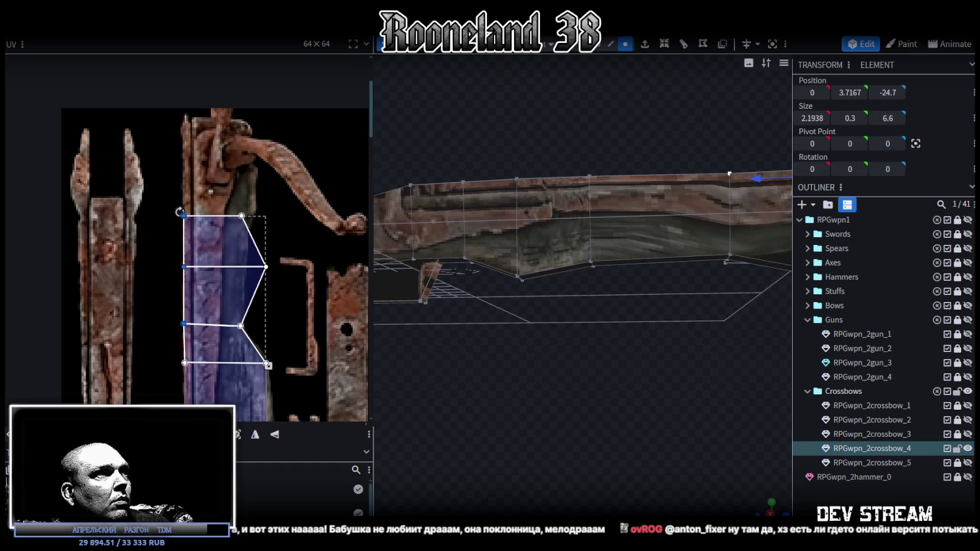
Step: Raise the upper UV points onto the rail strip and pull the right-middle point in to its edge
mouse_move(154, 200)
mouse_down()
mouse_move(293, 341)
mouse_move(291, 329)
mouse_up()
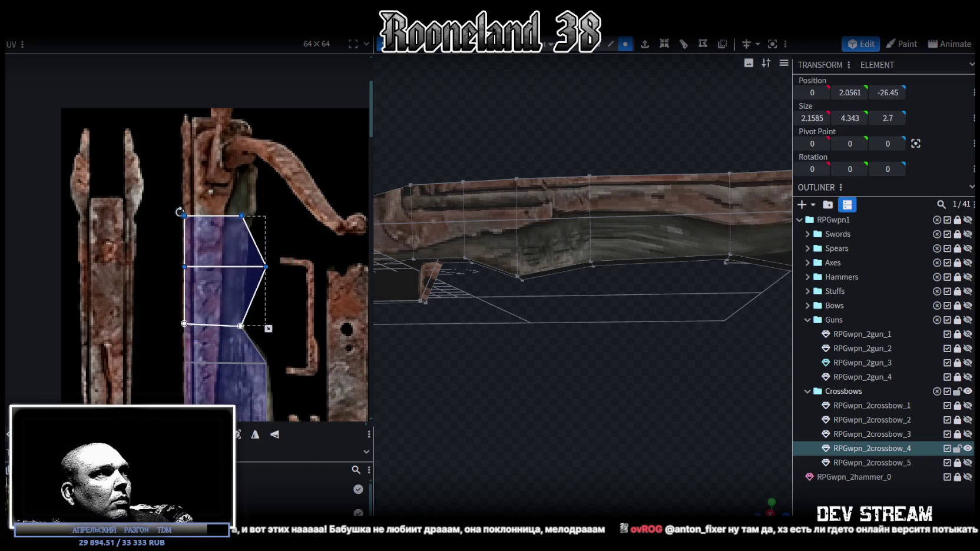
drag(224, 241, 223, 187)
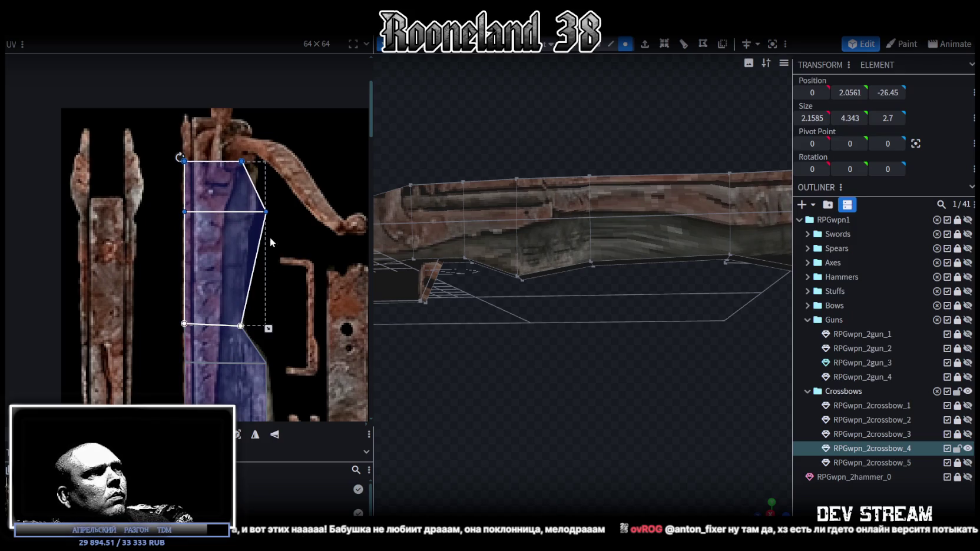
click(267, 212)
drag(266, 212, 245, 212)
Step: Raise the top UV edge so the face covers the top end of the rusty strip
middle_drag(272, 285, 301, 375)
drag(185, 224, 301, 266)
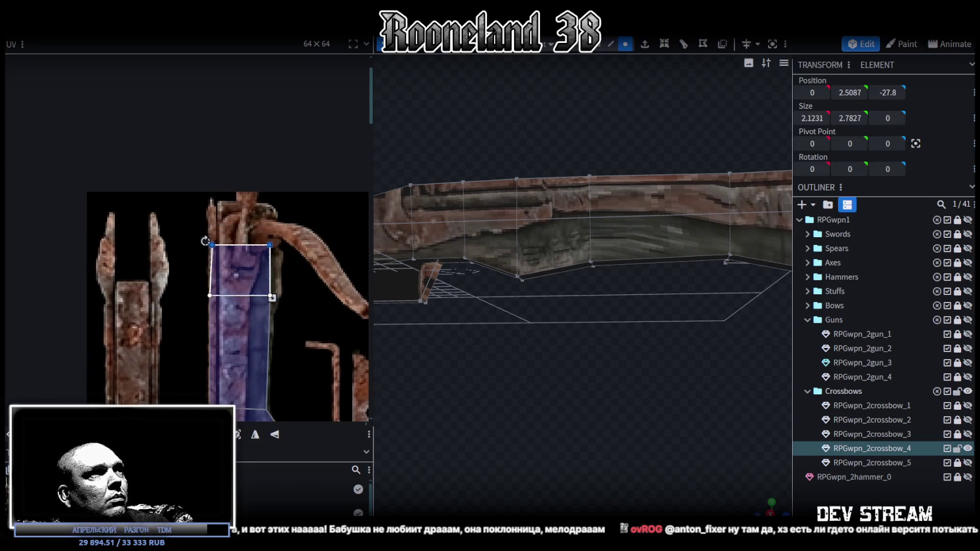
drag(239, 245, 239, 204)
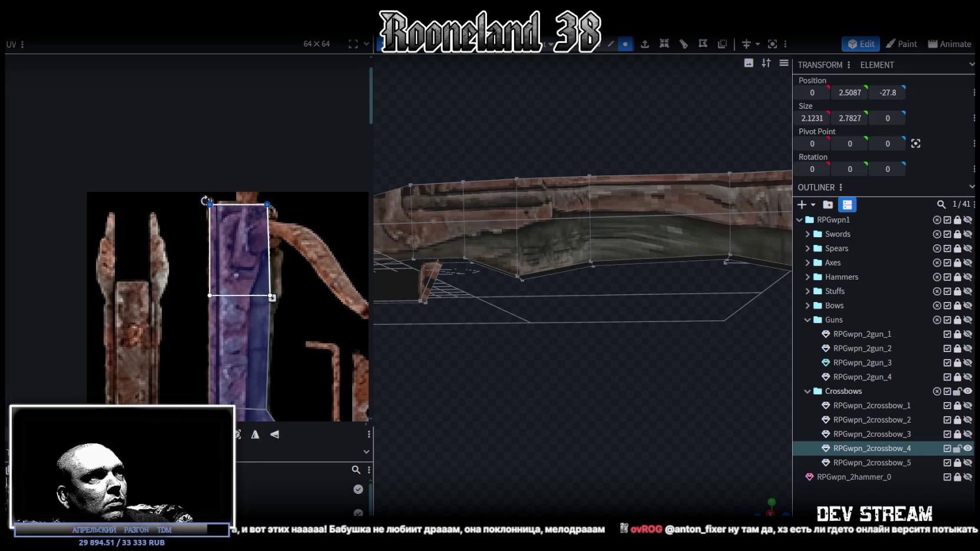
scroll(306, 297, down, 2)
scroll(308, 293, up, 1)
scroll(299, 258, up, 1)
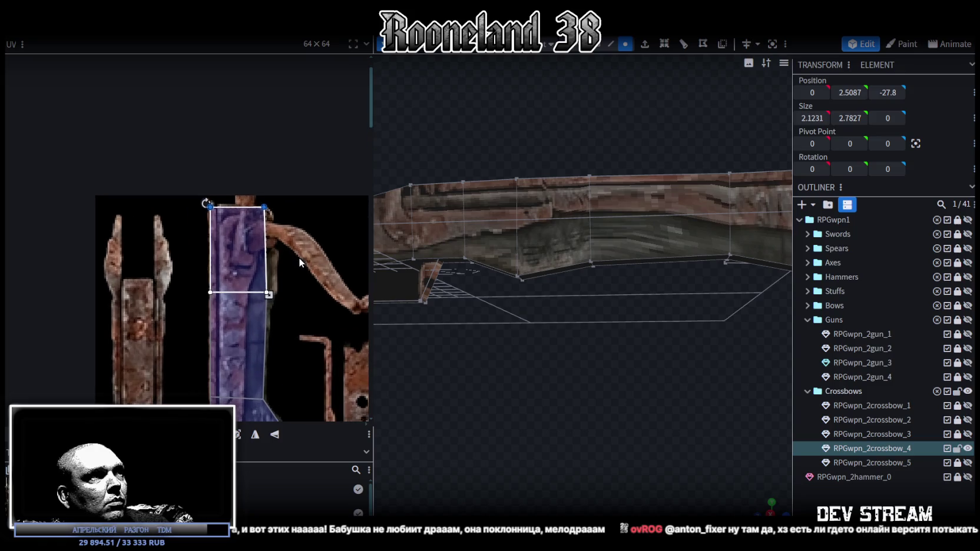
scroll(657, 453, down, 3)
mouse_move(657, 454)
mouse_down()
mouse_move(611, 406)
mouse_move(552, 398)
mouse_move(582, 415)
mouse_move(719, 396)
mouse_move(659, 368)
mouse_up()
click(599, 50)
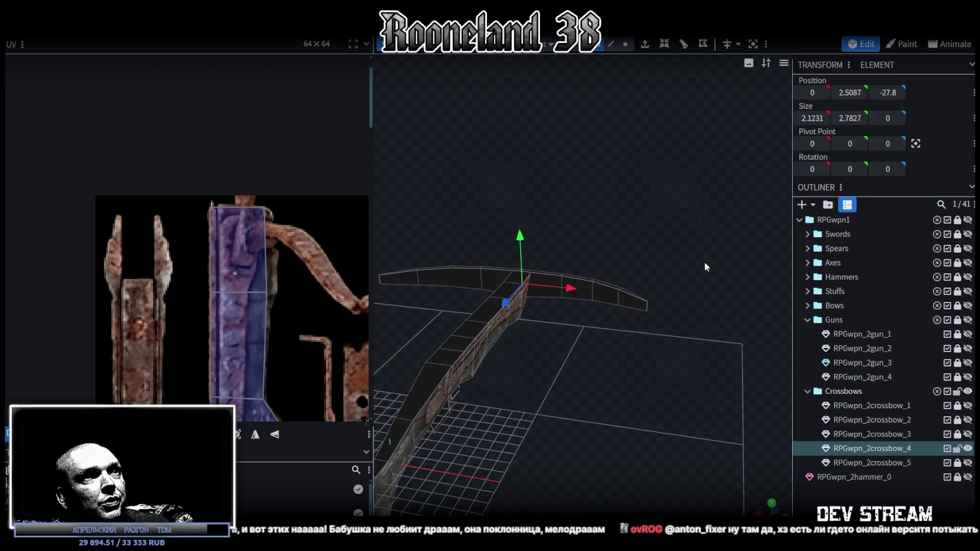
Step: Select the strip of crossbow top faces and level them at Position Y 4
drag(698, 240, 538, 316)
mouse_move(599, 385)
mouse_down()
mouse_move(555, 406)
mouse_move(632, 410)
mouse_move(674, 261)
mouse_up()
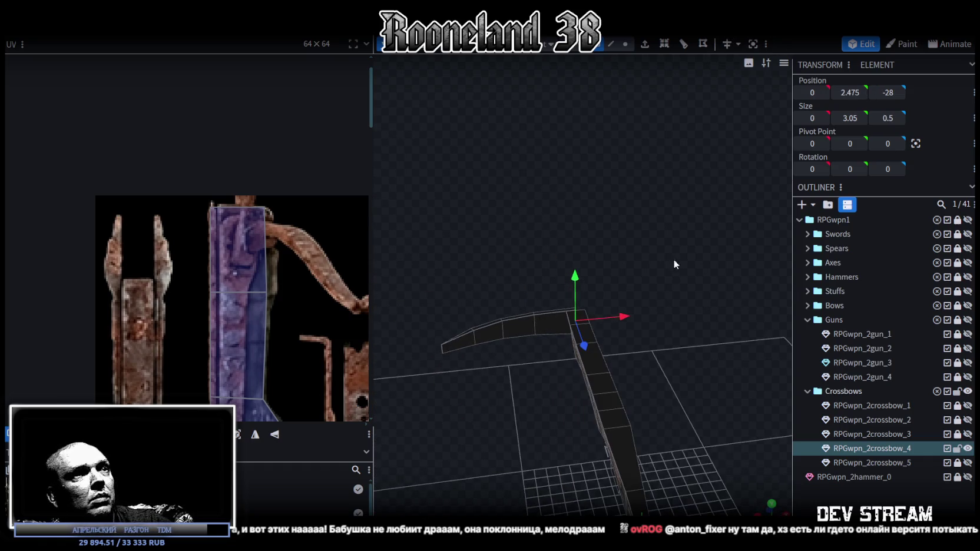
drag(434, 293, 551, 377)
key(Tab)
mouse_move(657, 353)
mouse_down()
mouse_move(499, 300)
mouse_move(643, 381)
mouse_move(584, 389)
mouse_move(575, 406)
mouse_up()
click(509, 319)
shift+click(541, 314)
shift+click(570, 303)
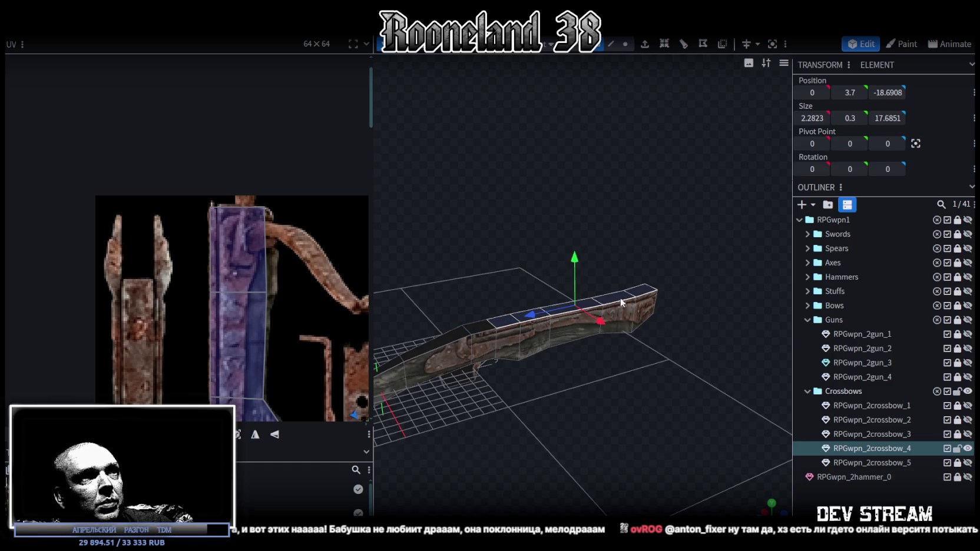
text(4)
key(Return)
Step: Lower the trigger cube, then raise its vertices by 0.5 and nudge them back slightly
mouse_move(671, 382)
mouse_down()
mouse_move(638, 348)
mouse_move(564, 380)
mouse_move(597, 351)
mouse_move(582, 357)
mouse_move(586, 344)
mouse_up()
scroll(538, 336, up, 3)
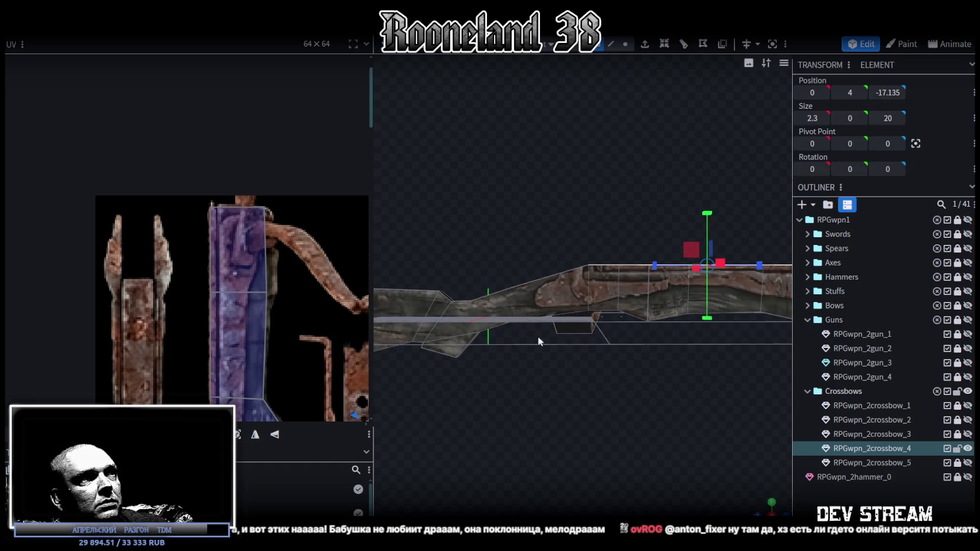
ctrl+scroll(282, 168, down, 3)
scroll(282, 168, down, 2)
scroll(293, 203, down, 2)
mouse_move(672, 365)
mouse_down()
mouse_move(645, 377)
mouse_move(671, 390)
mouse_move(637, 355)
mouse_move(660, 345)
mouse_move(651, 321)
mouse_move(645, 334)
mouse_move(650, 290)
mouse_up()
click(651, 289)
key(v)
drag(597, 253, 653, 317)
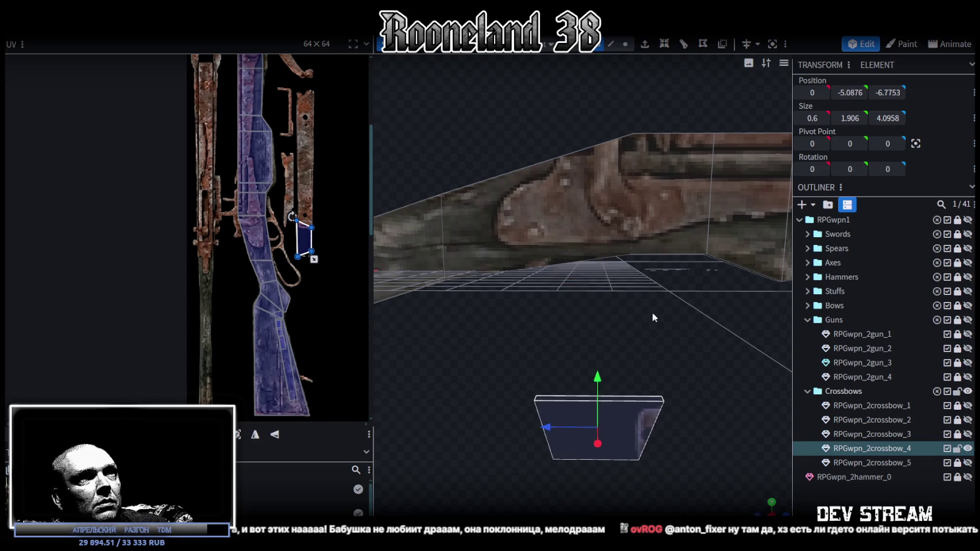
click(625, 45)
mouse_move(632, 196)
mouse_down()
mouse_move(630, 185)
mouse_move(623, 199)
mouse_up()
mouse_move(686, 335)
mouse_down()
mouse_move(628, 325)
mouse_move(698, 324)
mouse_move(594, 304)
mouse_move(357, 312)
mouse_up()
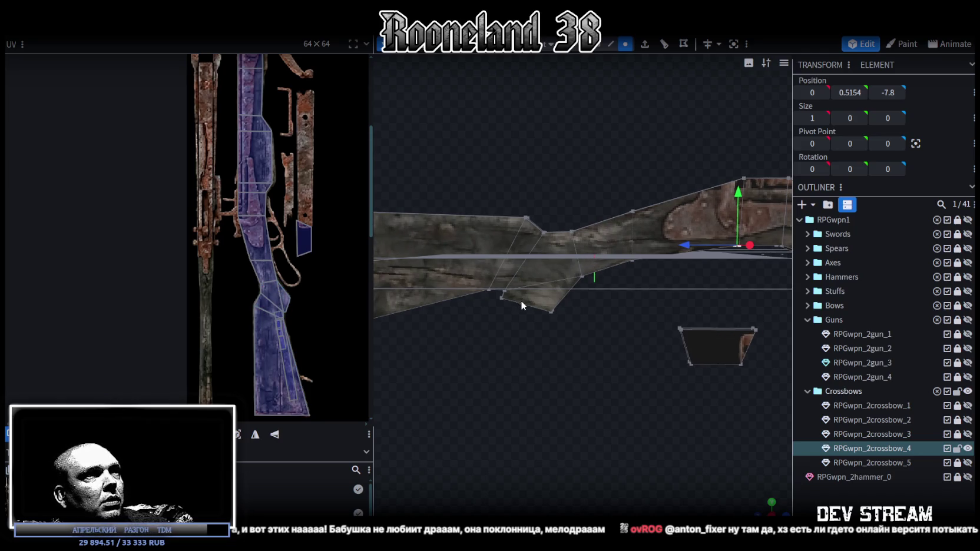
Step: Move the stock 2 units along Z and lower it slightly
mouse_move(601, 374)
mouse_down()
mouse_move(613, 381)
mouse_move(630, 360)
mouse_move(600, 340)
mouse_up()
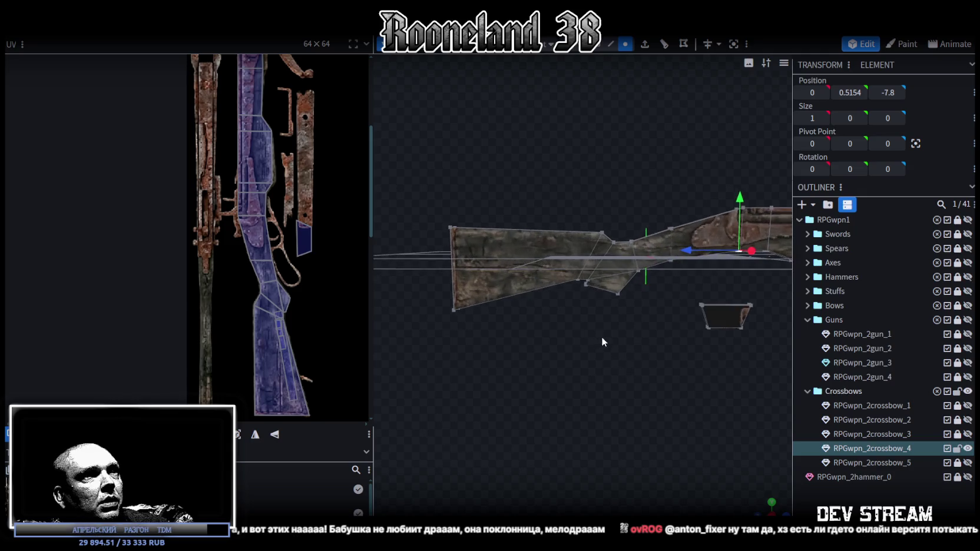
scroll(573, 319, up, 5)
scroll(573, 319, down, 3)
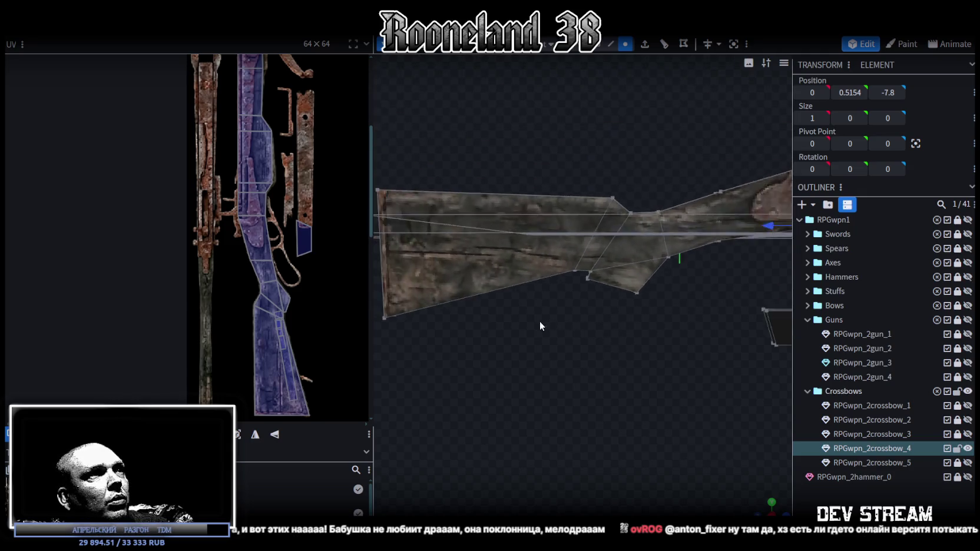
scroll(648, 324, down, 3)
scroll(504, 344, up, 3)
mouse_move(503, 344)
mouse_down()
mouse_move(574, 335)
mouse_move(698, 347)
mouse_move(741, 380)
mouse_move(504, 395)
mouse_move(710, 351)
mouse_move(669, 330)
mouse_move(464, 141)
mouse_up()
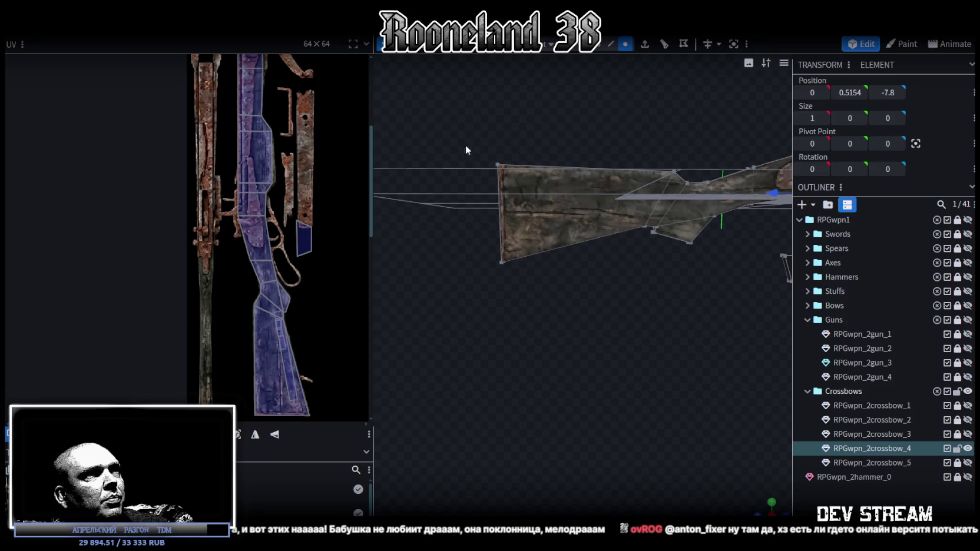
click(530, 241)
mouse_move(454, 217)
mouse_down()
mouse_move(477, 213)
mouse_move(662, 366)
mouse_move(574, 375)
mouse_move(638, 289)
mouse_move(719, 323)
mouse_move(663, 325)
mouse_move(691, 334)
mouse_move(524, 306)
mouse_move(567, 286)
mouse_move(619, 347)
mouse_move(588, 369)
mouse_move(609, 355)
mouse_move(618, 377)
mouse_move(625, 358)
mouse_move(642, 365)
mouse_move(544, 191)
mouse_up()
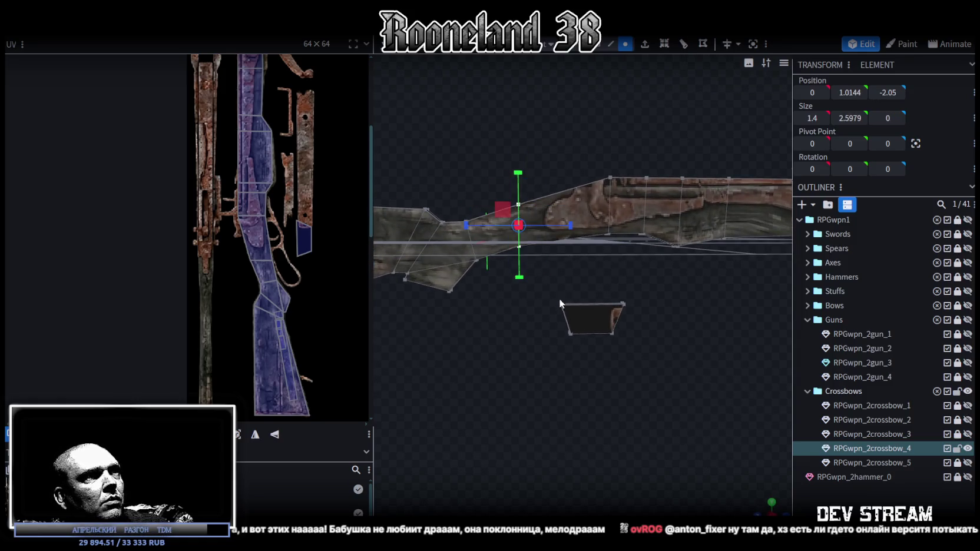
drag(561, 298, 628, 381)
mouse_move(538, 273)
mouse_down()
mouse_move(585, 240)
mouse_move(577, 213)
mouse_move(560, 316)
mouse_up()
scroll(572, 178, up, 3)
mouse_move(569, 184)
mouse_down()
mouse_move(633, 327)
mouse_move(651, 352)
mouse_move(672, 347)
mouse_move(659, 357)
mouse_move(582, 351)
mouse_move(607, 370)
mouse_move(684, 353)
mouse_move(625, 334)
mouse_up()
scroll(631, 327, down, 3)
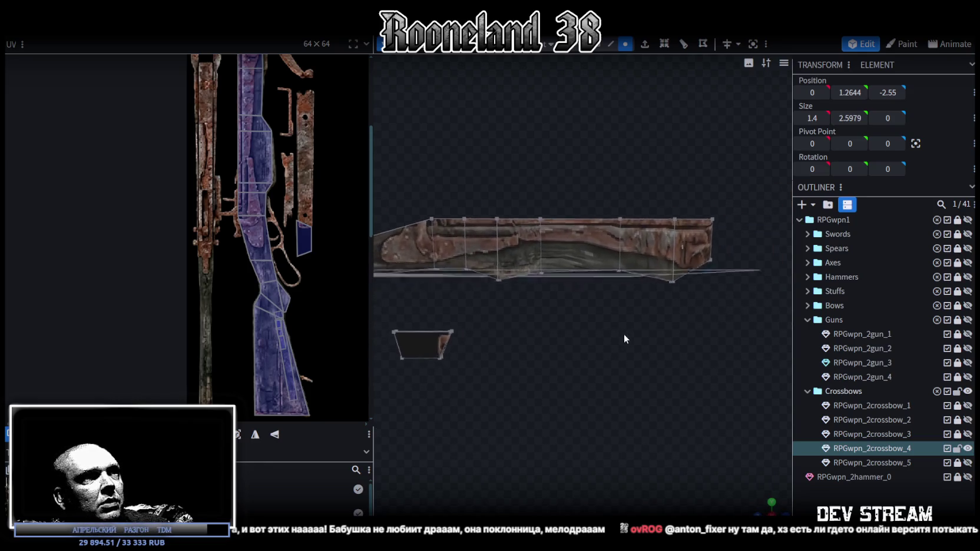
Step: Push the rail's front face 4 units forward and raise the selected point by 0.7
scroll(631, 338, up, 2)
scroll(631, 339, up, 1)
drag(514, 258, 611, 326)
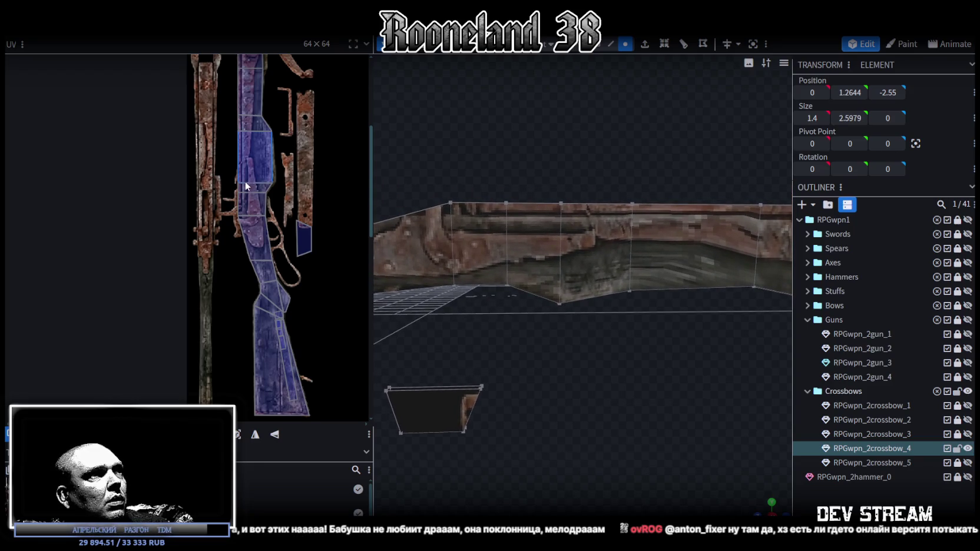
click(551, 178)
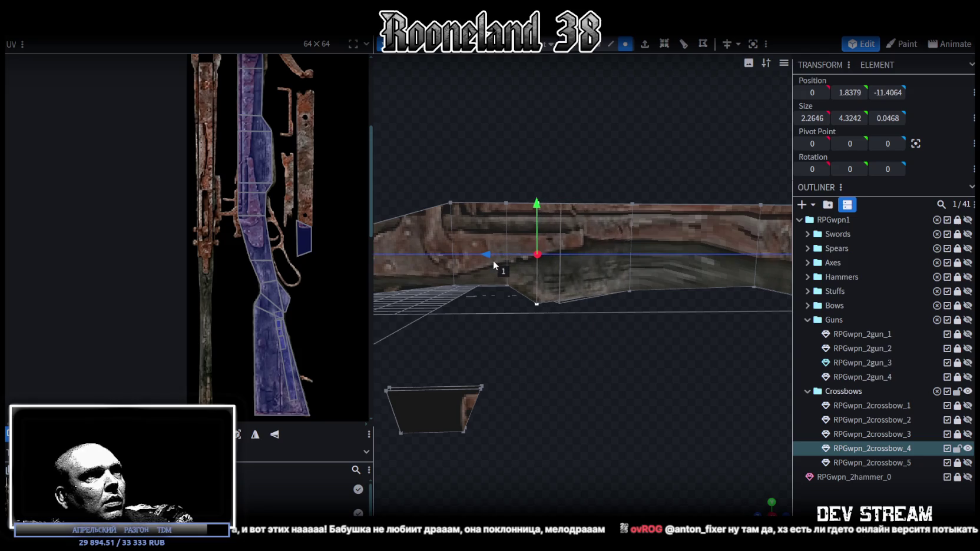
drag(638, 314, 614, 279)
click(612, 270)
drag(584, 381, 493, 224)
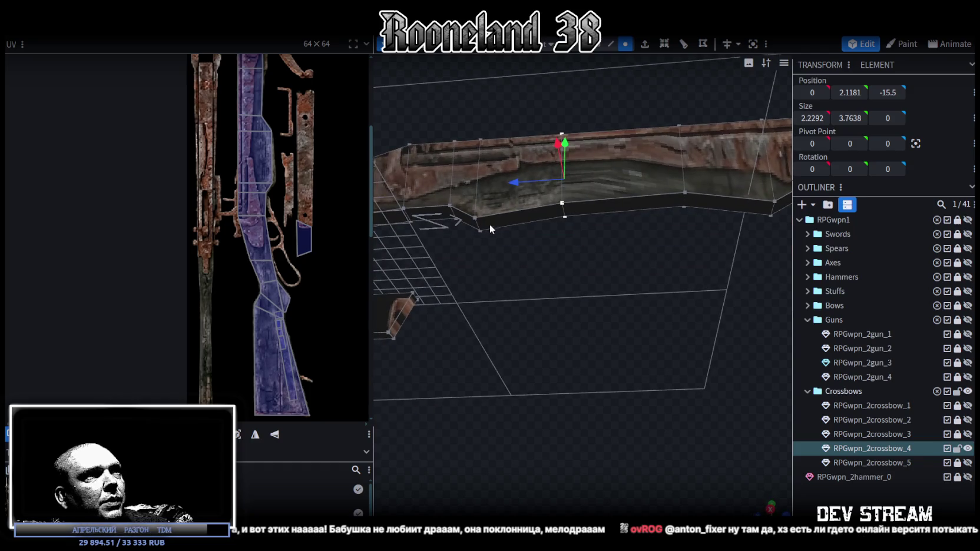
click(495, 222)
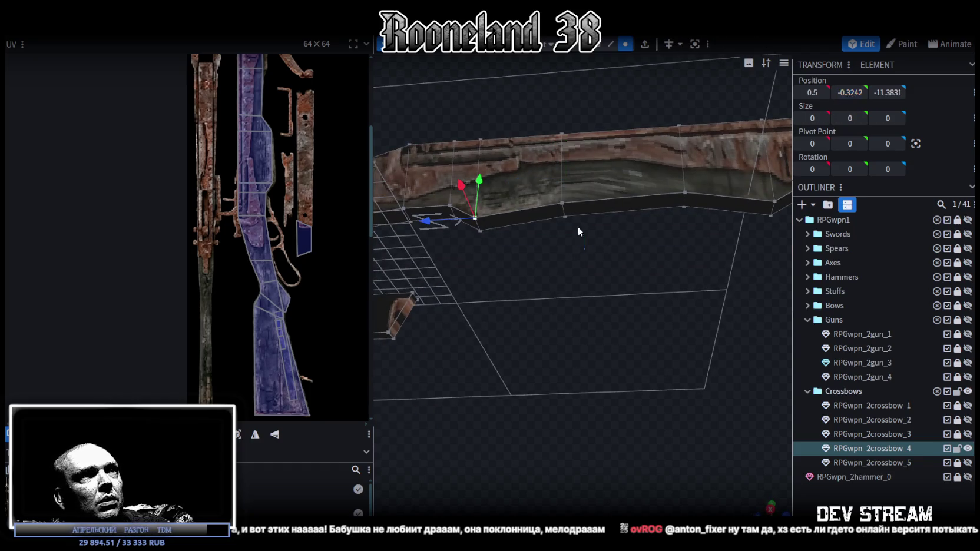
click(563, 210)
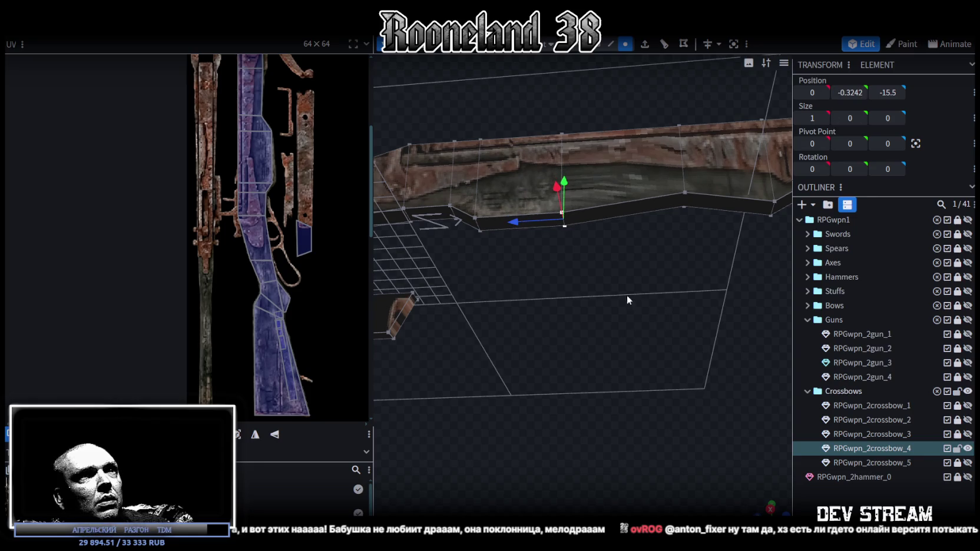
drag(626, 295, 642, 358)
click(595, 277)
right_drag(649, 387, 622, 383)
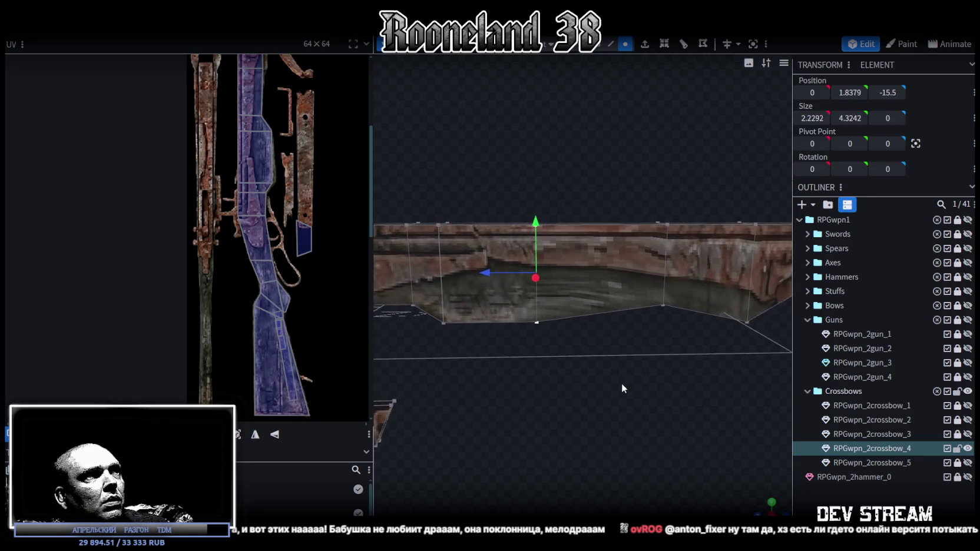
drag(499, 281, 574, 283)
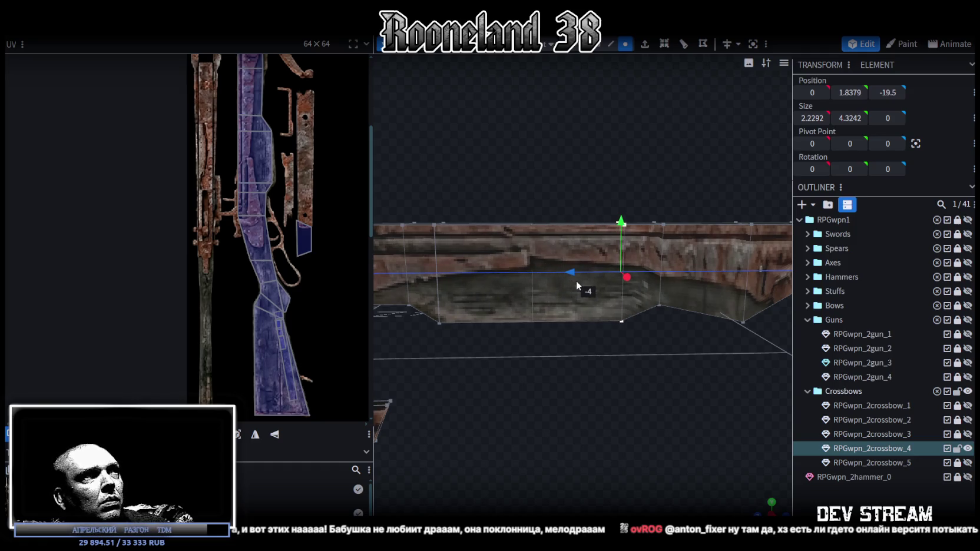
mouse_move(576, 281)
mouse_down()
mouse_move(666, 327)
mouse_move(612, 309)
mouse_move(599, 279)
mouse_up()
drag(576, 216, 577, 175)
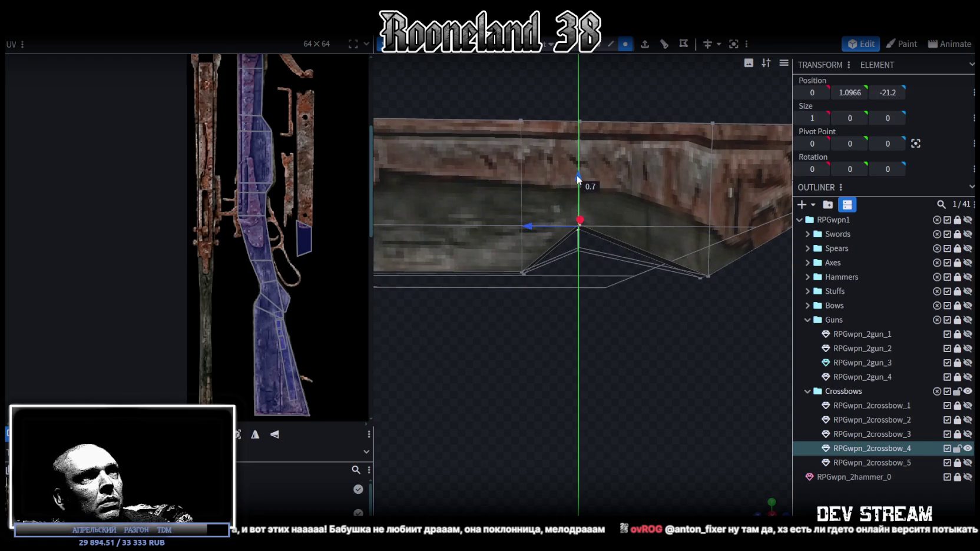
Step: Stretch the rail's front-end vertices forward along Z, adding a final 1-unit nudge
scroll(602, 356, down, 3)
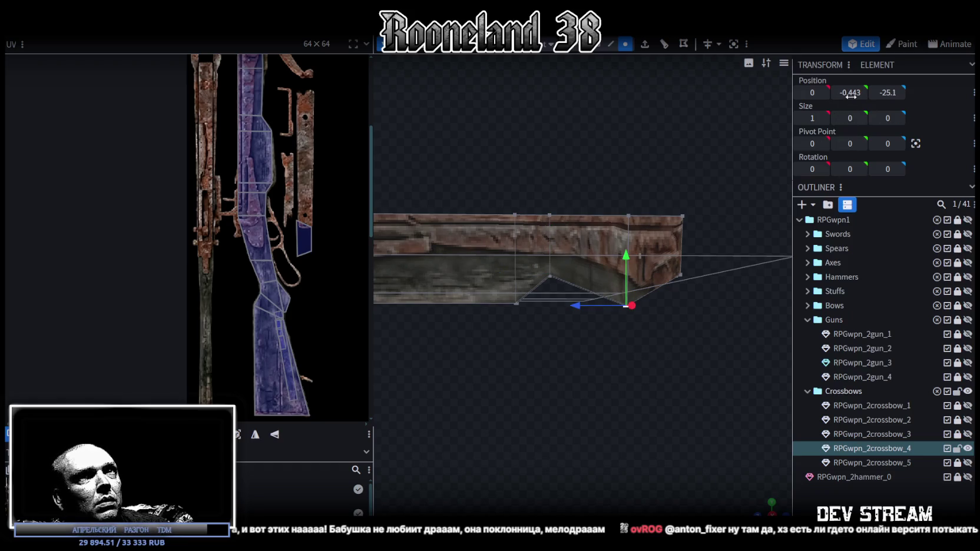
drag(668, 364, 341, 207)
scroll(268, 261, up, 2)
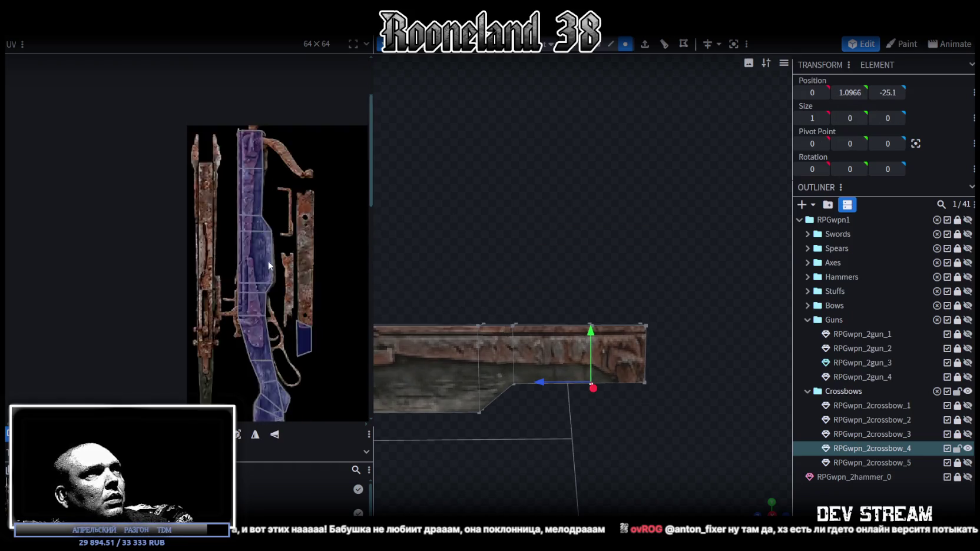
scroll(251, 170, up, 3)
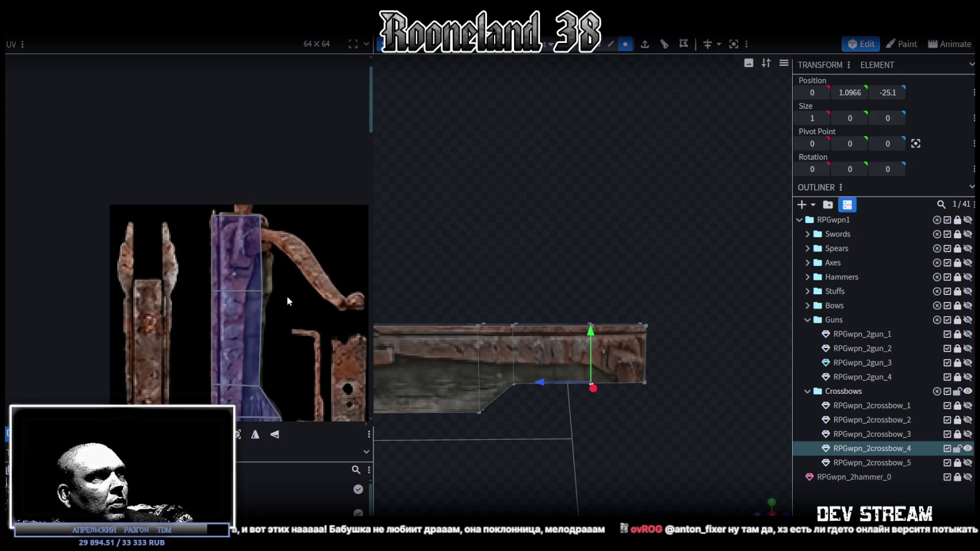
scroll(288, 301, up, 2)
scroll(569, 318, up, 2)
scroll(672, 301, up, 2)
drag(691, 157, 616, 319)
drag(621, 370, 616, 381)
drag(656, 210, 556, 322)
drag(548, 273, 586, 274)
drag(664, 225, 614, 308)
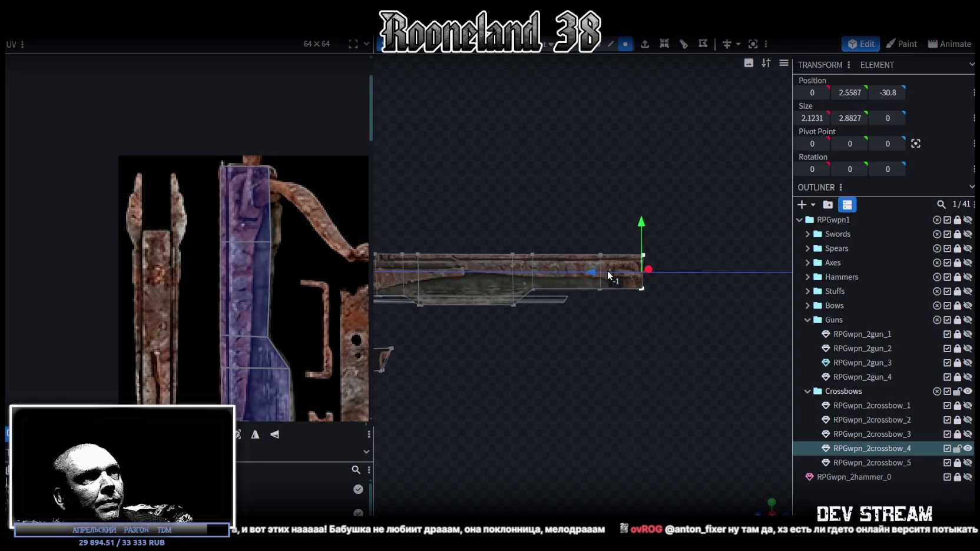
drag(620, 272, 659, 412)
mouse_move(761, 505)
mouse_down()
mouse_move(659, 354)
mouse_move(662, 318)
mouse_move(573, 349)
mouse_move(558, 315)
mouse_move(586, 103)
mouse_up()
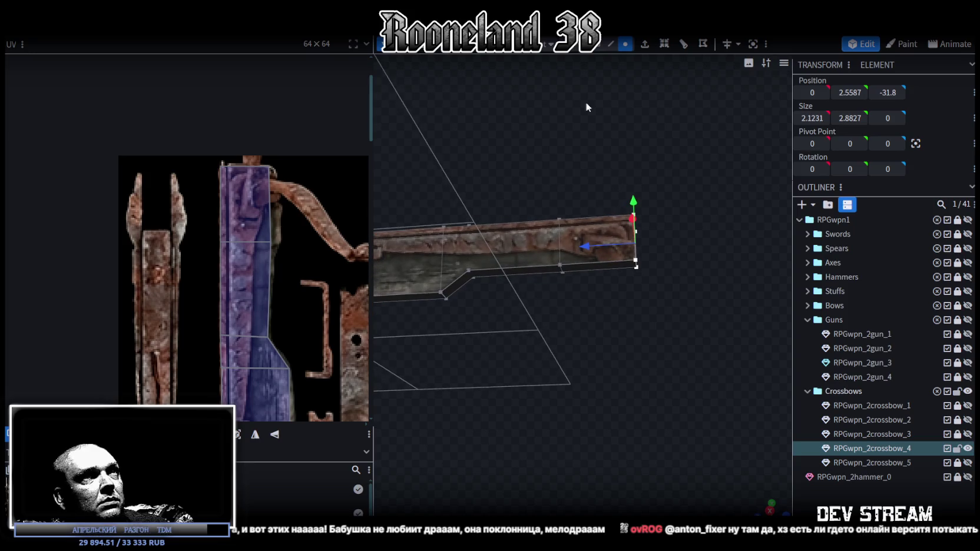
Step: Extrude the rail's front face with an Extend depth of 0.5
click(606, 263)
mouse_move(606, 264)
mouse_down()
mouse_move(611, 330)
mouse_move(631, 307)
mouse_up()
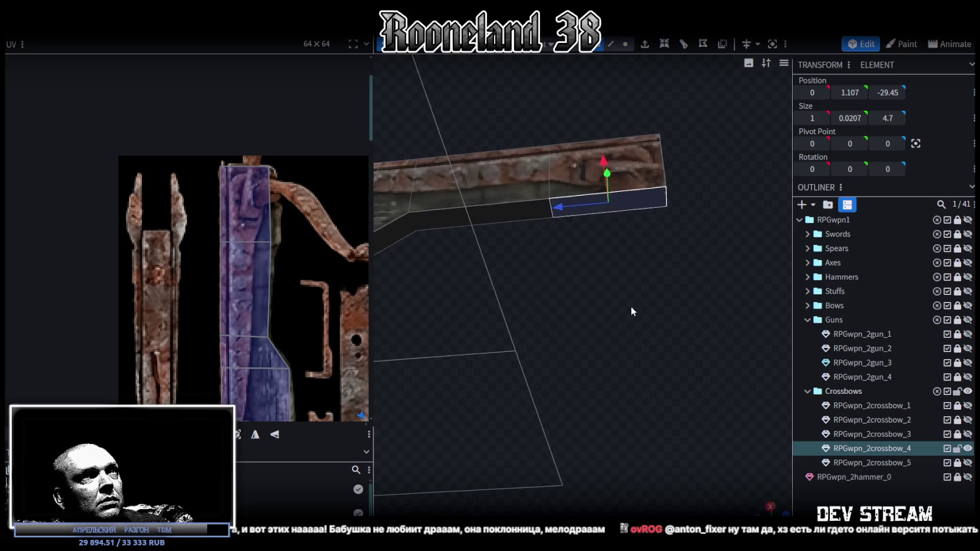
click(642, 47)
drag(654, 422, 654, 435)
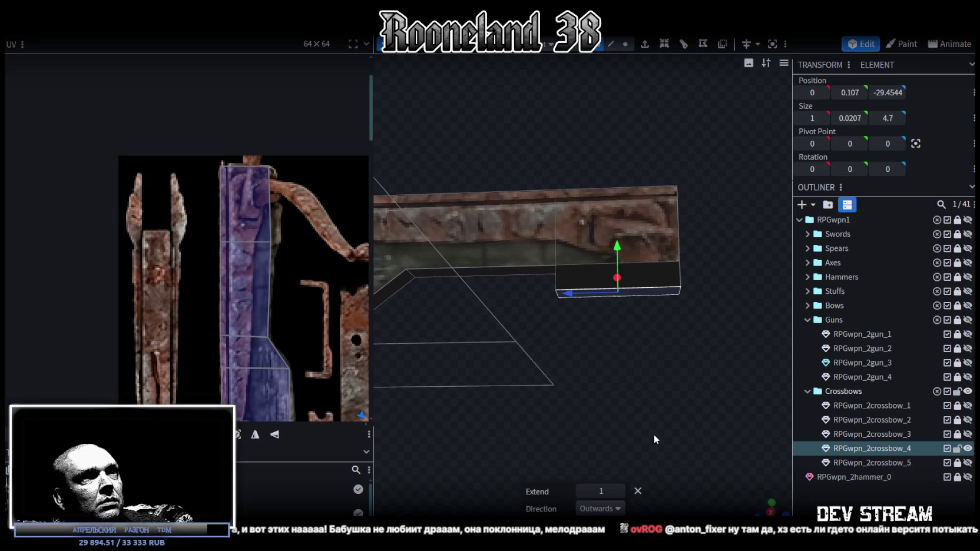
click(583, 491)
click(583, 491)
scroll(632, 347, up, 3)
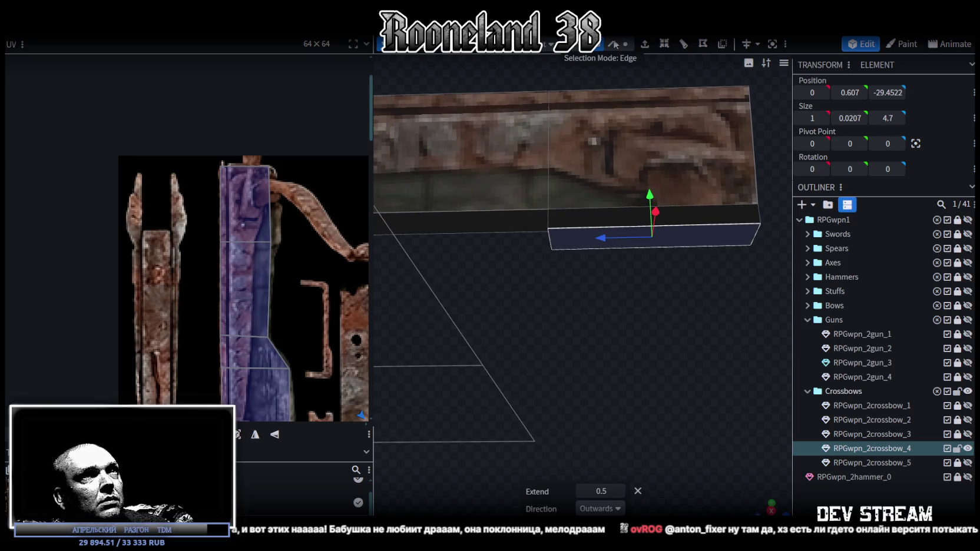
Step: Pull the extrusion's front edge back -0.5 on Z to bevel it
click(612, 44)
click(551, 240)
drag(505, 242, 527, 242)
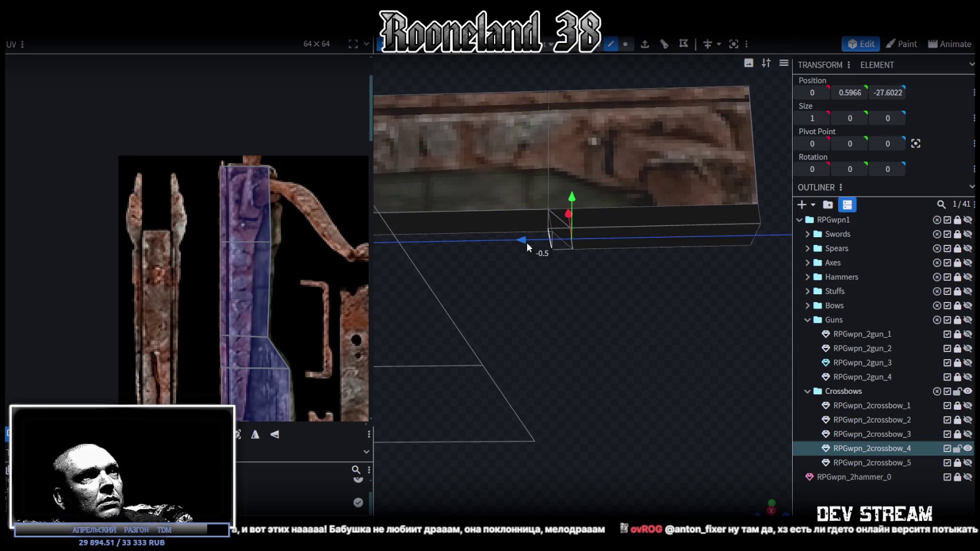
drag(598, 316, 619, 312)
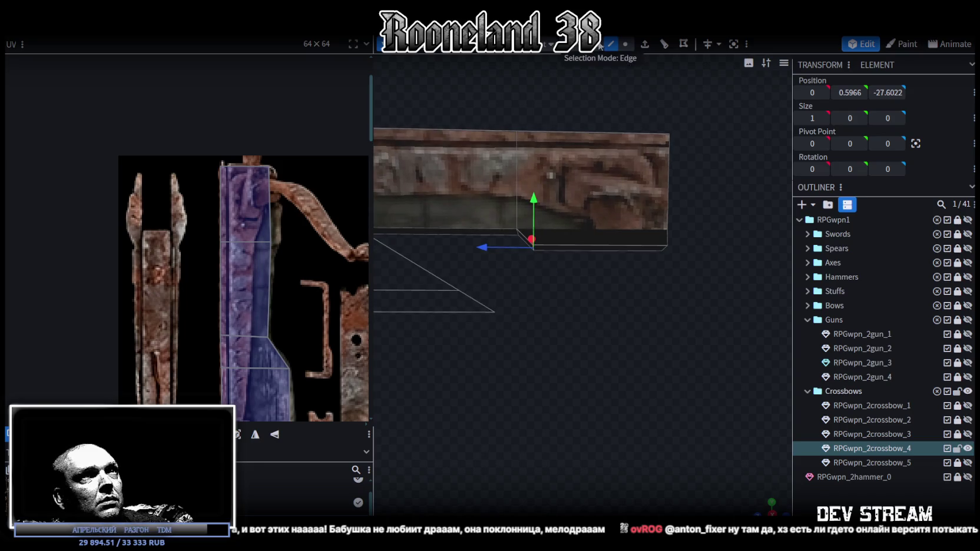
mouse_move(680, 334)
mouse_down()
mouse_move(519, 242)
mouse_move(421, 368)
mouse_move(500, 385)
mouse_move(490, 344)
mouse_move(668, 319)
mouse_move(625, 435)
mouse_move(555, 358)
mouse_up()
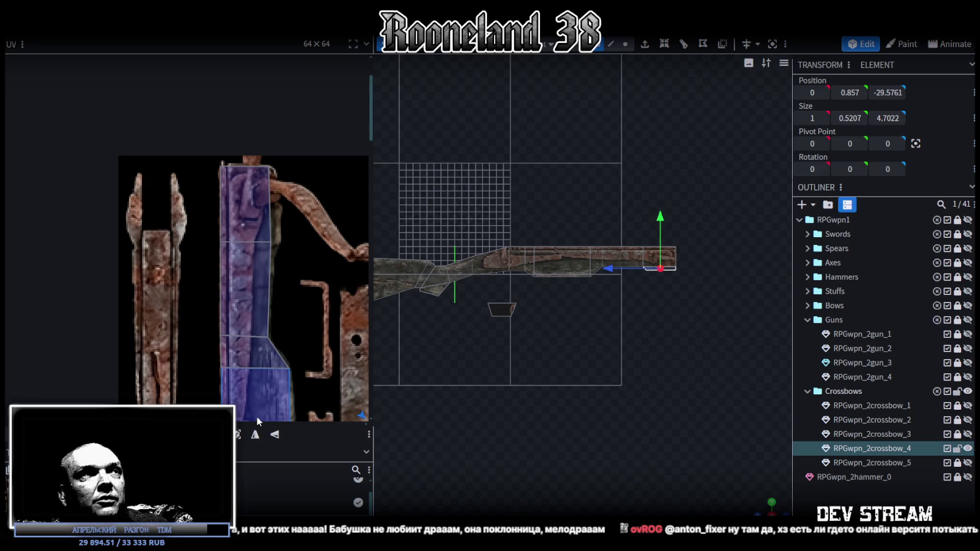
scroll(265, 351, down, 2)
Step: Move the new small UV face near the rail strip and apply Rotate UV Left
scroll(226, 267, down, 2)
scroll(263, 350, down, 1)
scroll(255, 232, down, 1)
middle_drag(254, 231, 179, 220)
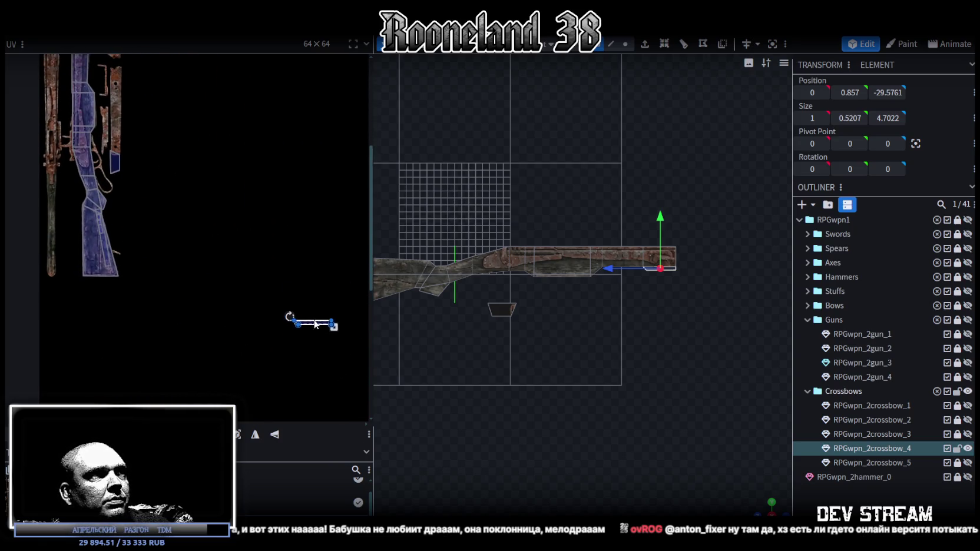
drag(315, 324, 214, 170)
scroll(224, 286, up, 2)
scroll(253, 327, up, 1)
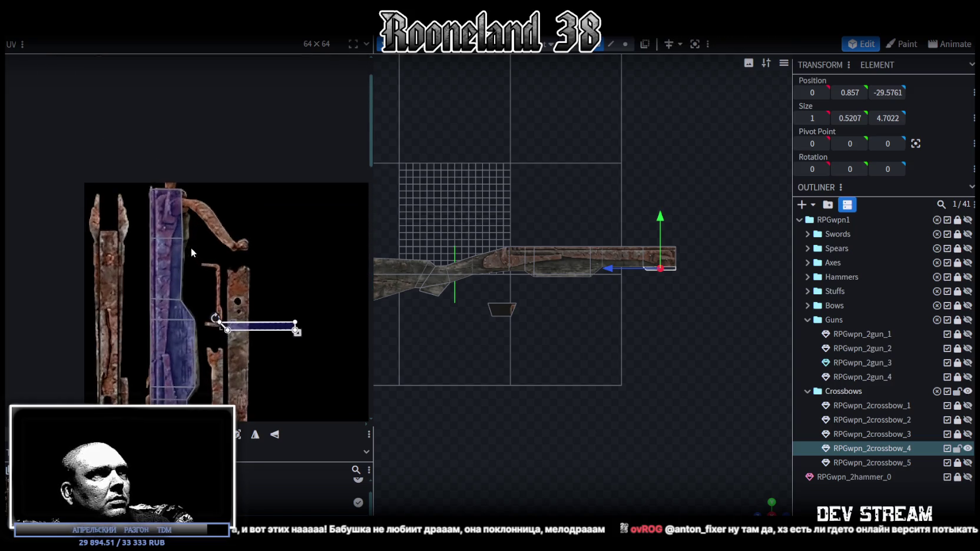
scroll(283, 356, up, 1)
drag(283, 356, 244, 248)
right_click(244, 248)
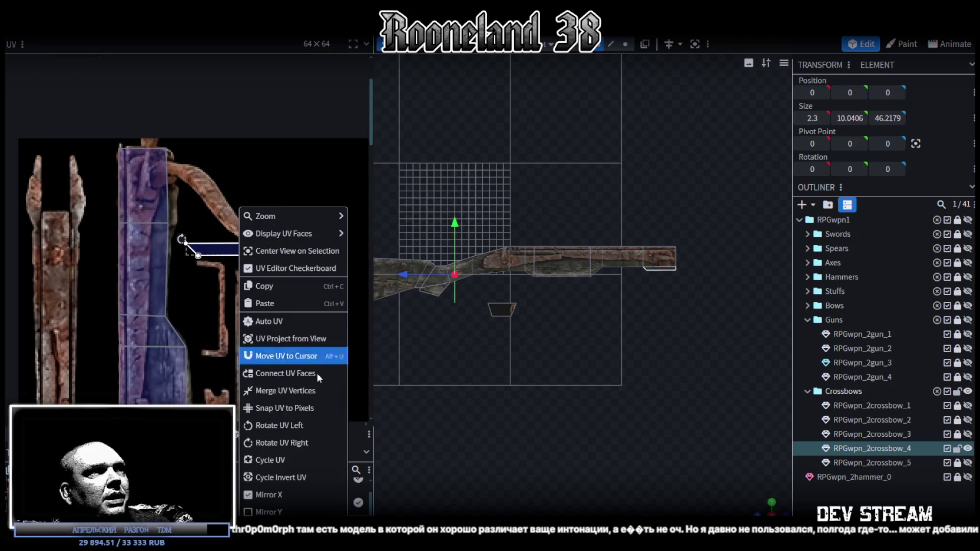
click(278, 425)
Step: Resize the rotated UV face to the rail strip's span and width, aligning its right edge
mouse_move(237, 245)
mouse_down()
mouse_move(171, 207)
mouse_move(209, 228)
mouse_up()
scroll(160, 156, up, 2)
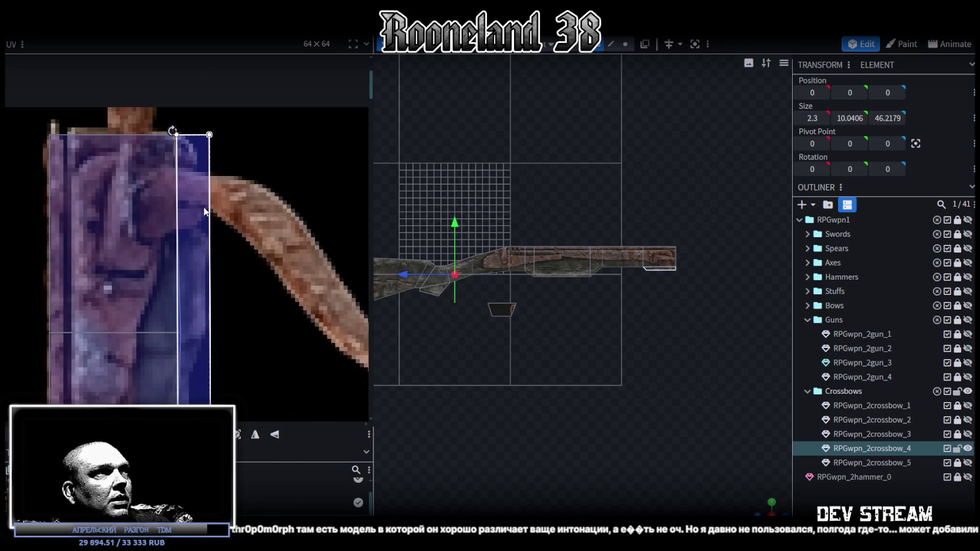
scroll(255, 243, down, 2)
mouse_move(212, 364)
mouse_down()
mouse_move(226, 277)
mouse_move(206, 256)
mouse_up()
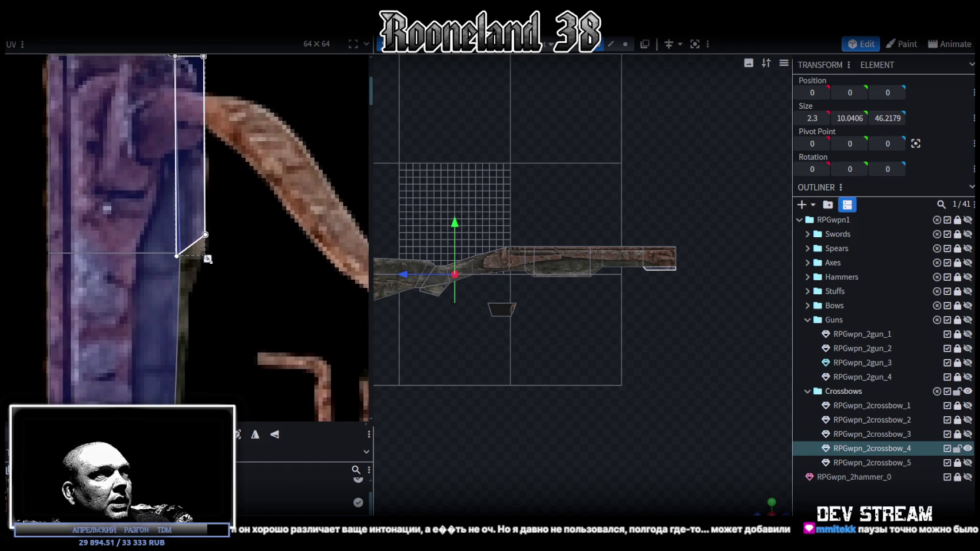
middle_drag(206, 257, 288, 350)
click(205, 138)
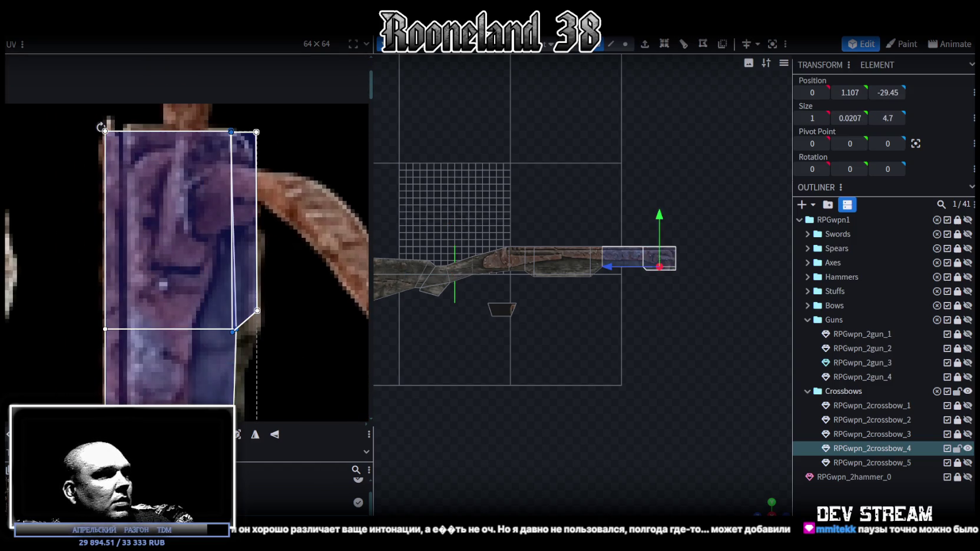
drag(232, 230, 229, 230)
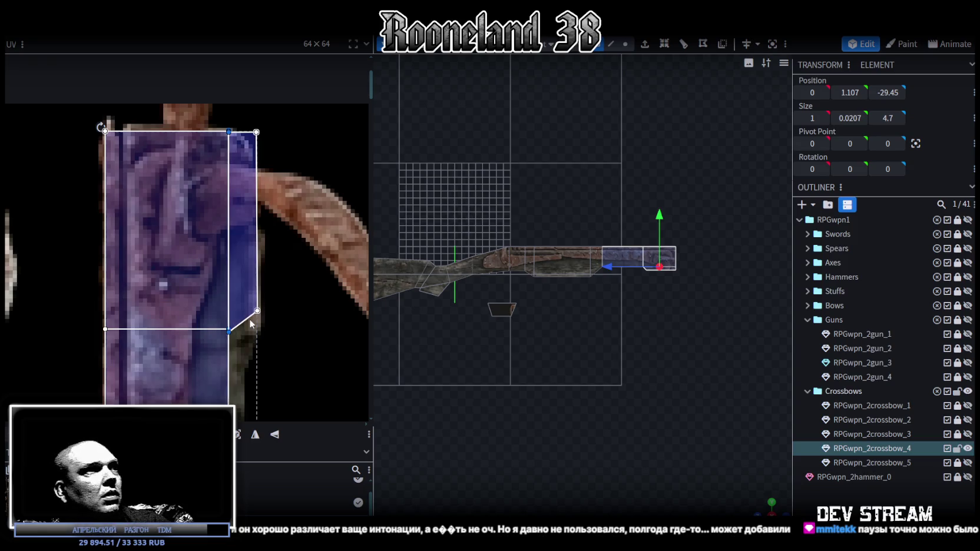
Step: Select both rail-front UV faces and the slanted-corner and top-right vertices to chamfer them
scroll(274, 332, down, 3)
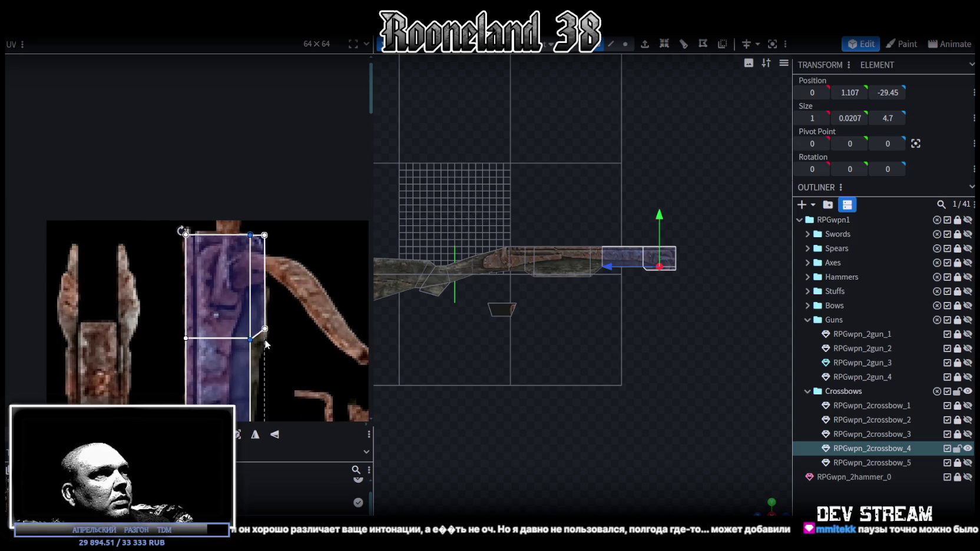
middle_drag(274, 332, 274, 244)
click(217, 254)
mouse_move(216, 253)
mouse_down()
mouse_move(266, 239)
mouse_move(250, 258)
mouse_up()
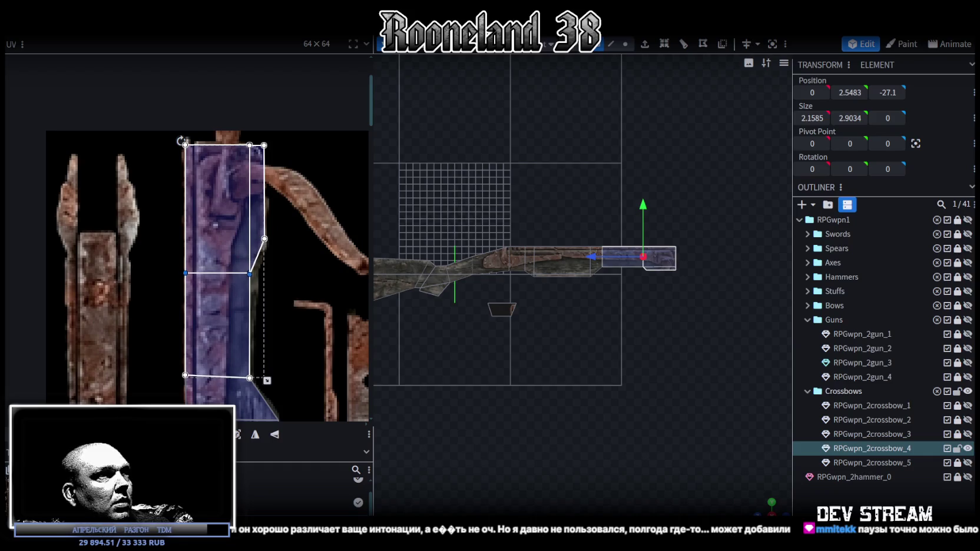
click(264, 238)
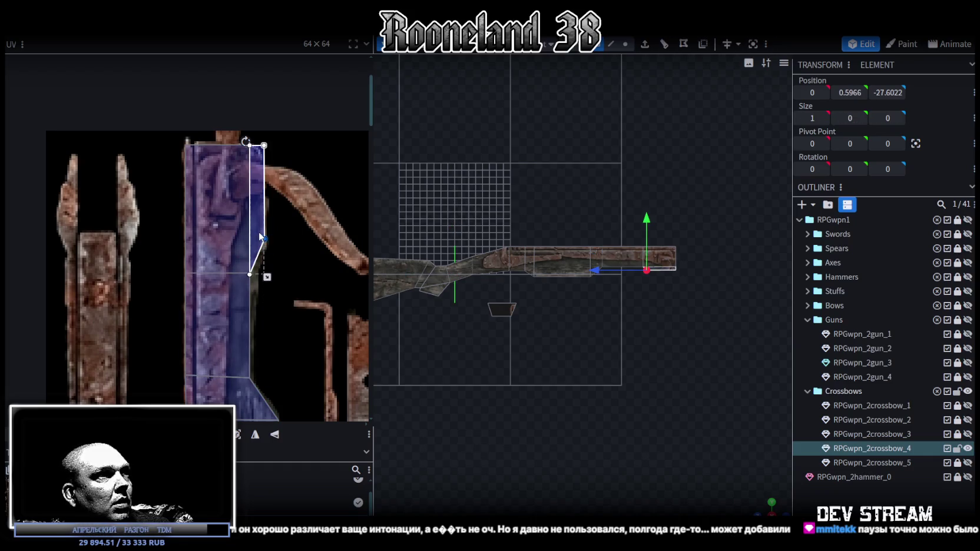
scroll(260, 233, up, 2)
drag(281, 85, 248, 257)
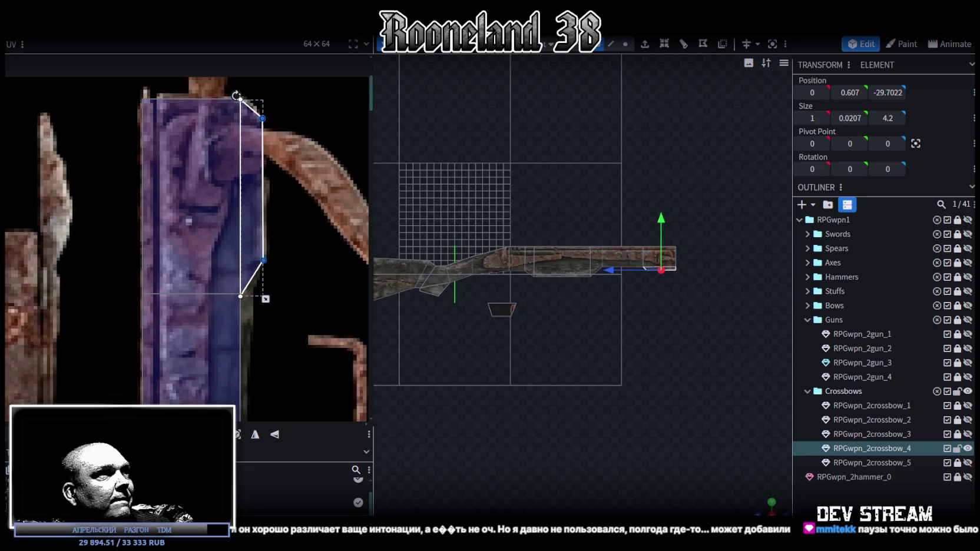
scroll(531, 383, up, 1)
scroll(567, 408, up, 2)
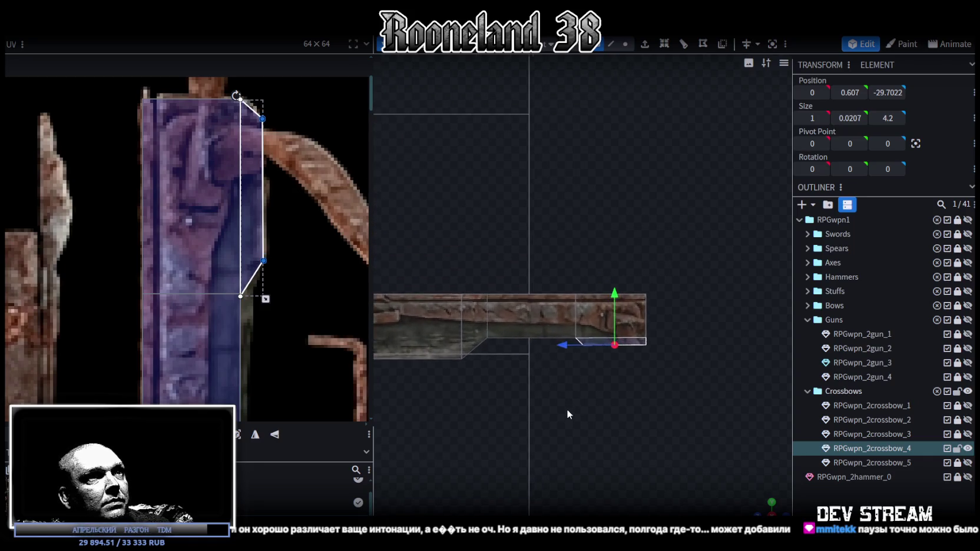
Step: In Edge mode, pull the rail's front end edge back along the rail
scroll(564, 411, up, 2)
scroll(557, 439, up, 2)
mouse_move(558, 444)
right_down()
mouse_move(552, 411)
mouse_move(566, 329)
right_up()
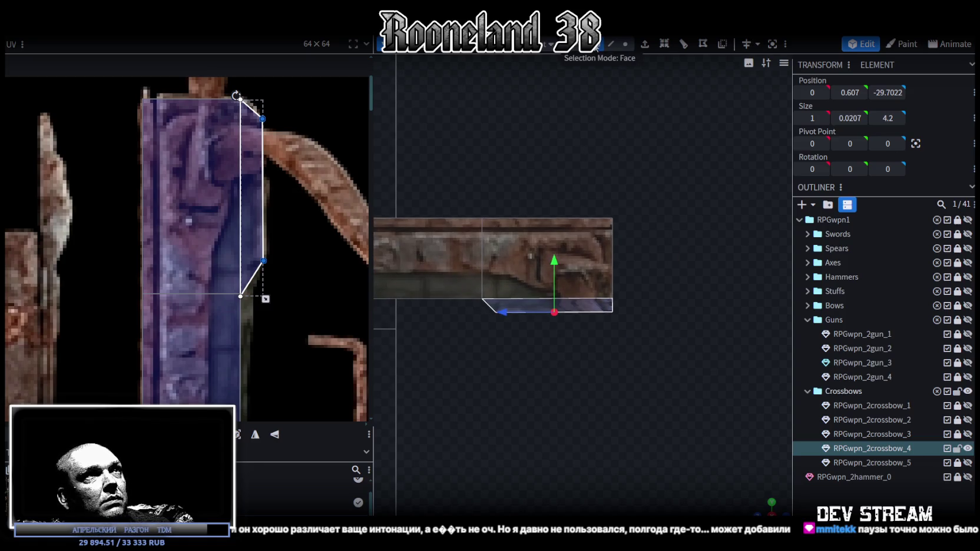
drag(612, 277, 649, 272)
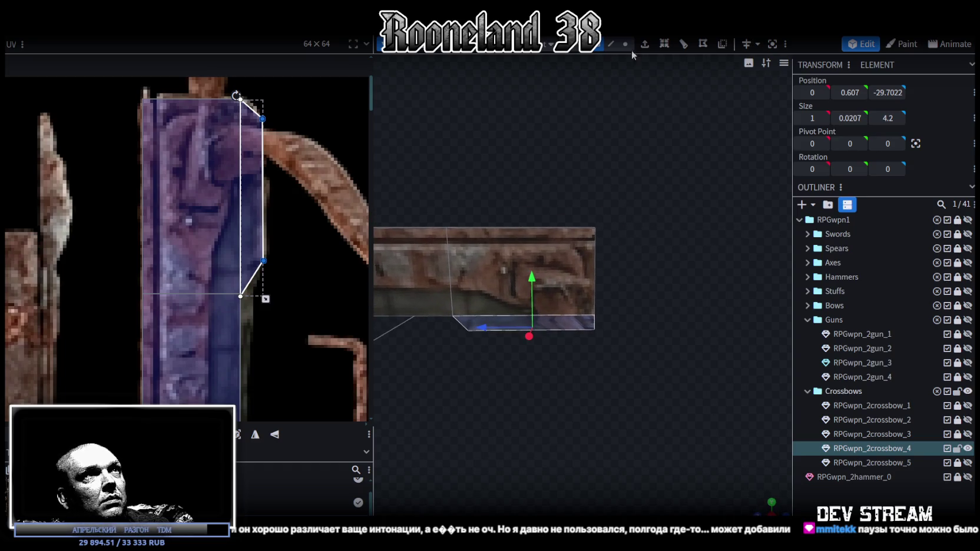
click(611, 43)
click(600, 246)
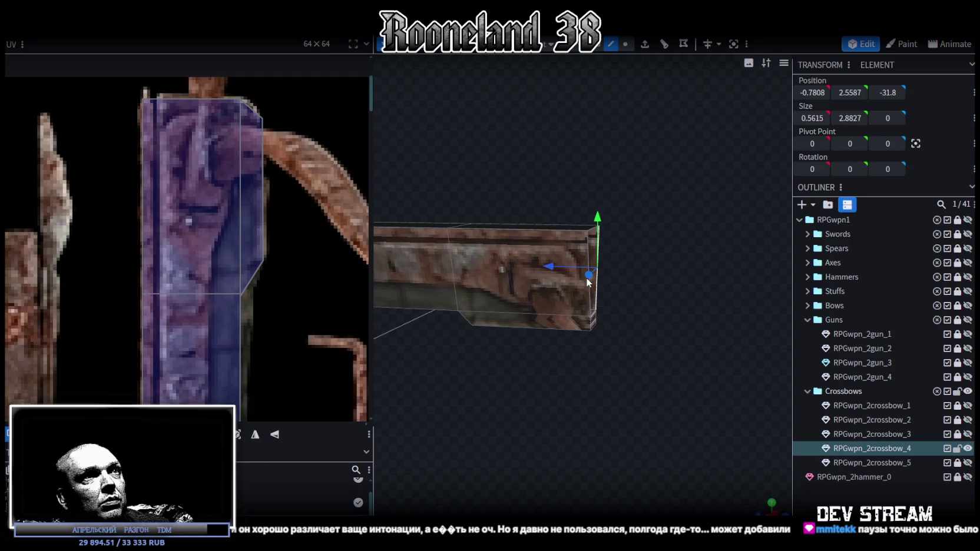
drag(546, 272, 561, 272)
Step: Push the rail's front end face back by 0.25 in Face mode
mouse_move(667, 304)
mouse_down()
mouse_move(559, 339)
mouse_move(599, 333)
mouse_up()
click(594, 331)
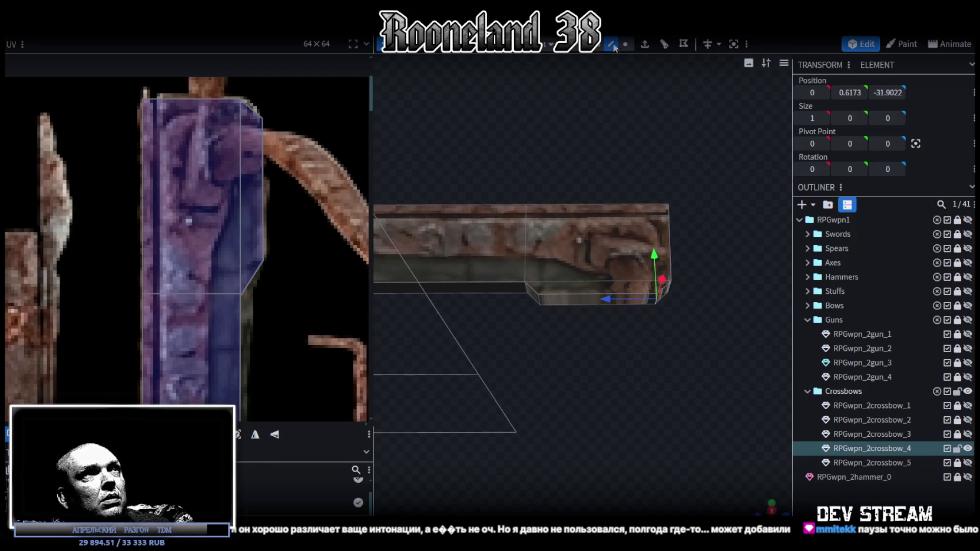
click(597, 45)
click(628, 268)
mouse_move(628, 268)
mouse_down()
mouse_move(661, 306)
mouse_move(554, 277)
mouse_move(552, 267)
mouse_up()
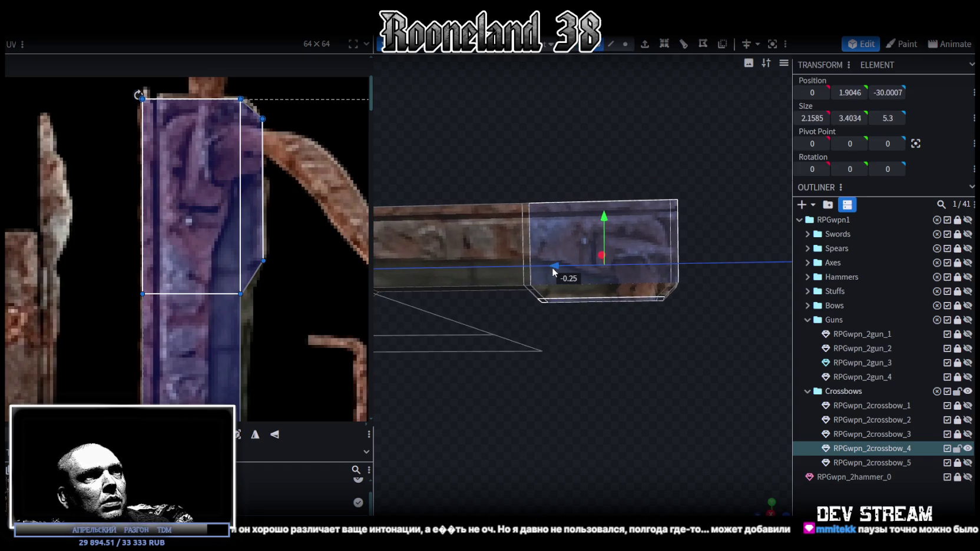
Step: Move the rail front's bottom face back 0.2 and its right-side edge back 0.25
drag(631, 168, 717, 240)
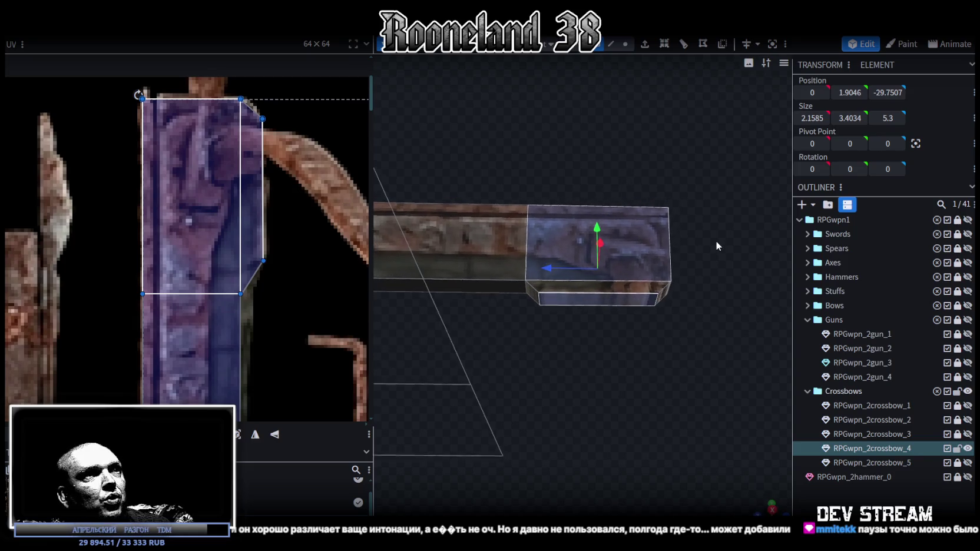
click(601, 299)
mouse_move(625, 309)
mouse_down()
mouse_move(687, 311)
mouse_move(662, 326)
mouse_move(577, 286)
mouse_move(695, 260)
mouse_move(705, 285)
mouse_up()
scroll(712, 273, up, 2)
drag(569, 300, 576, 299)
mouse_move(737, 268)
mouse_down()
mouse_move(656, 256)
mouse_move(655, 267)
mouse_move(648, 247)
mouse_up()
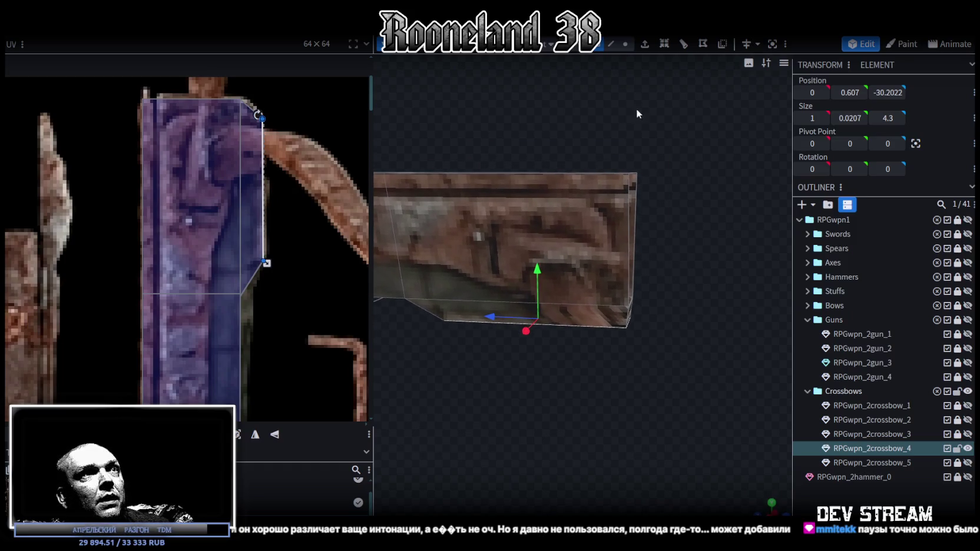
click(612, 44)
click(625, 204)
drag(594, 238, 609, 244)
Step: Select the small trapezoid piece below the stock and its face to display its UV
mouse_move(741, 337)
mouse_down()
mouse_move(771, 304)
mouse_move(707, 294)
mouse_move(593, 233)
mouse_up()
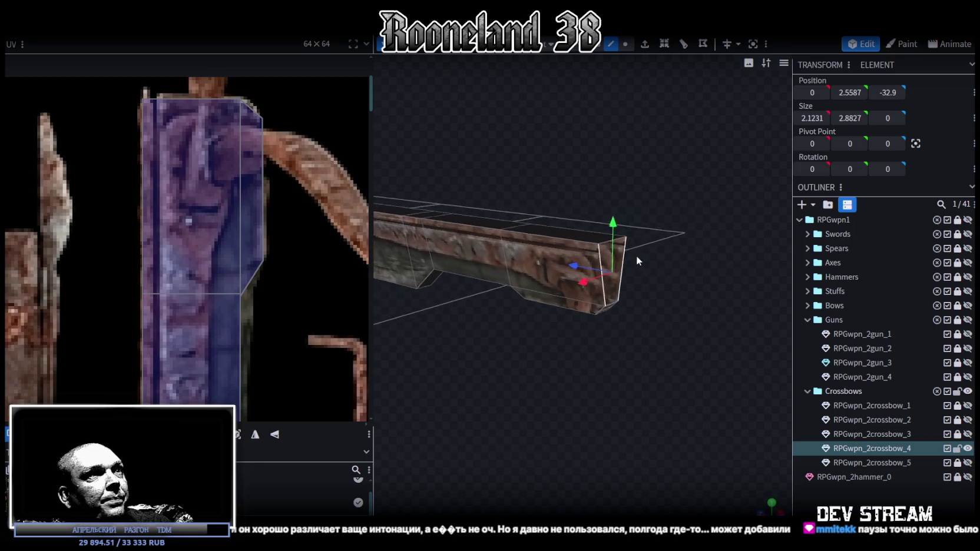
mouse_move(574, 382)
mouse_down()
mouse_move(525, 378)
mouse_move(655, 325)
mouse_move(604, 326)
mouse_move(689, 243)
mouse_move(623, 301)
mouse_move(701, 308)
mouse_move(596, 308)
mouse_up()
click(604, 291)
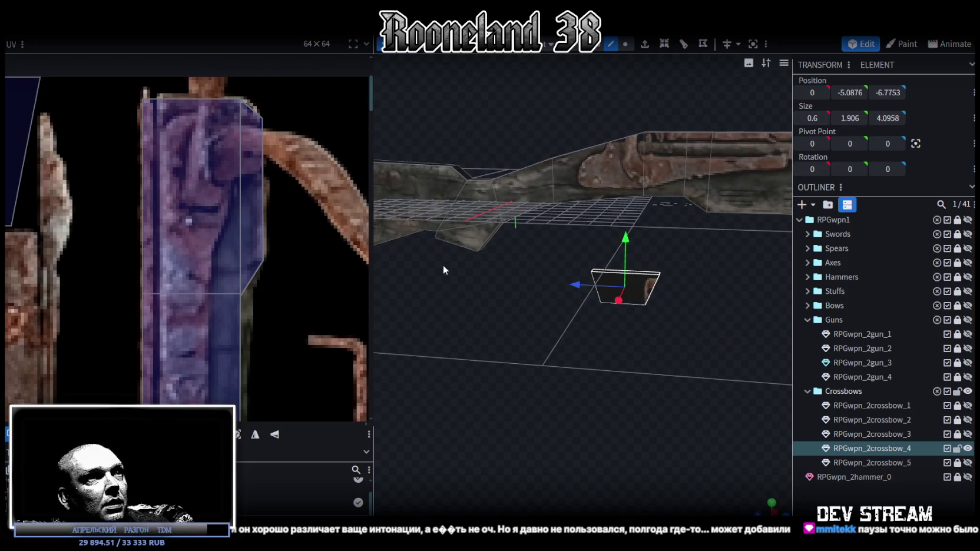
scroll(247, 243, down, 3)
scroll(260, 185, down, 2)
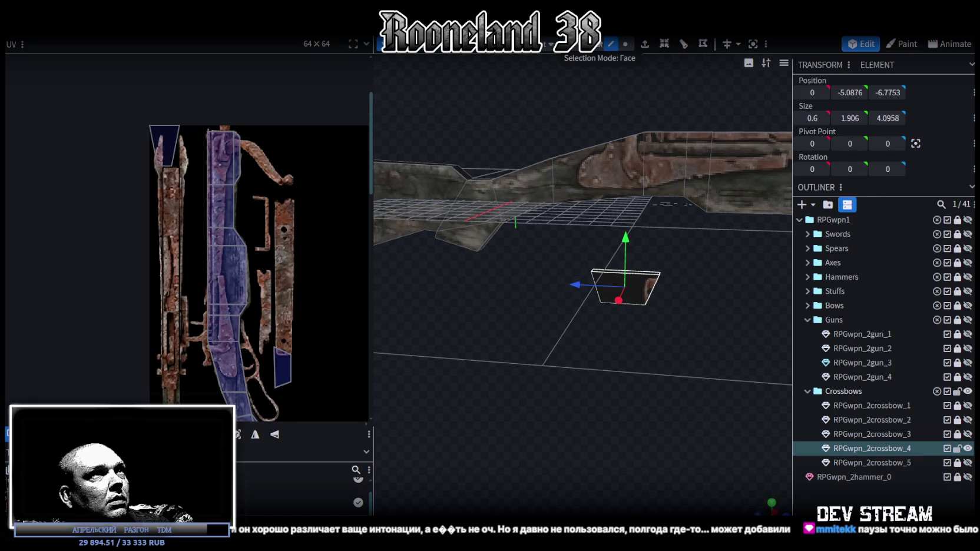
click(625, 287)
scroll(272, 315, up, 2)
scroll(276, 306, up, 3)
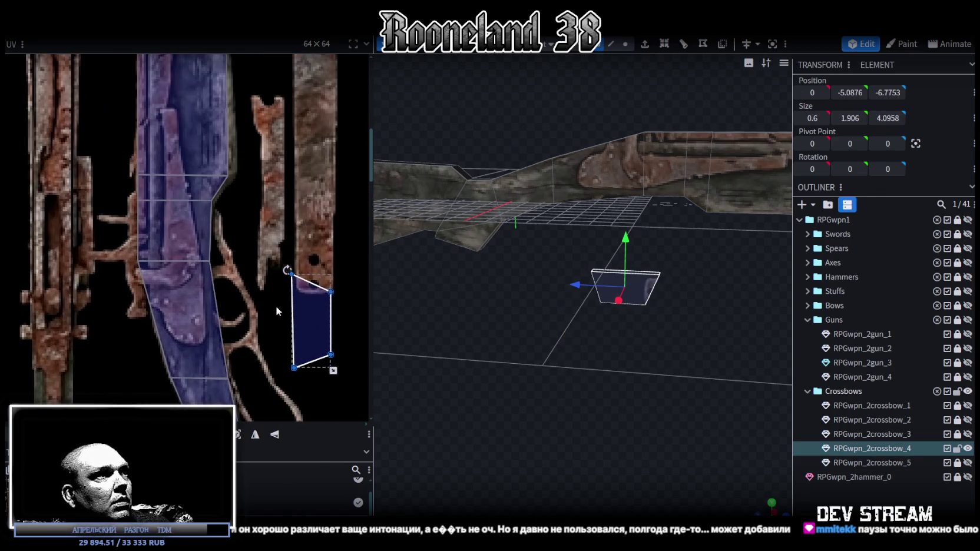